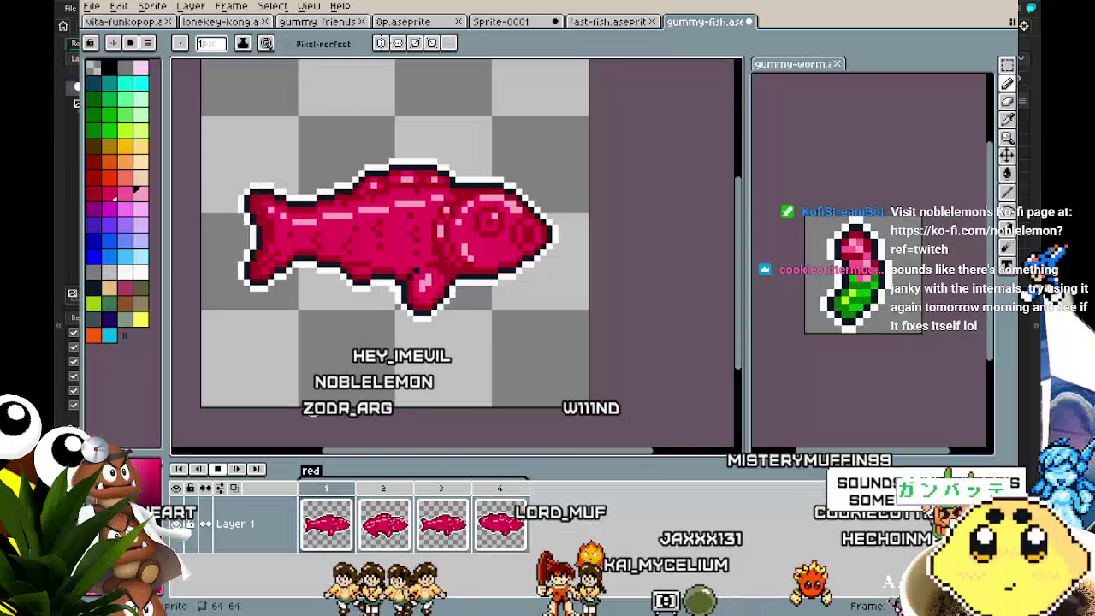
# Recentre the view on the fish and save the gummy-fish file.
pyautogui.scroll(1, 342, 368)
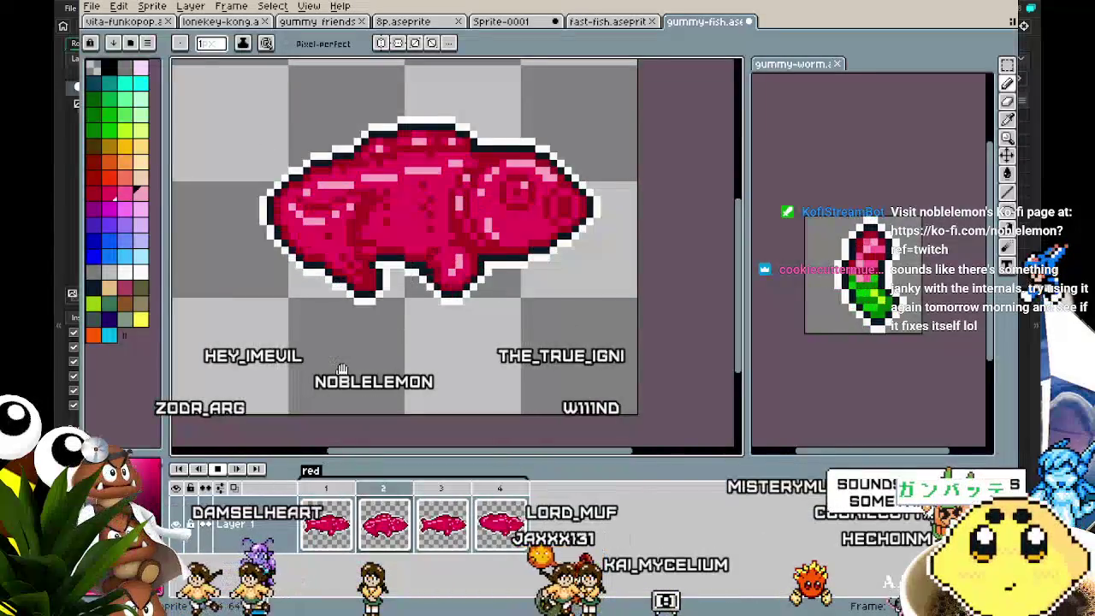
pyautogui.moveTo(341, 368); pyautogui.dragTo(384, 394)
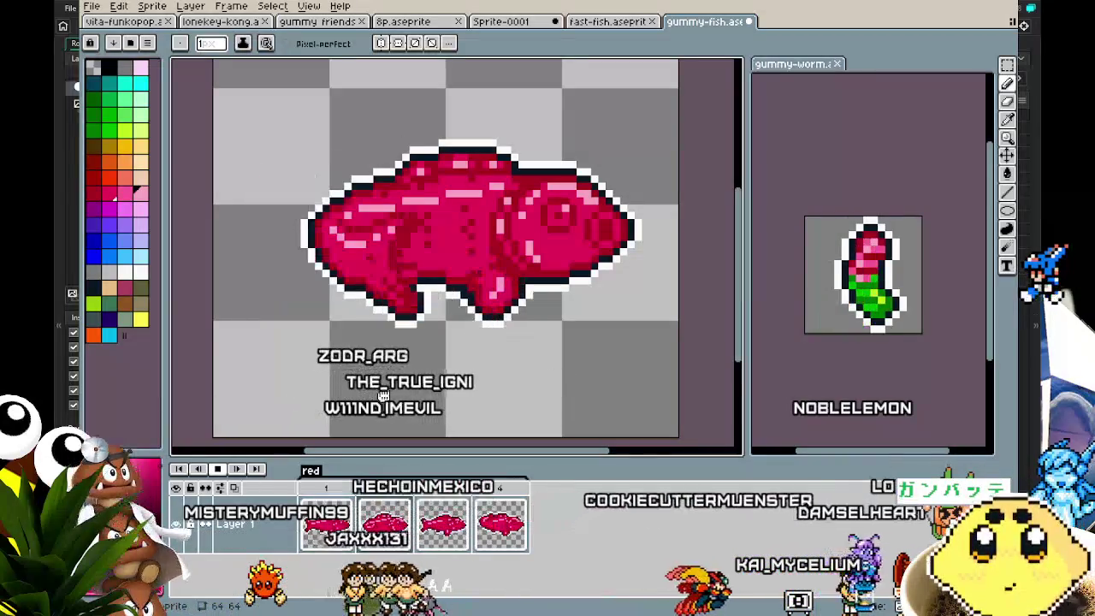
pyautogui.moveTo(384, 395)
pyautogui.mouseDown()
pyautogui.moveTo(343, 398)
pyautogui.moveTo(440, 410)
pyautogui.moveTo(430, 350)
pyautogui.moveTo(384, 320)
pyautogui.moveTo(328, 352)
pyautogui.moveTo(319, 388)
pyautogui.mouseUp()
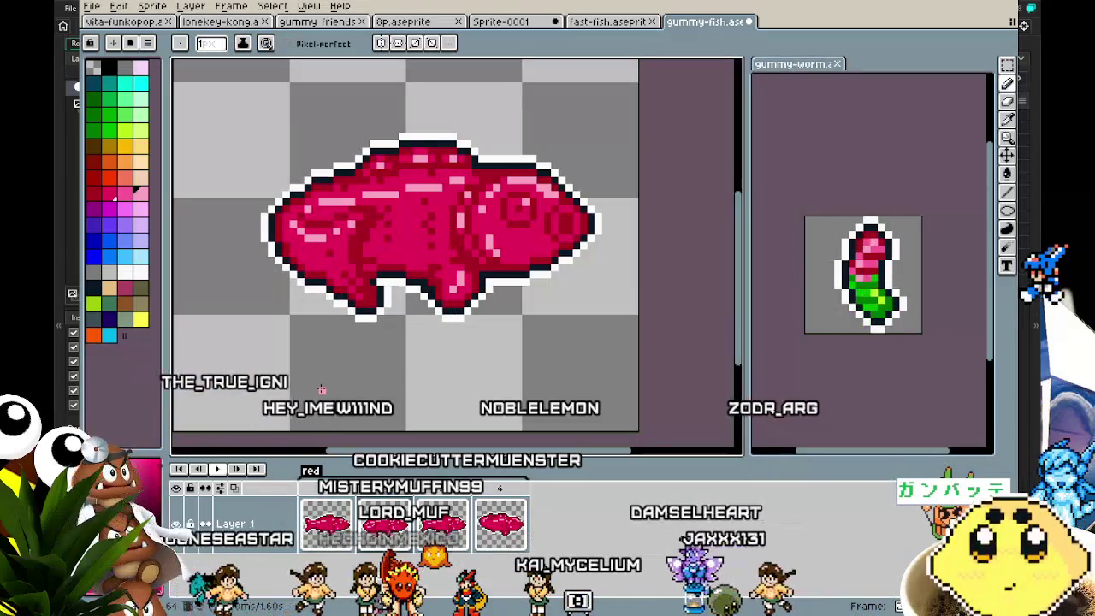
pyautogui.moveTo(367, 381)
pyautogui.mouseDown()
pyautogui.moveTo(456, 408)
pyautogui.moveTo(437, 408)
pyautogui.mouseUp()
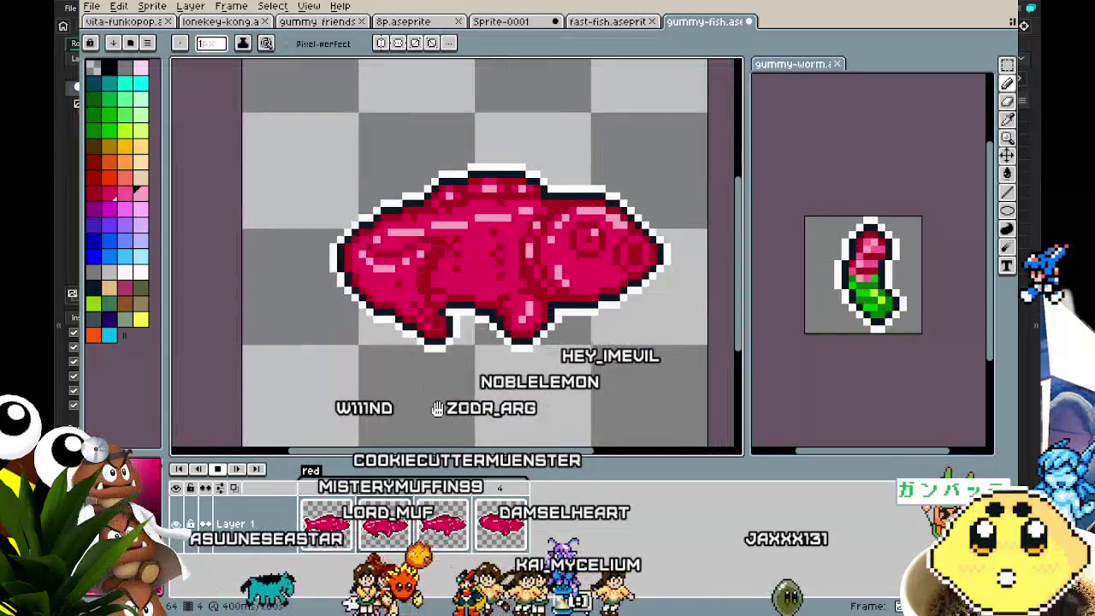
pyautogui.scroll(-1, 384, 392)
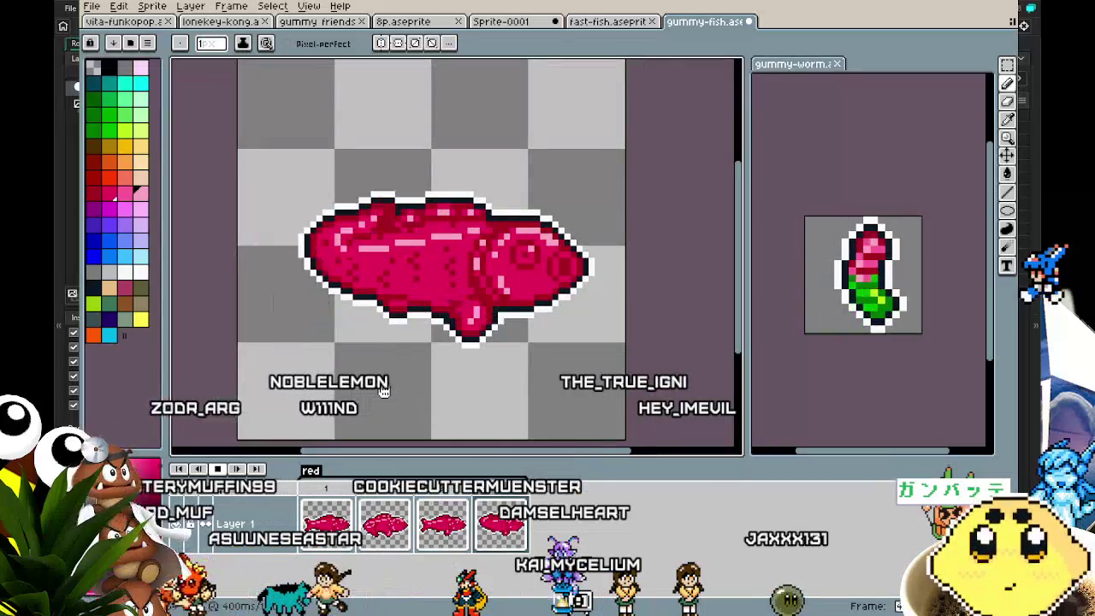
pyautogui.scroll(-1, 403, 283)
pyautogui.moveTo(404, 283)
pyautogui.mouseDown()
pyautogui.moveTo(441, 277)
pyautogui.moveTo(440, 311)
pyautogui.mouseUp()
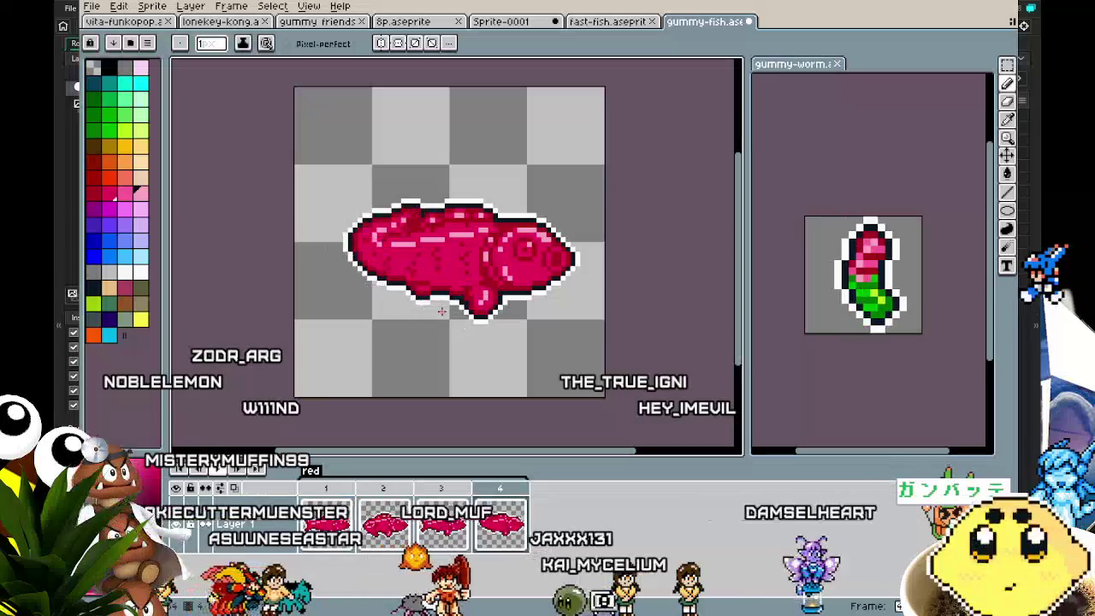
pyautogui.hotkey('ctrl', 's')
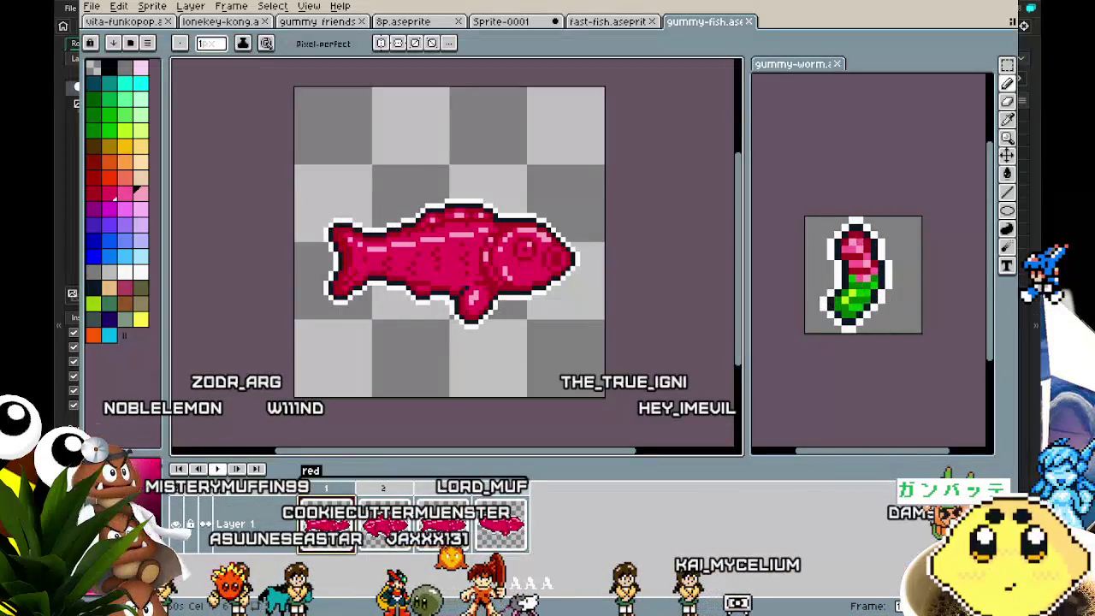
pyautogui.press('Escape')
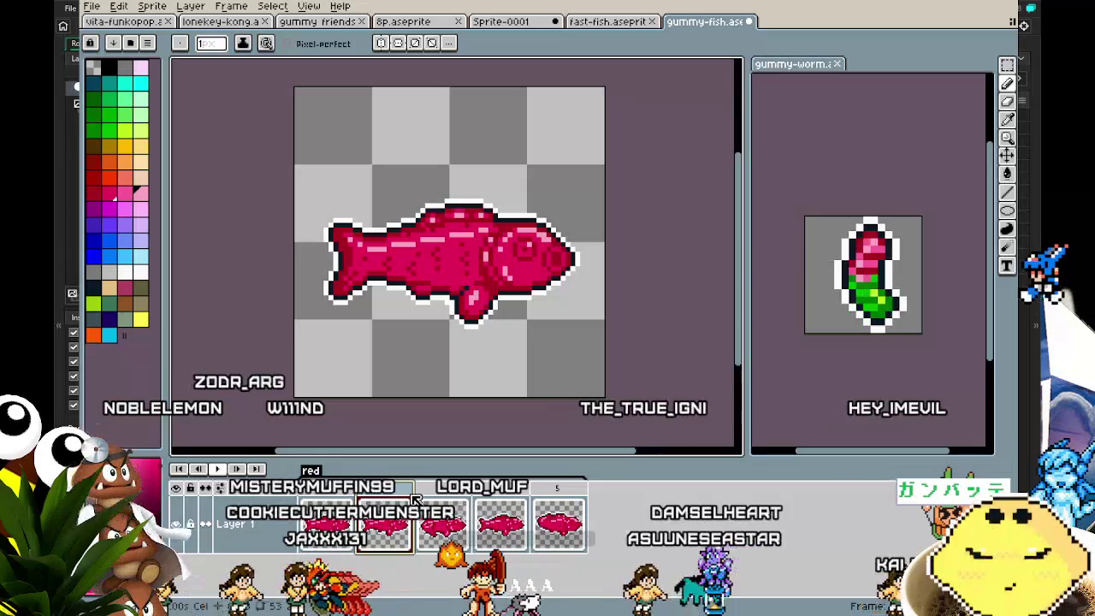
# Add two new frames so the animation has eight fish frames.
pyautogui.click(557, 523)
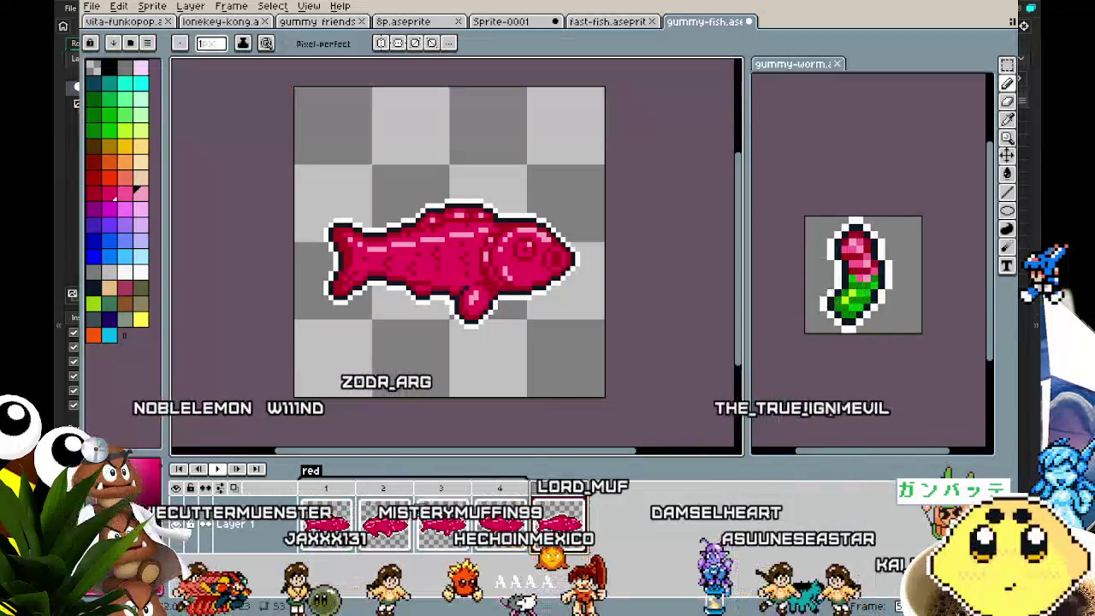
pyautogui.rightClick(404, 495)
pyautogui.click(446, 519)
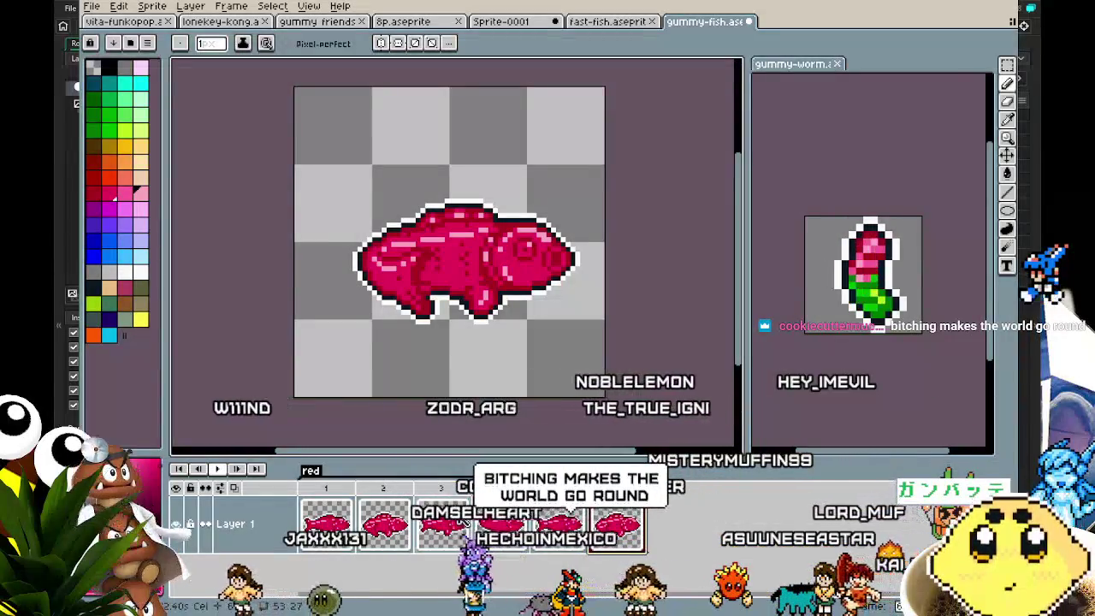
pyautogui.click(467, 495)
pyautogui.click(507, 519)
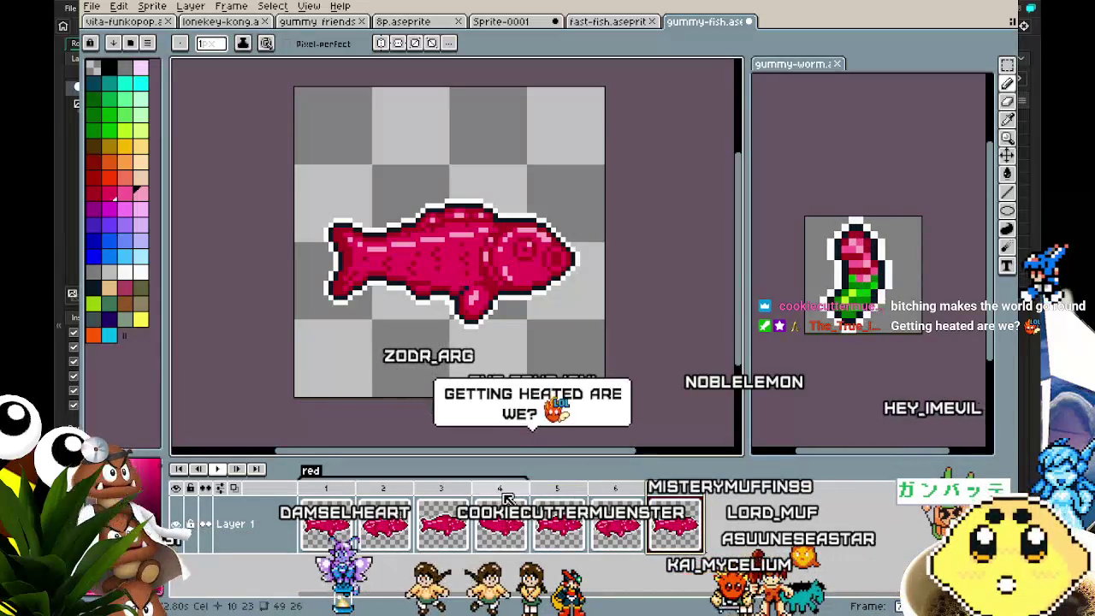
pyautogui.click(507, 498)
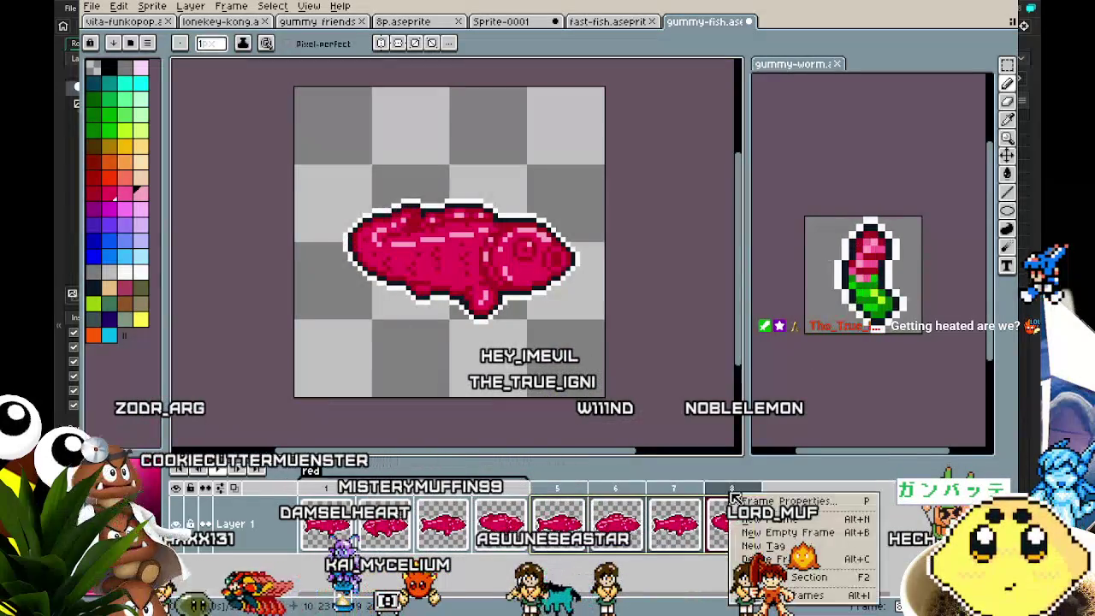
# Tag frames 5–8 as 'blue'.
pyautogui.click(776, 545)
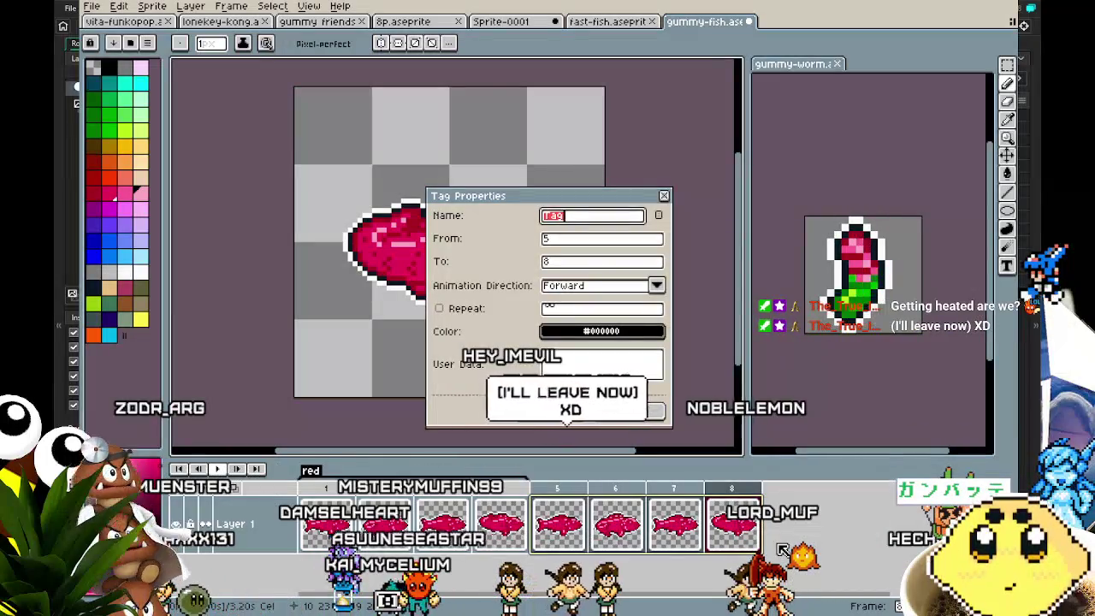
pyautogui.write('e')
pyautogui.press('Return')
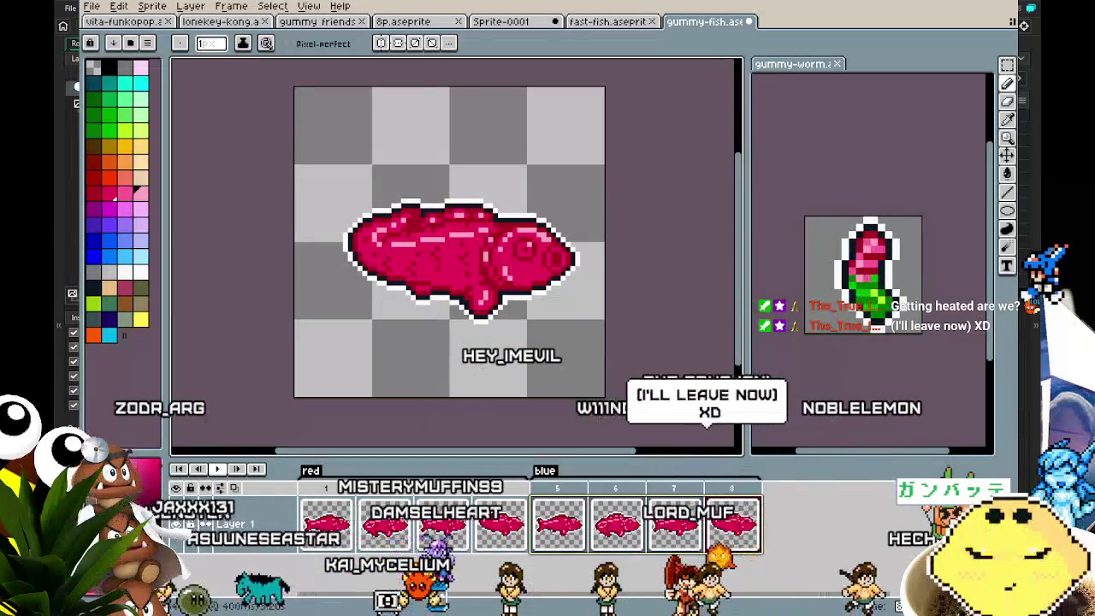
pyautogui.moveTo(545, 406); pyautogui.dragTo(468, 411)
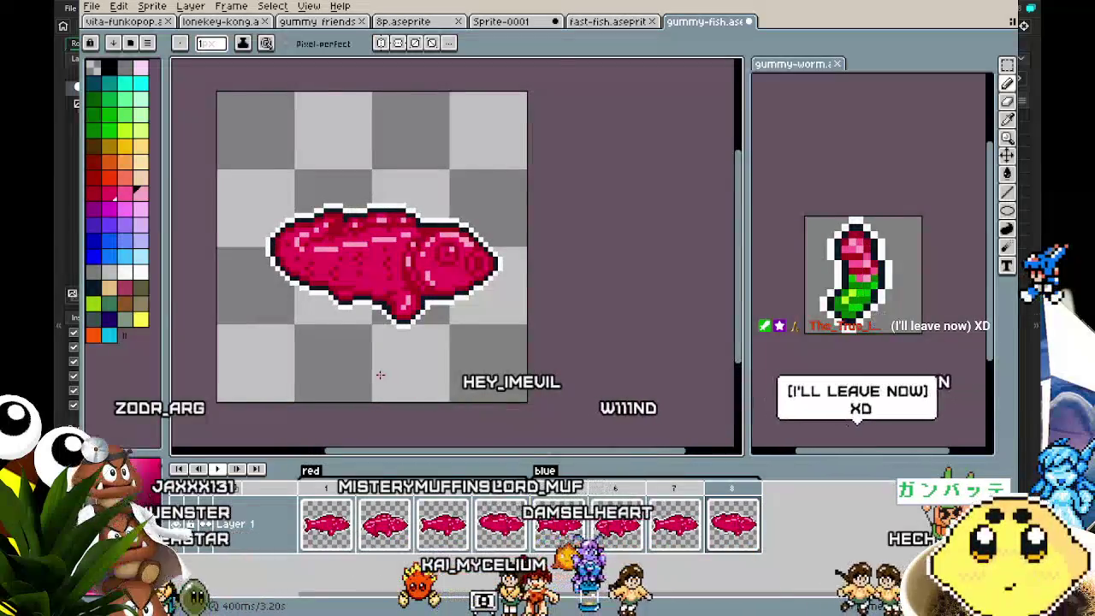
# With the paint bucket, recolour the fish's dark shading with a darker blue.
pyautogui.scroll(1, 379, 371)
pyautogui.click(96, 257)
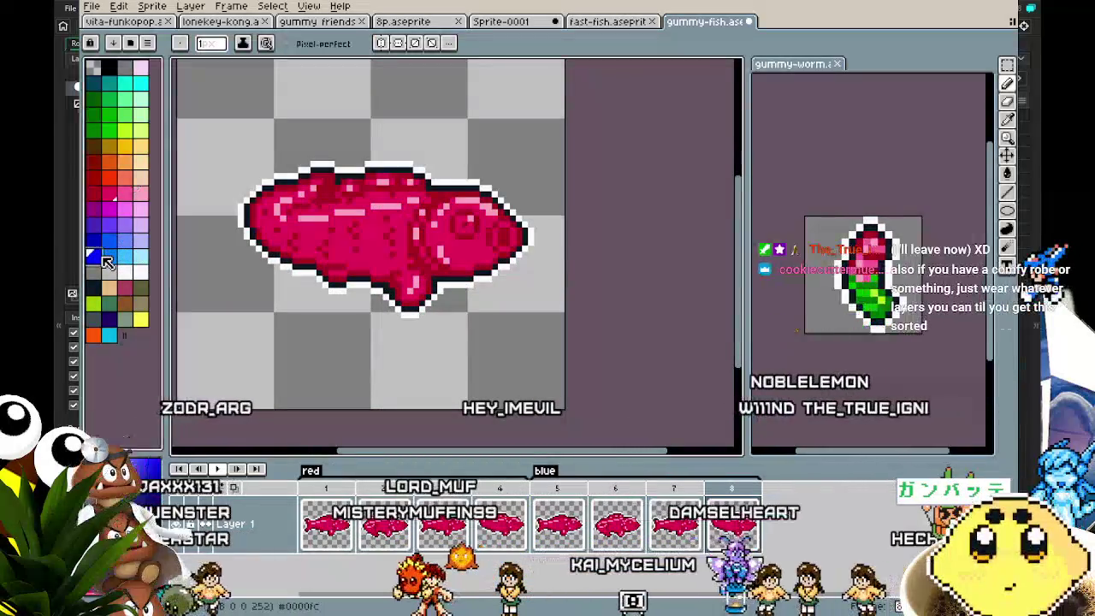
pyautogui.press('g')
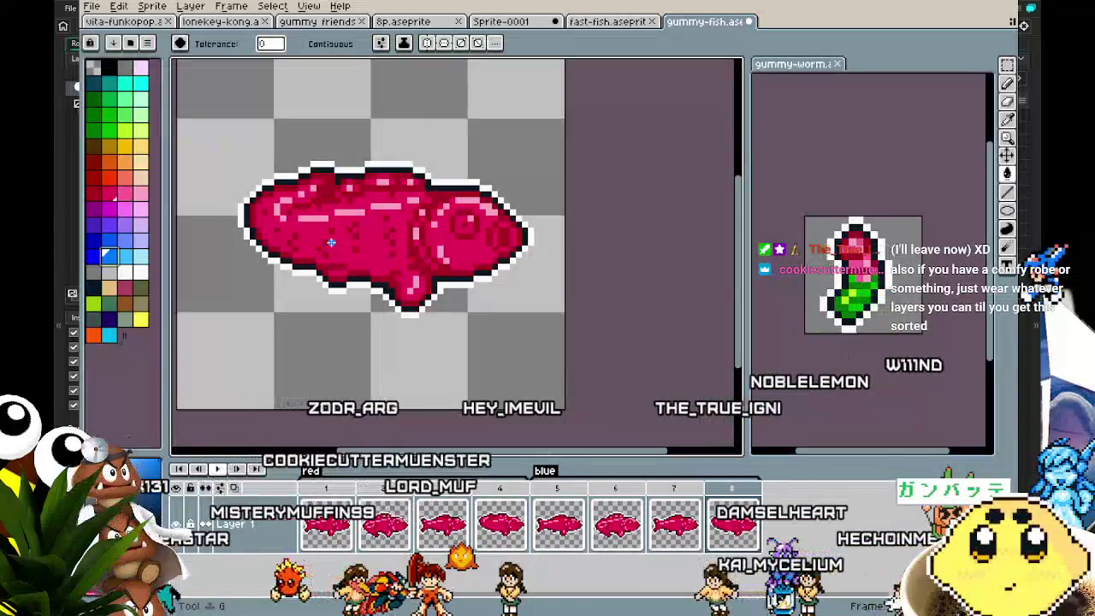
pyautogui.moveTo(331, 243); pyautogui.dragTo(405, 310)
pyautogui.scroll(2, 404, 311)
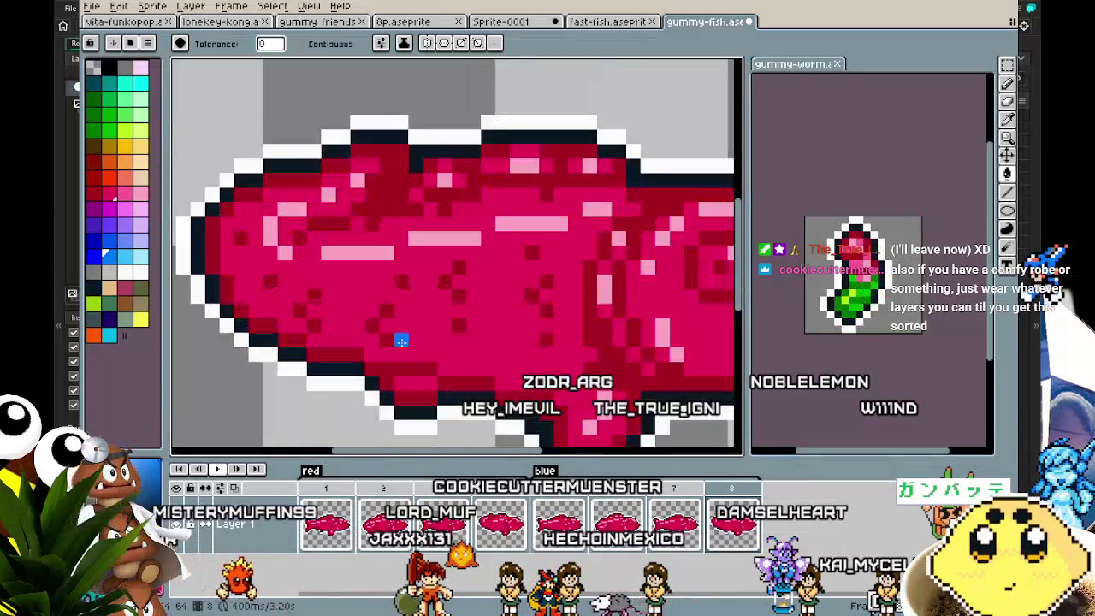
pyautogui.scroll(-1, 402, 380)
pyautogui.press('Left')
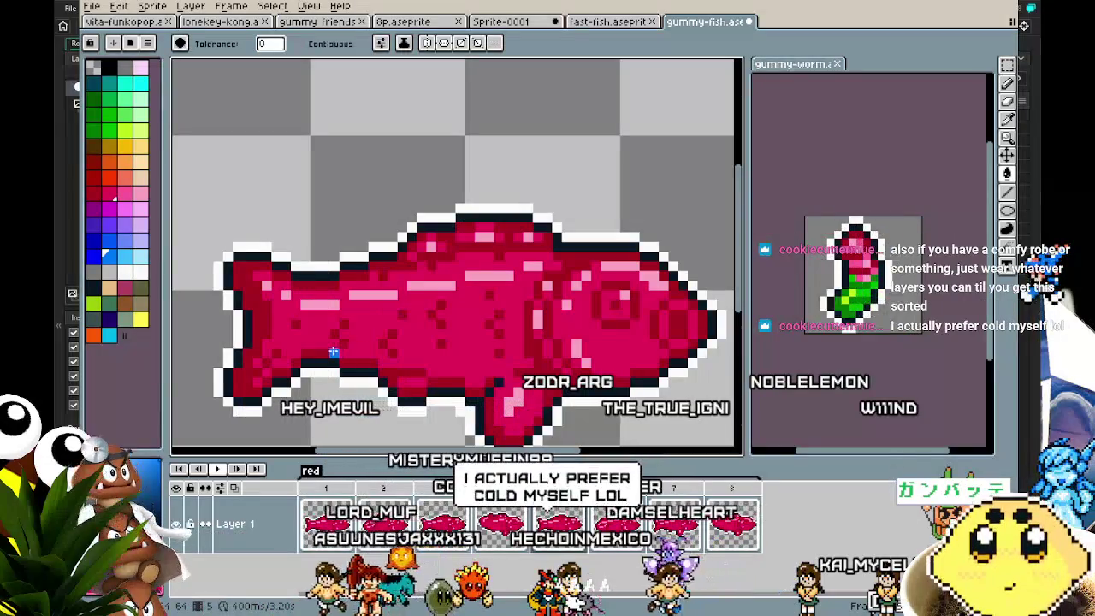
pyautogui.press('[')
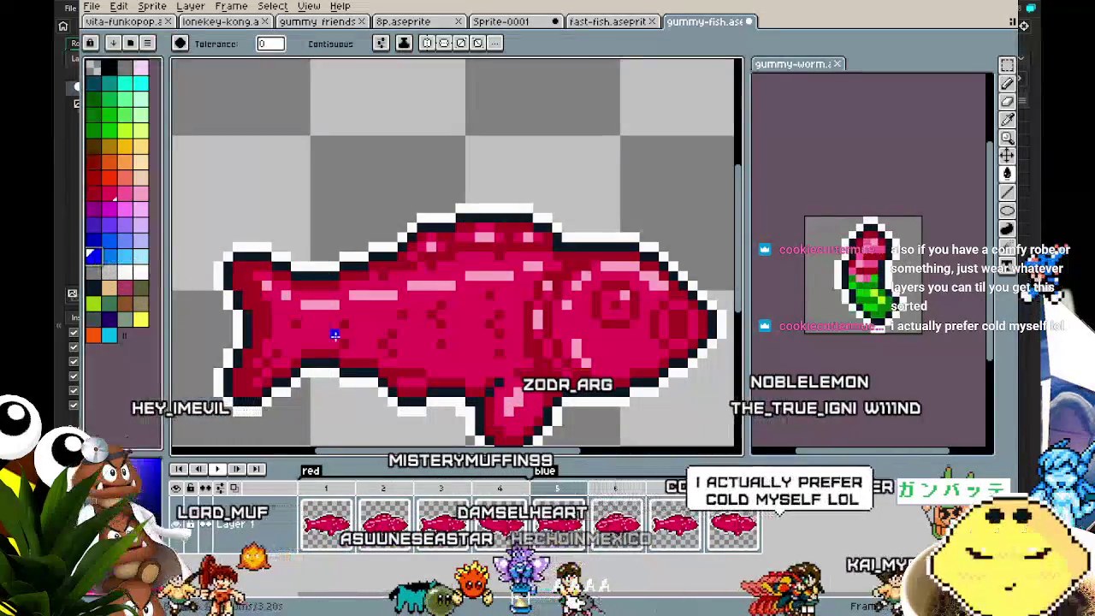
pyautogui.click(328, 349)
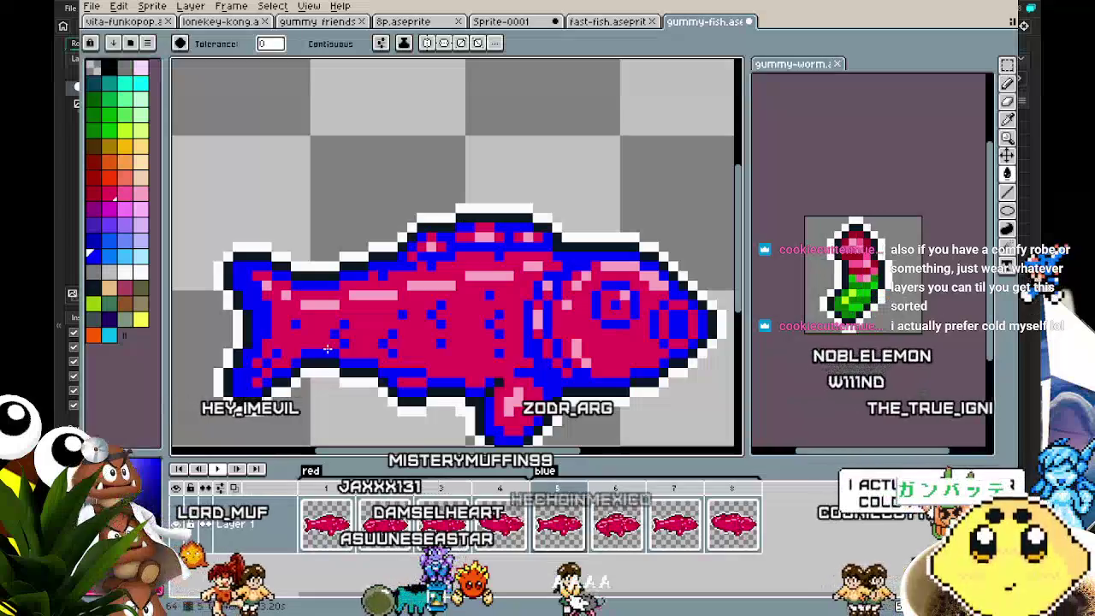
pyautogui.hotkey('ctrl', 'z')
pyautogui.press('Return')
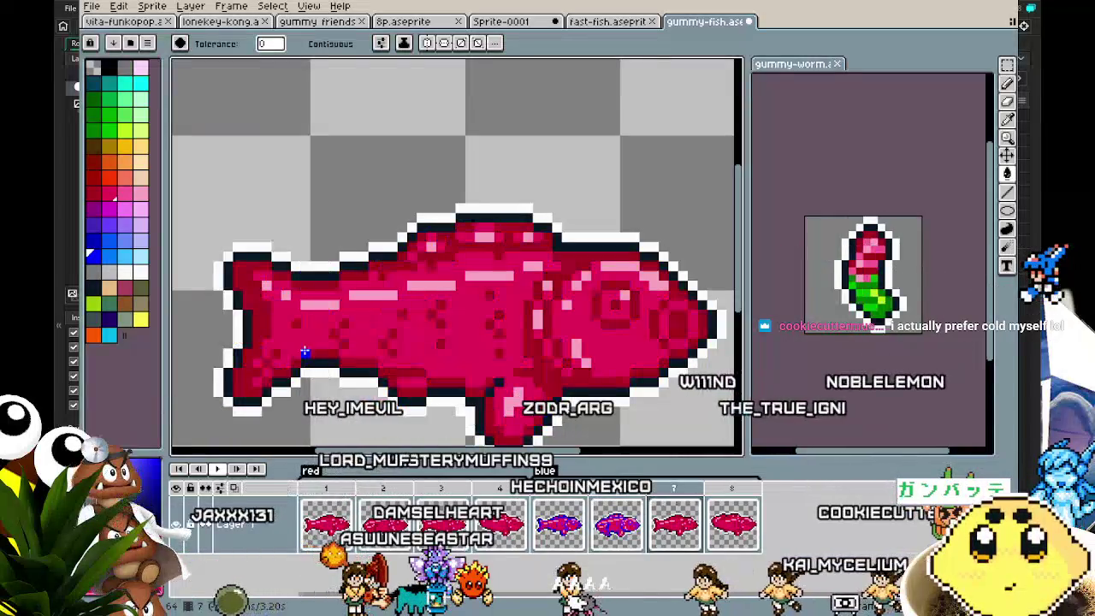
pyautogui.click(305, 342)
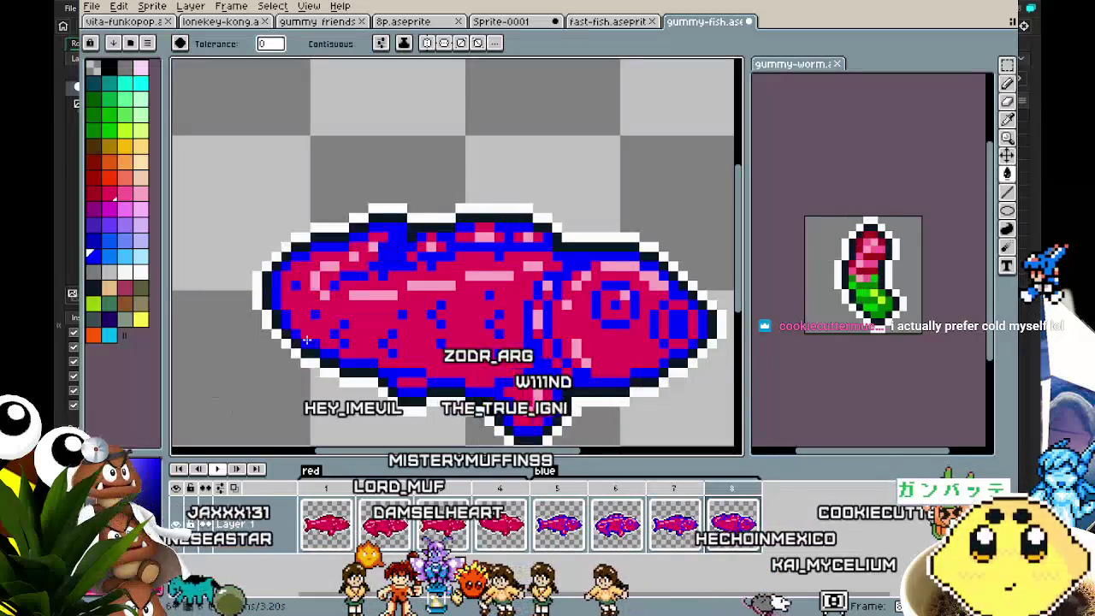
# Fill the fish body bright blue on frames 8, 7, 6 and 5, then play the animation.
pyautogui.click(116, 255)
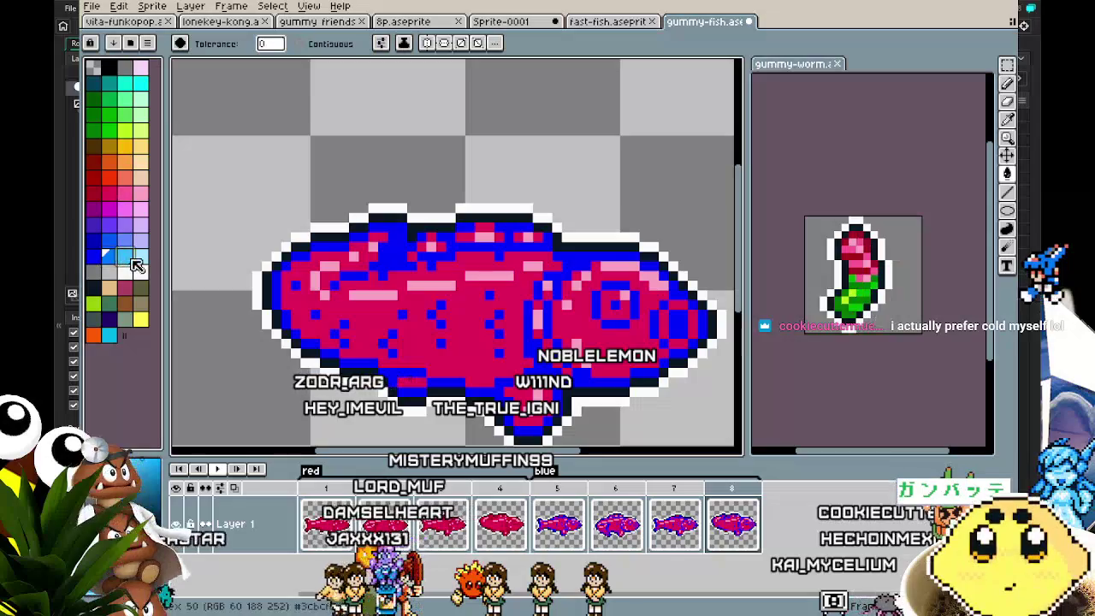
pyautogui.click(314, 304)
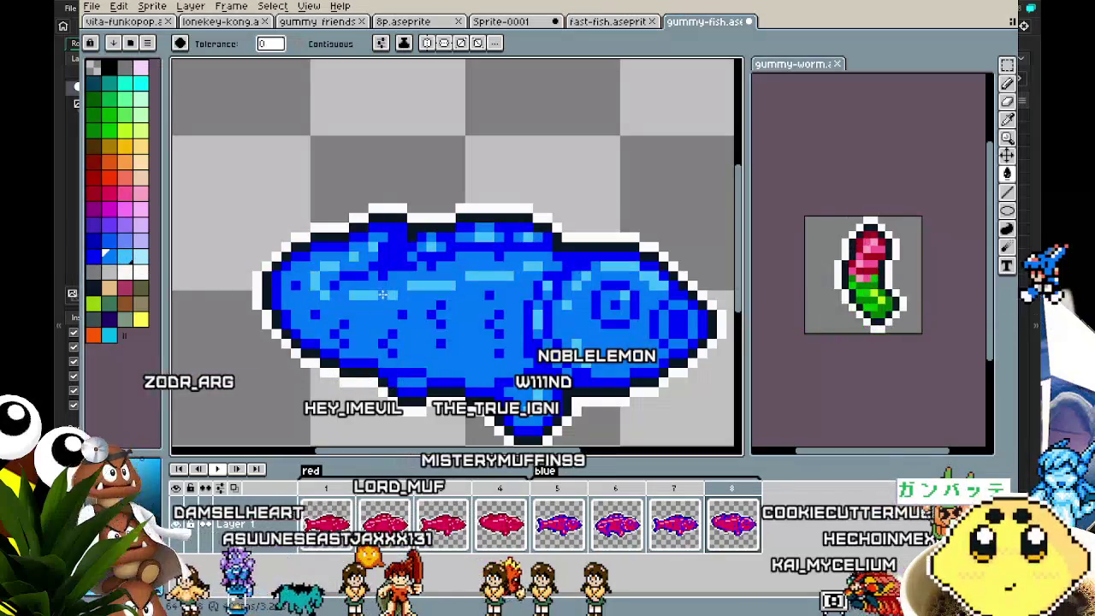
pyautogui.press(',')
pyautogui.click(382, 305)
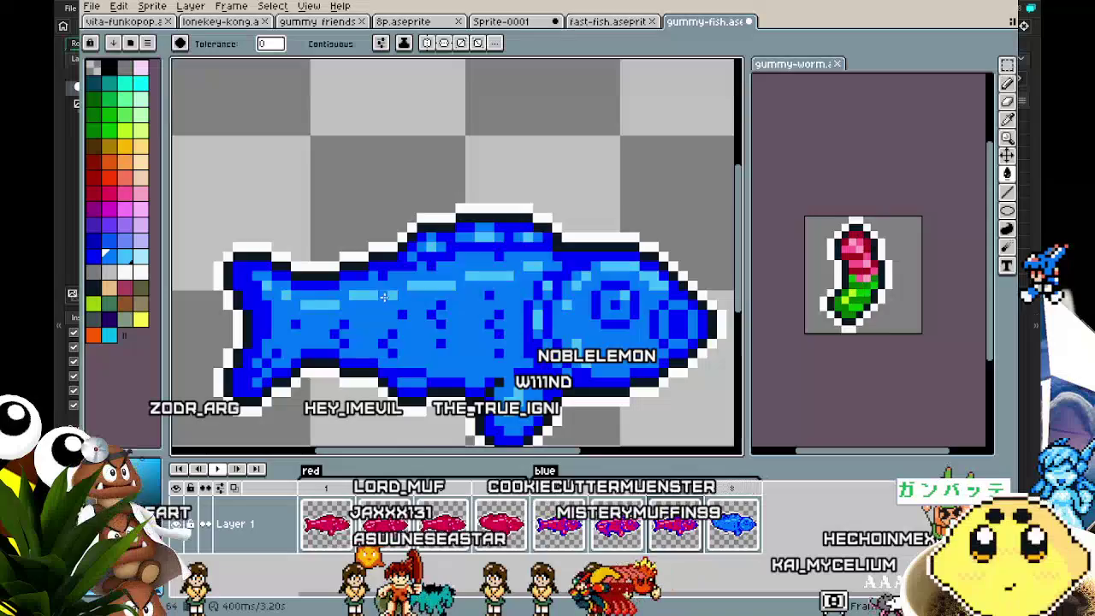
pyautogui.press(',')
pyautogui.click(377, 305)
pyautogui.press(',')
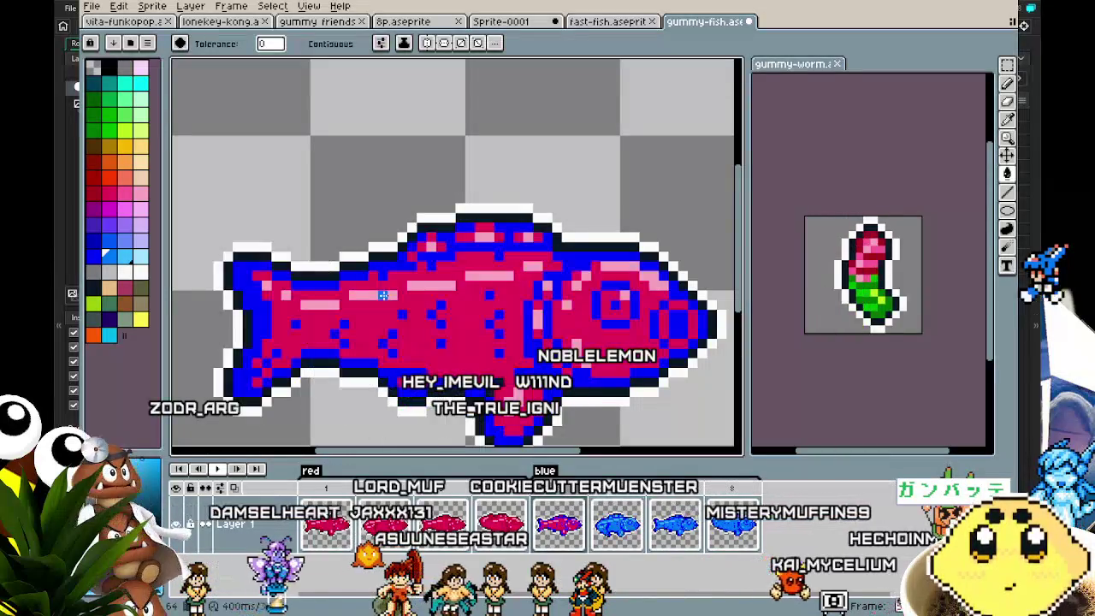
pyautogui.click(382, 295)
pyautogui.scroll(-3, 382, 295)
pyautogui.press('Return')
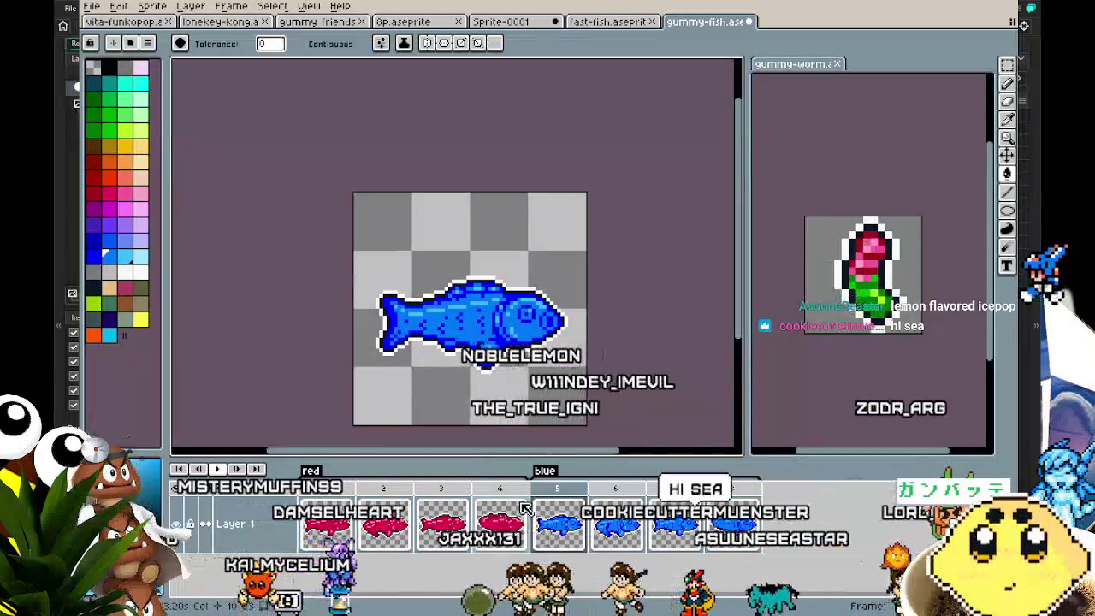
# Move a red-fish frame to position 9 and duplicate the squished red frame.
pyautogui.click(345, 494)
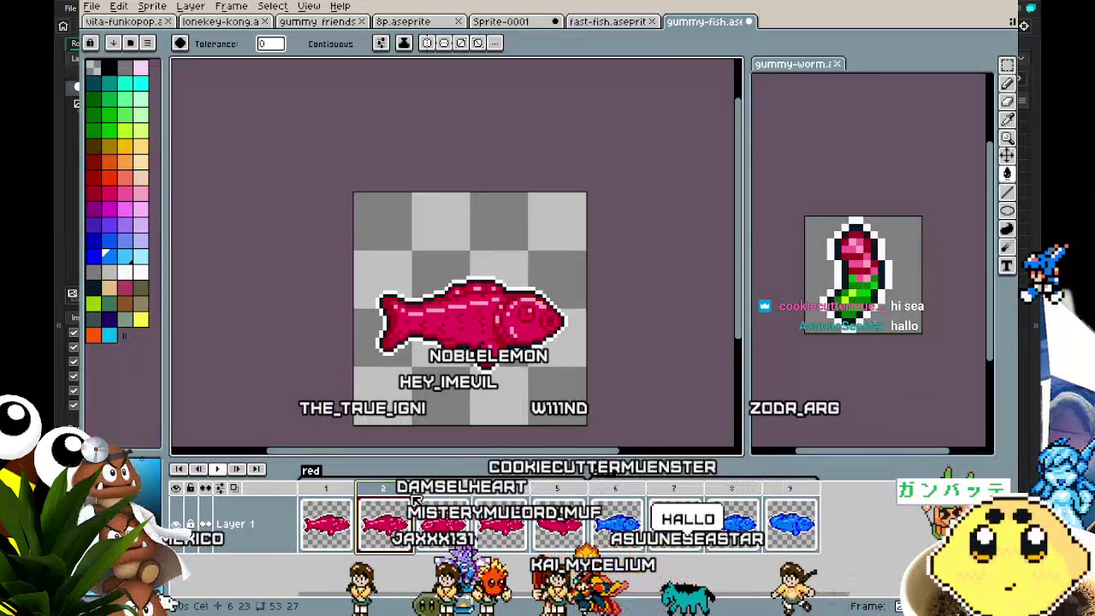
pyautogui.moveTo(417, 500); pyautogui.dragTo(792, 524)
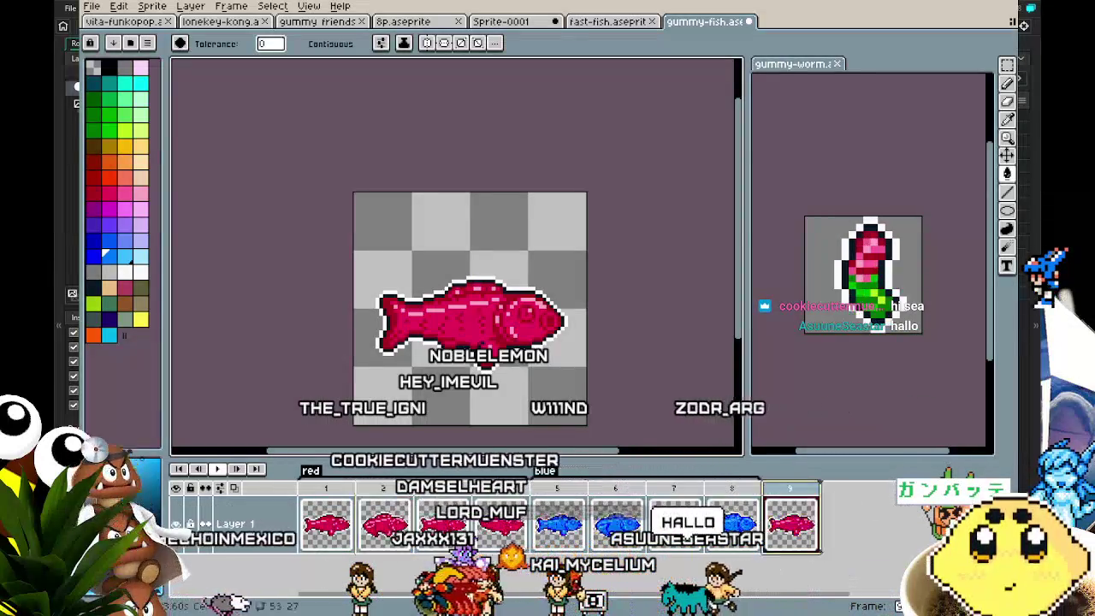
pyautogui.click(422, 502)
pyautogui.hotkey('alt', 'n')
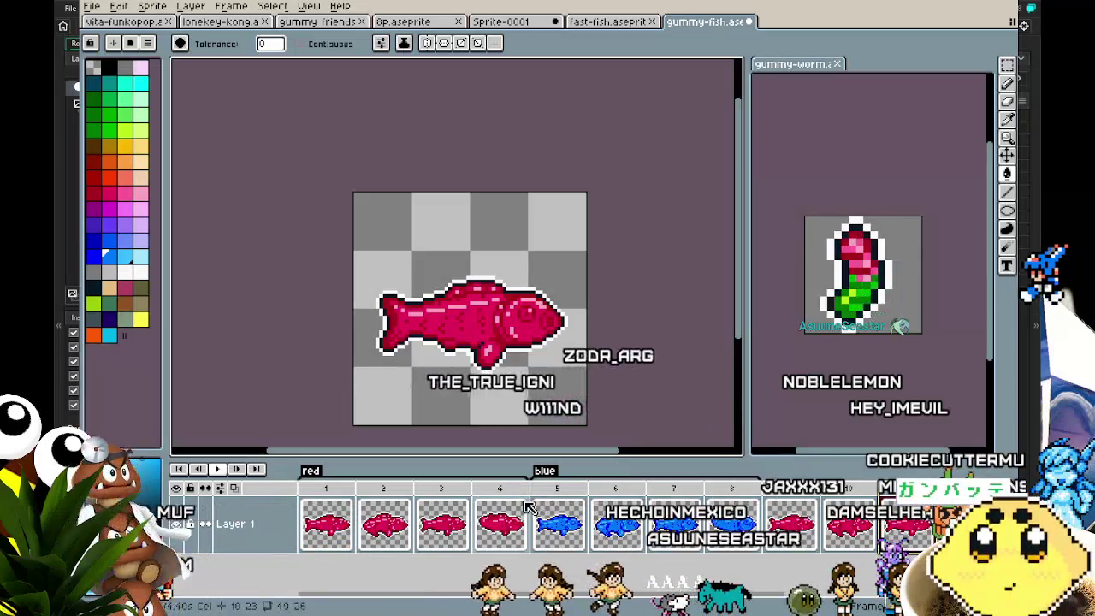
# Insert a new red frame after frame 4.
pyautogui.rightClick(518, 502)
pyautogui.press('Escape')
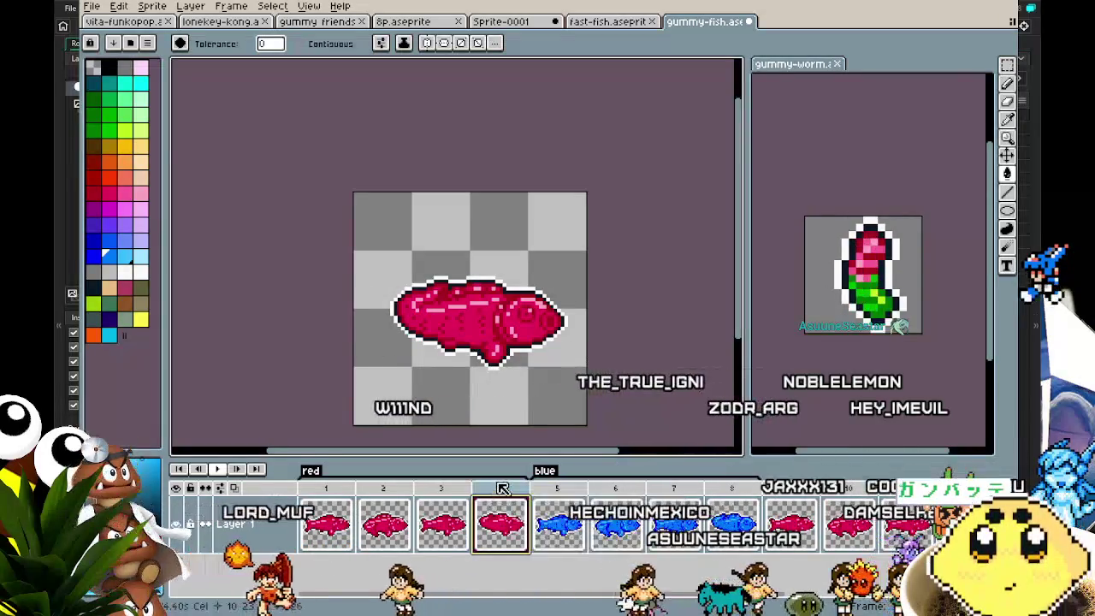
pyautogui.rightClick(513, 493)
pyautogui.click(548, 512)
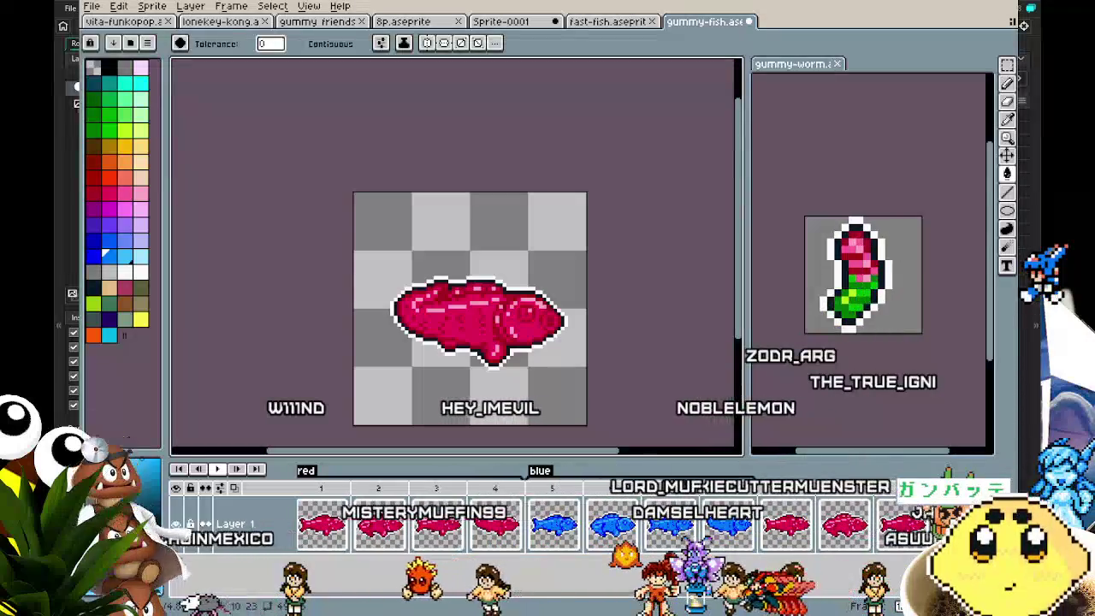
pyautogui.press('Left')
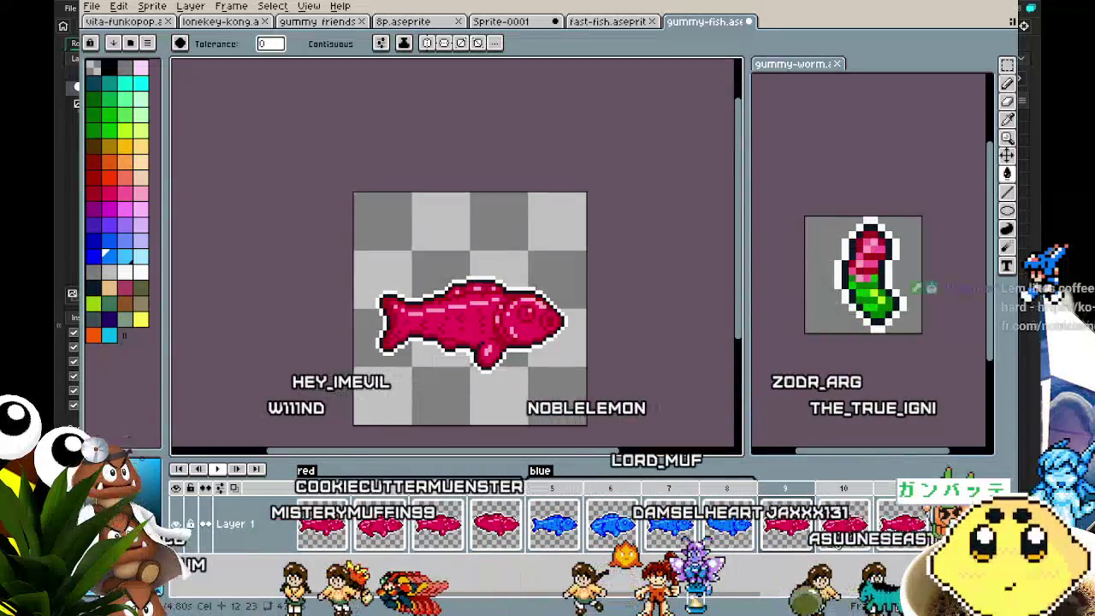
# Tag frames 9–12 as 'yellow'.
pyautogui.hscroll(1, 616, 513)
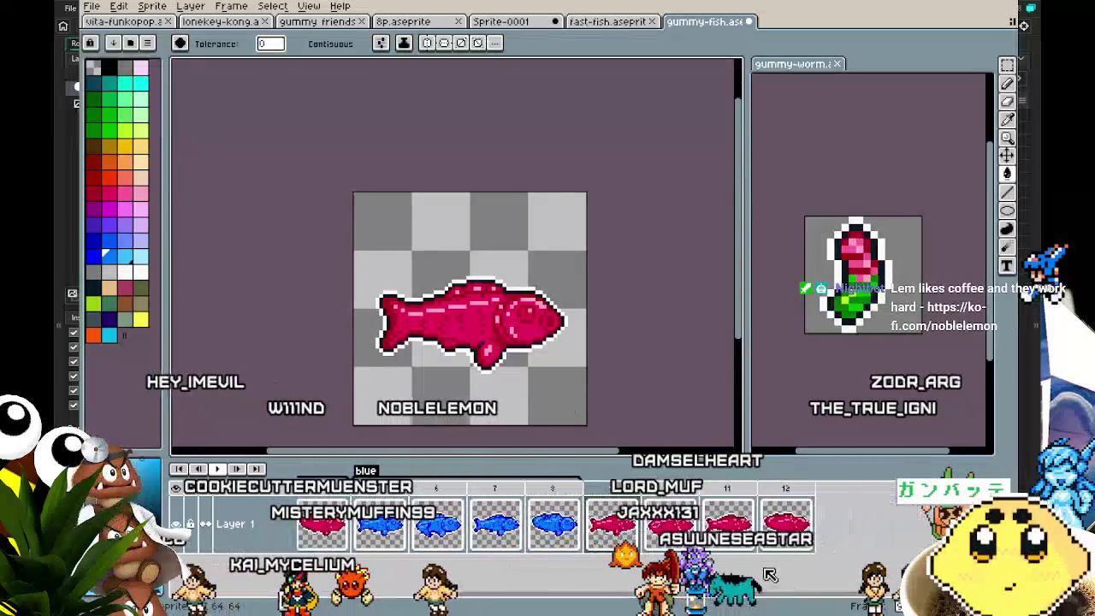
pyautogui.moveTo(622, 498); pyautogui.dragTo(767, 503)
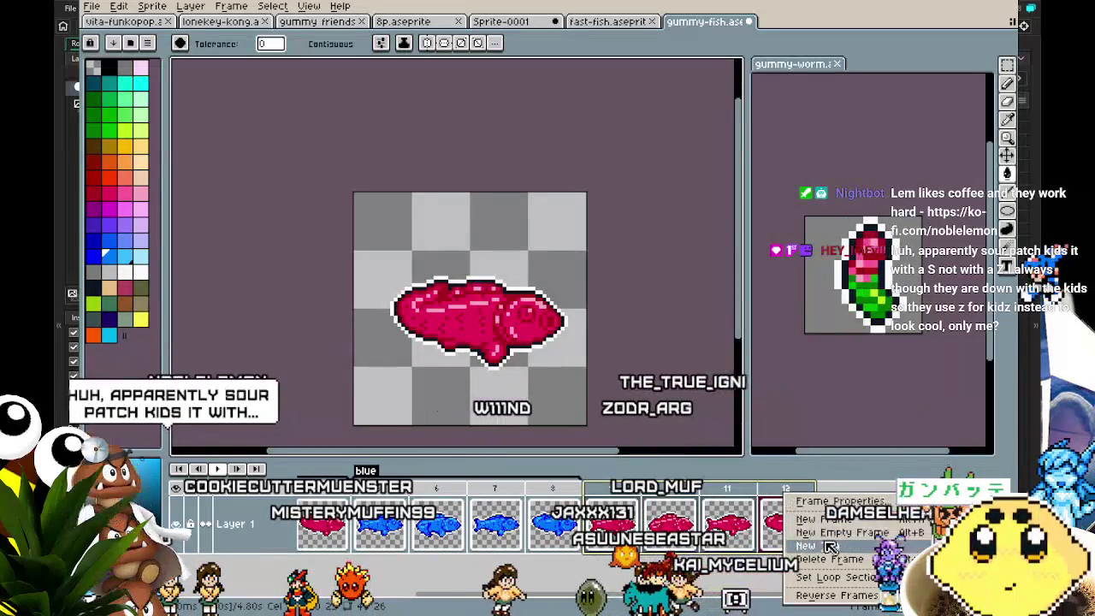
pyautogui.click(826, 545)
pyautogui.write('g')
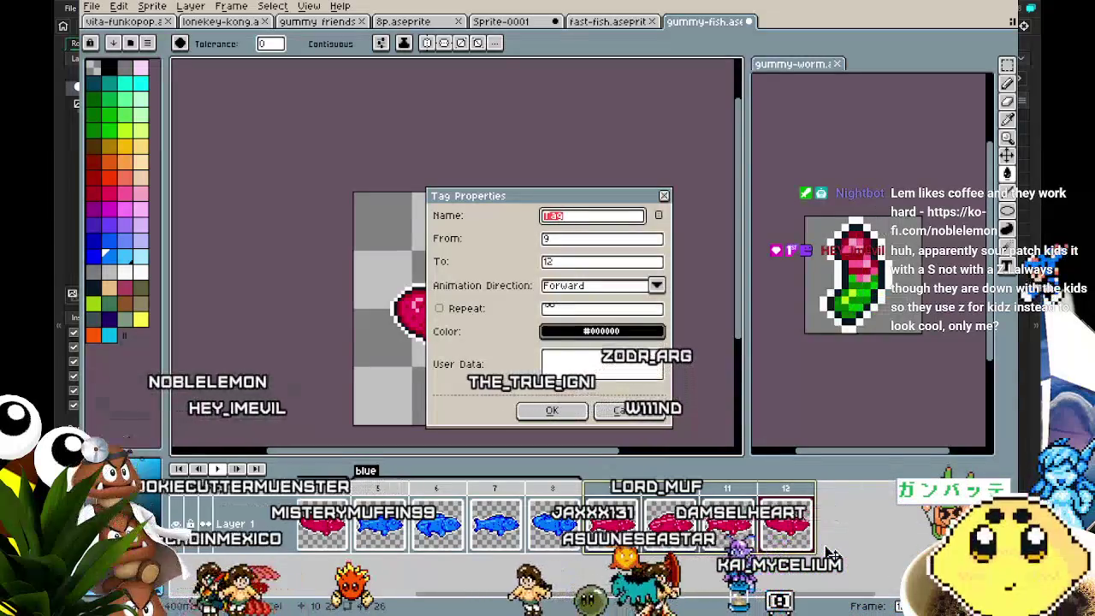
pyautogui.write('ellow')
pyautogui.press('Return')
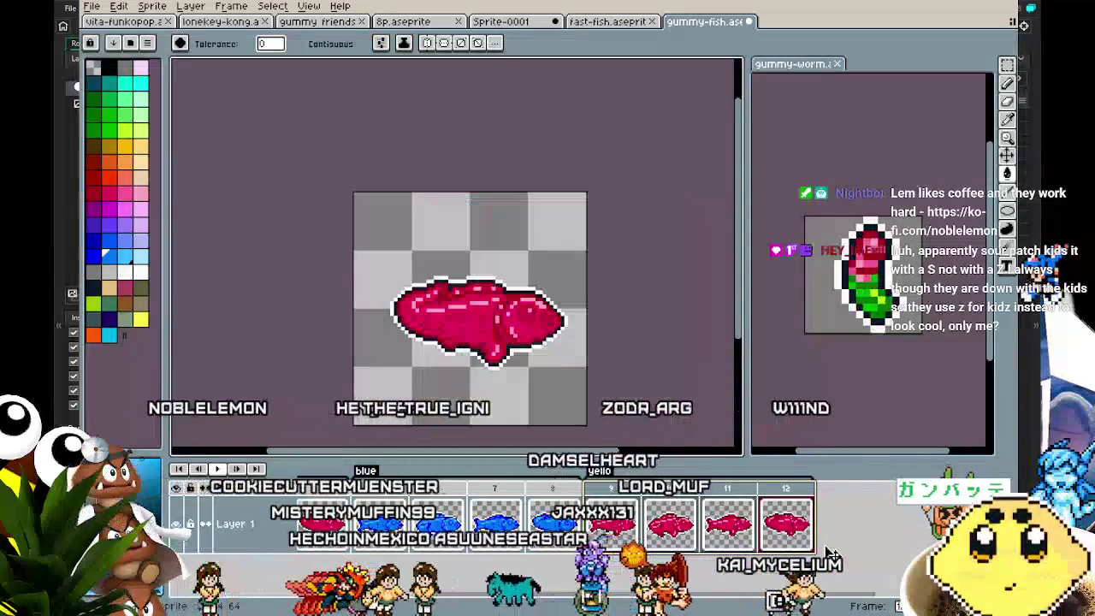
# Remove the accidental blue fill from frame 12's background.
pyautogui.click(468, 366)
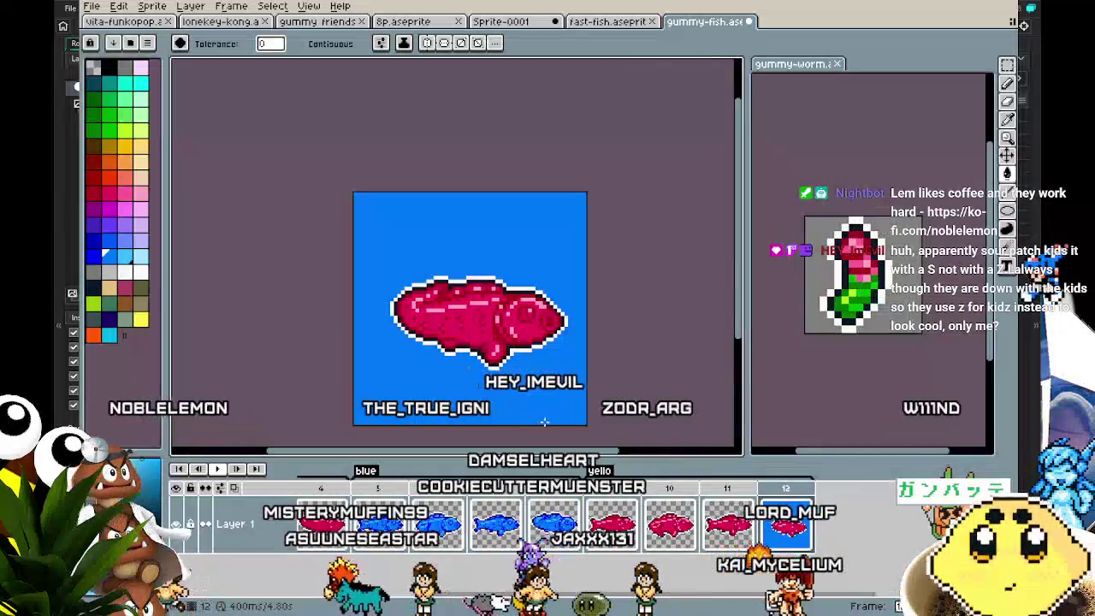
pyautogui.moveTo(487, 386); pyautogui.dragTo(534, 373)
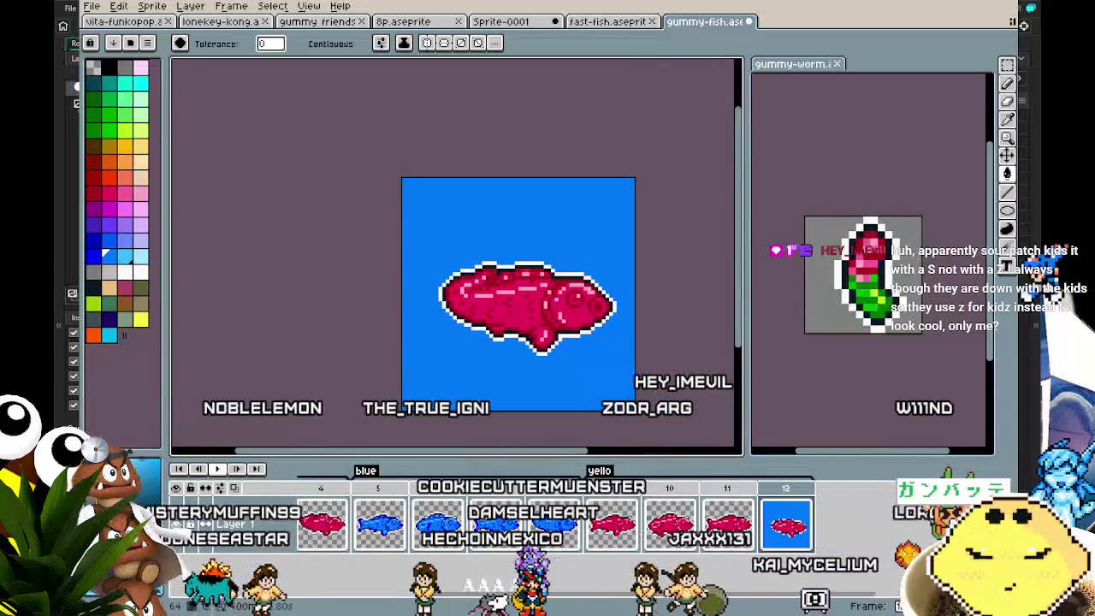
pyautogui.hscroll(2, 686, 459)
pyautogui.scroll(1, 562, 410)
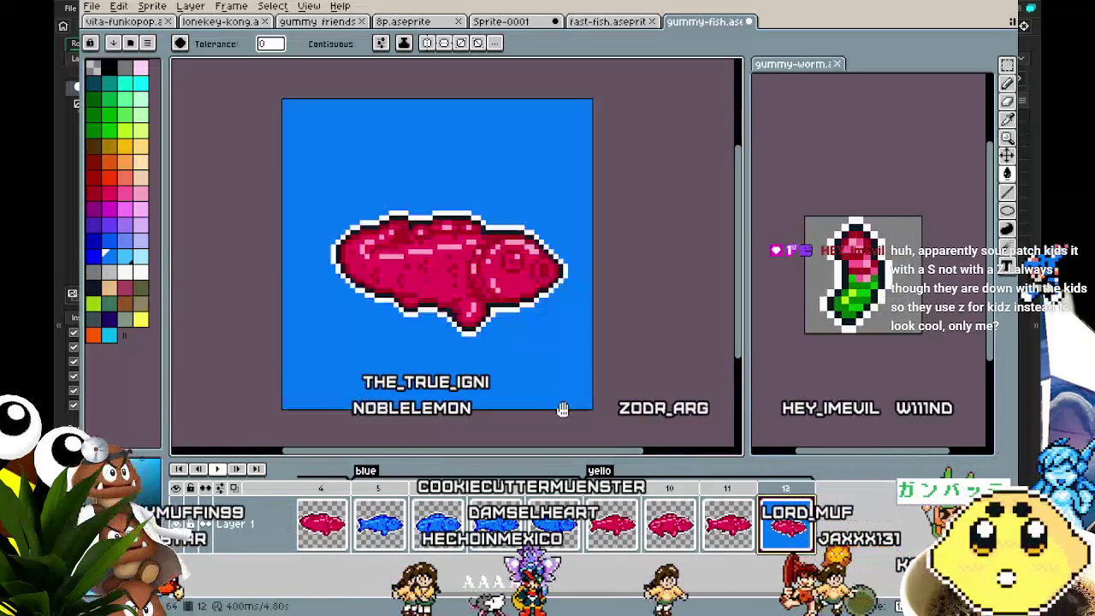
pyautogui.click(562, 410)
pyautogui.press('Delete')
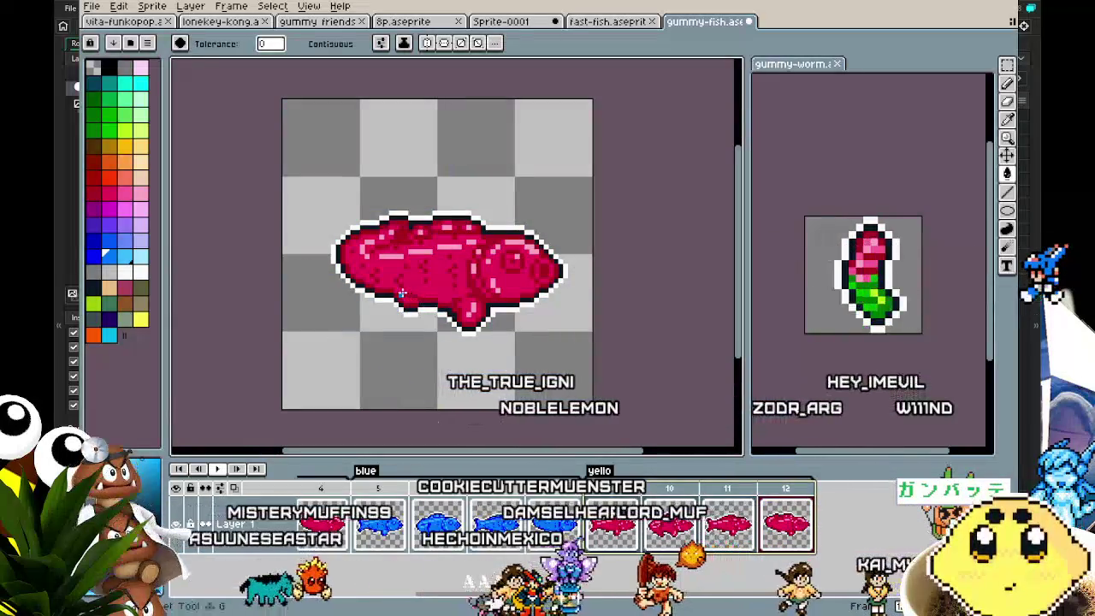
# Fill frame 9's fish body yellow and preview the animation.
pyautogui.click(635, 524)
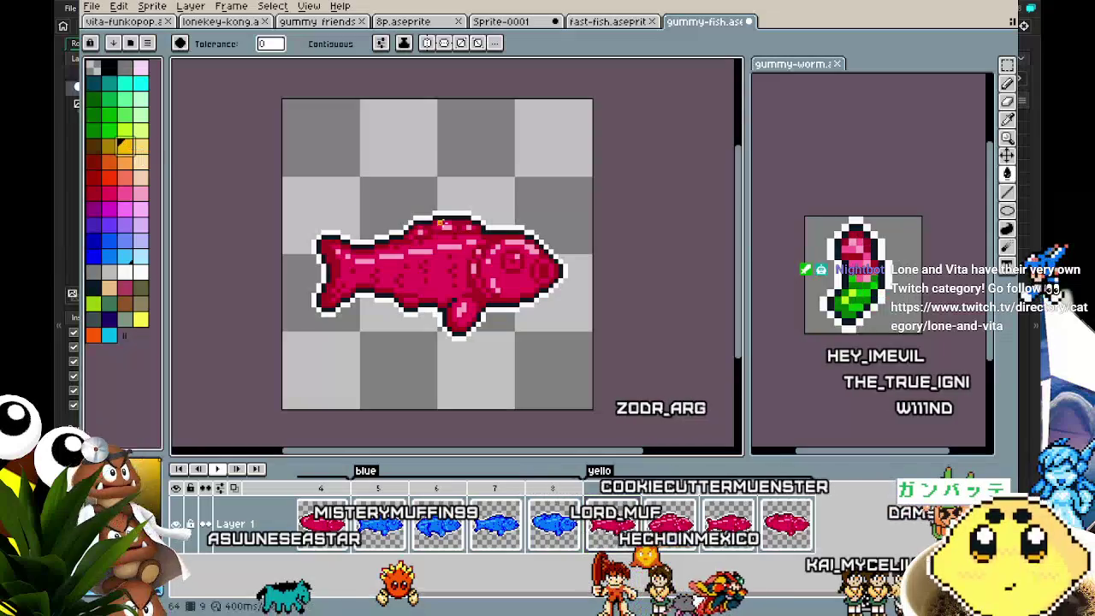
pyautogui.scroll(1, 425, 274)
pyautogui.click(415, 301)
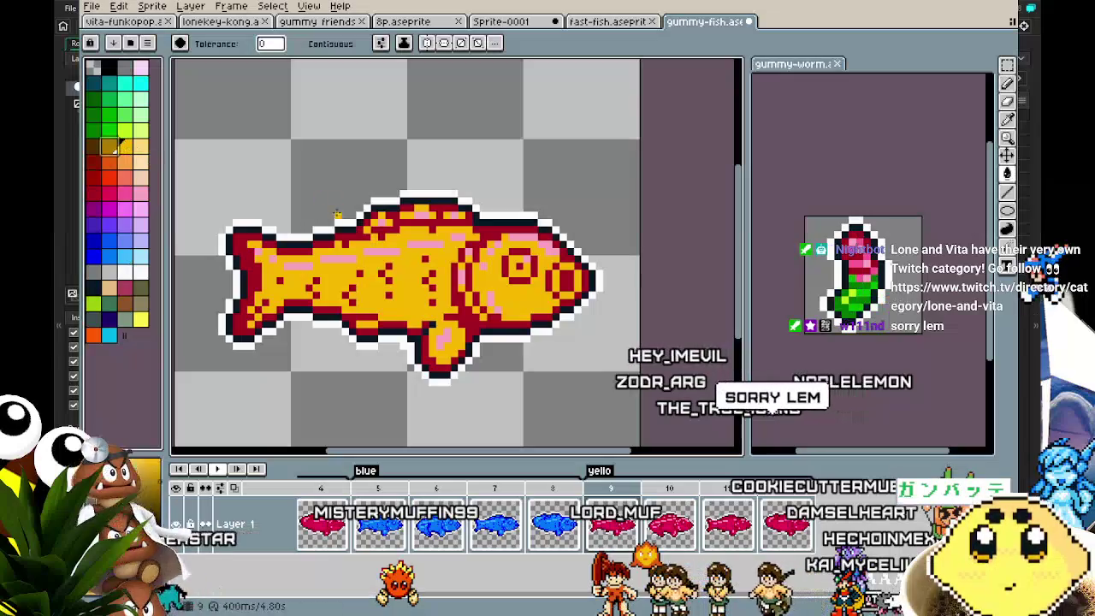
pyautogui.press('Return')
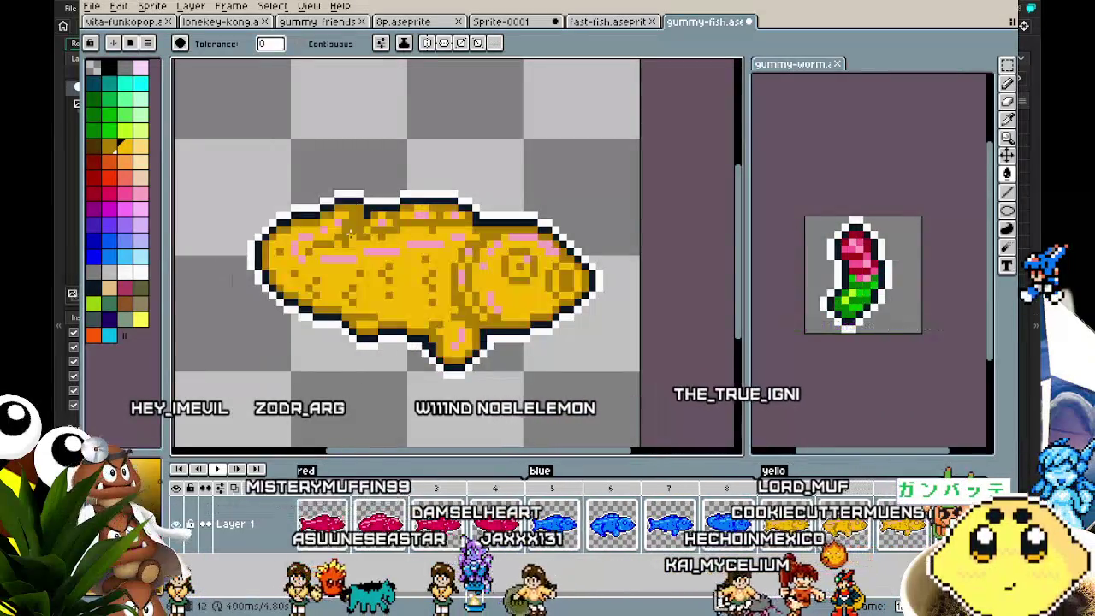
# Pick a golden yellow from the palette and check the other yellow-tagged frames.
pyautogui.click(140, 147)
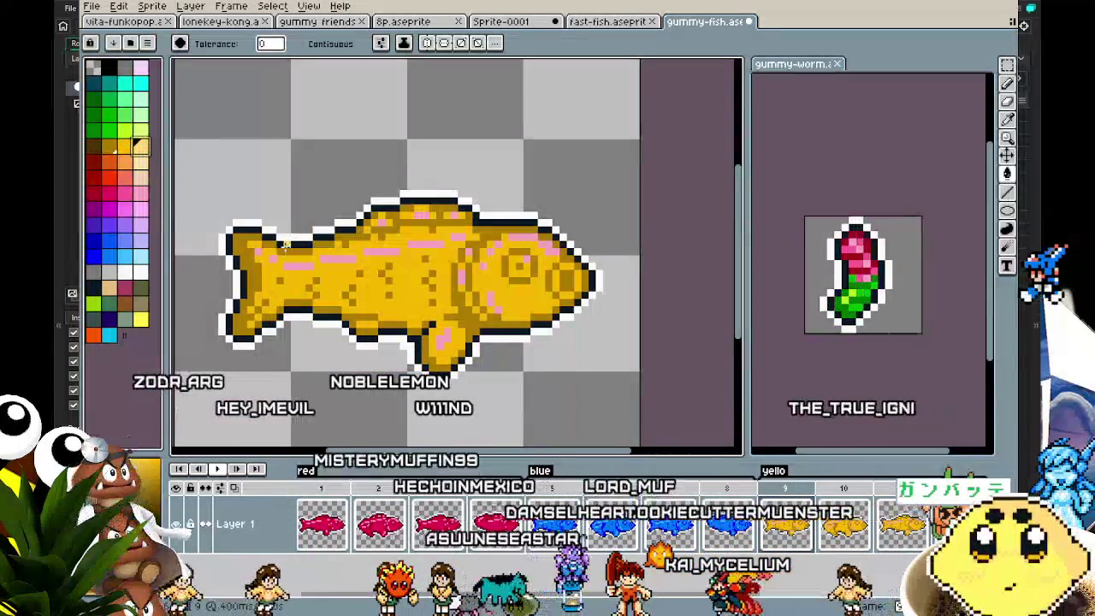
pyautogui.scroll(1, 459, 236)
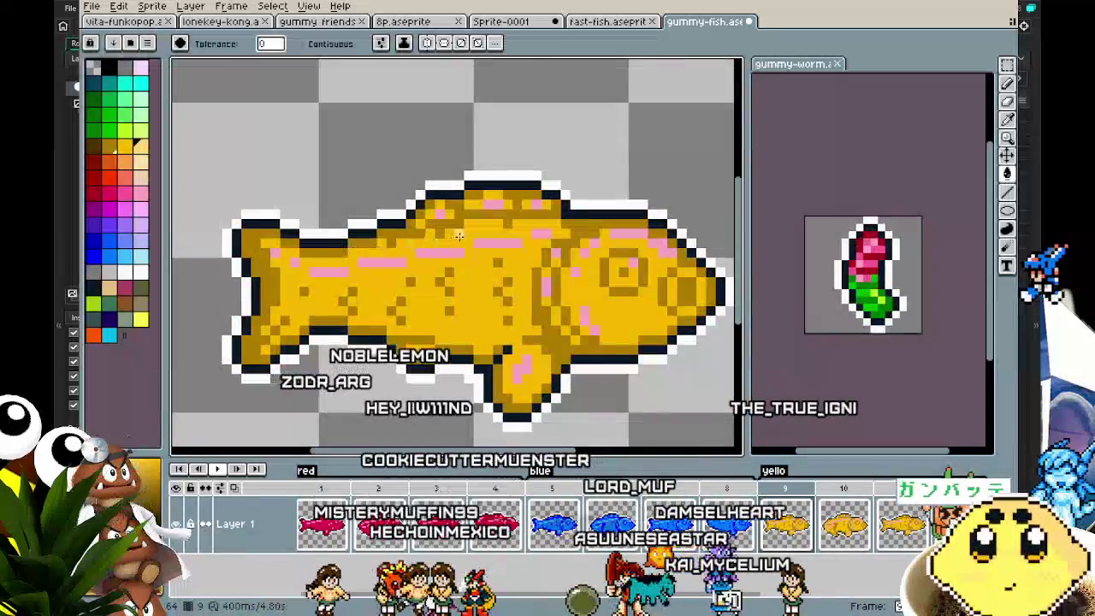
pyautogui.scroll(-1, 438, 284)
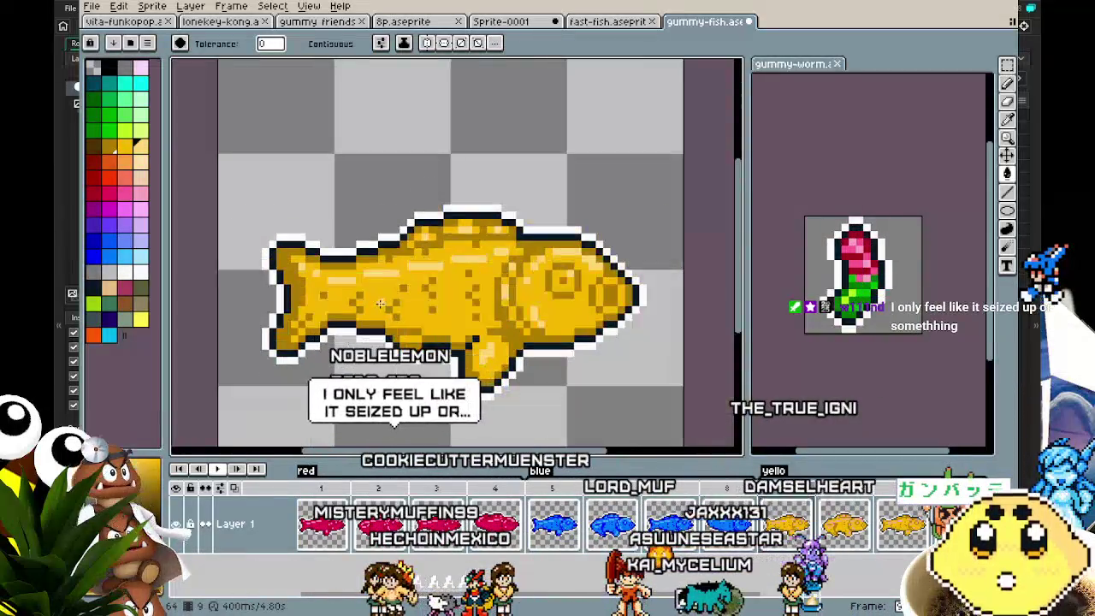
pyautogui.scroll(1, 429, 289)
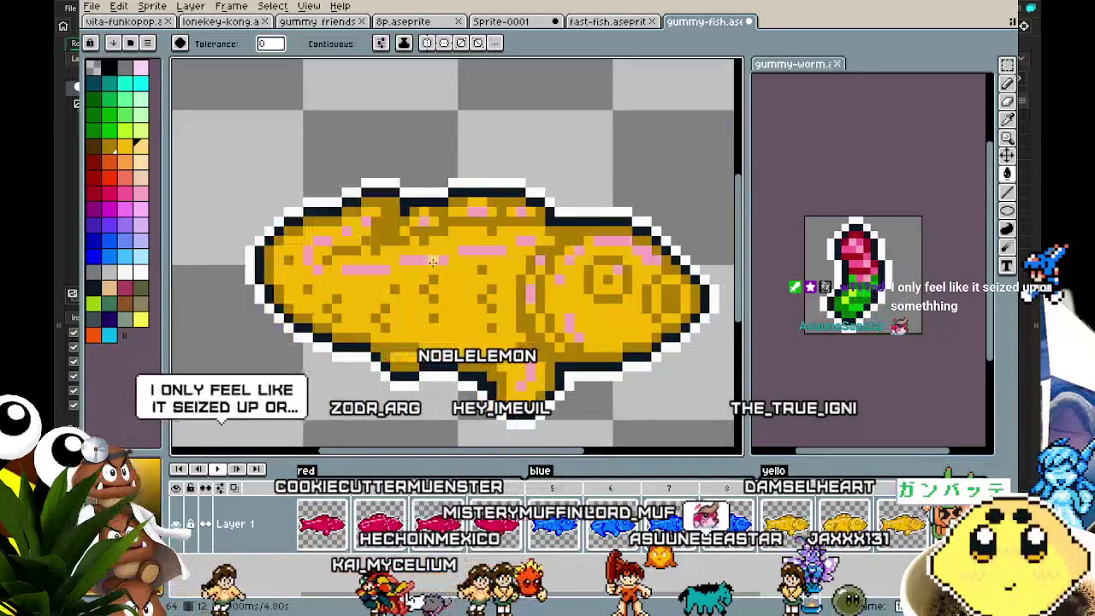
pyautogui.scroll(-3, 407, 296)
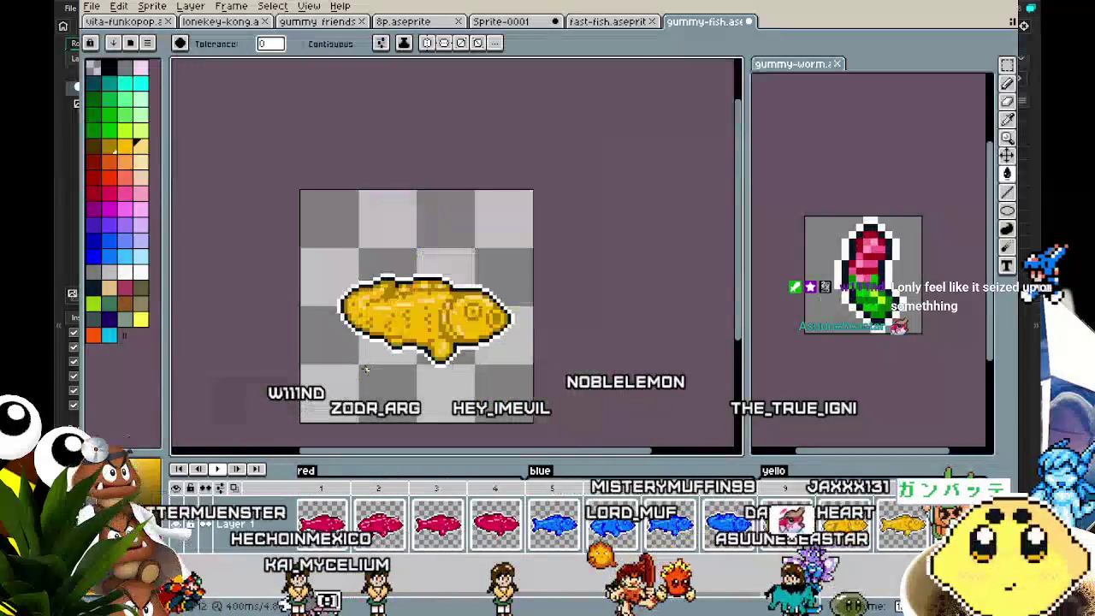
pyautogui.scroll(1, 366, 369)
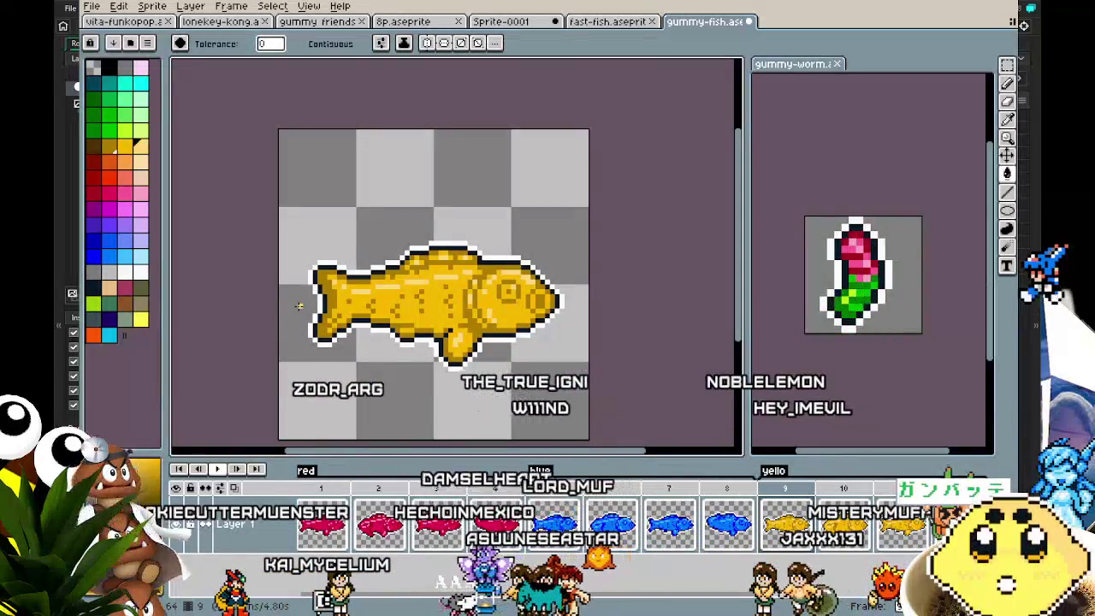
pyautogui.press('Return')
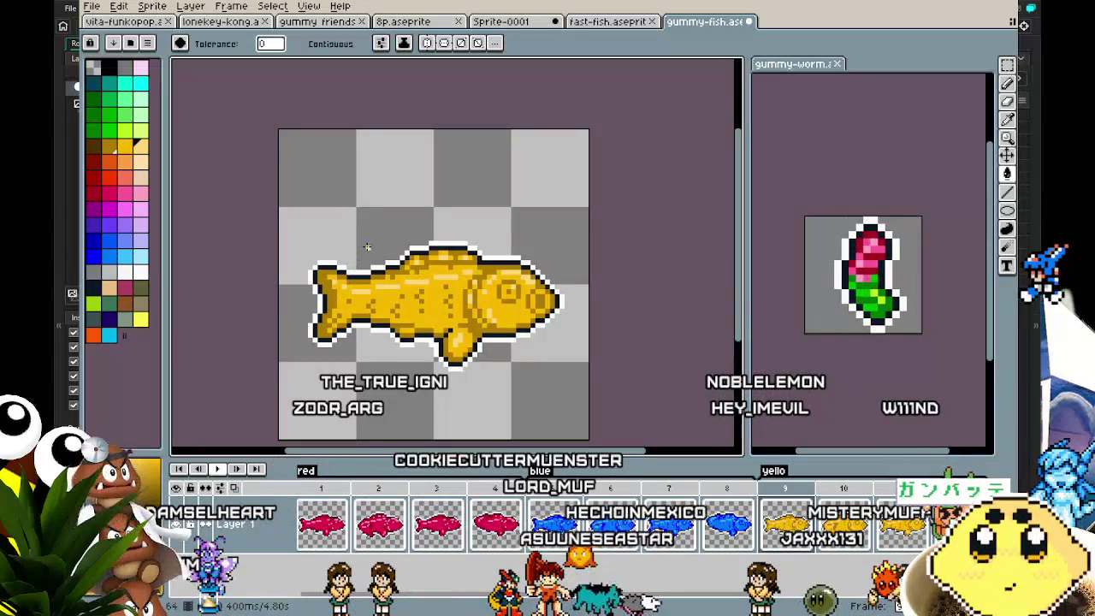
pyautogui.scroll(2, 337, 270)
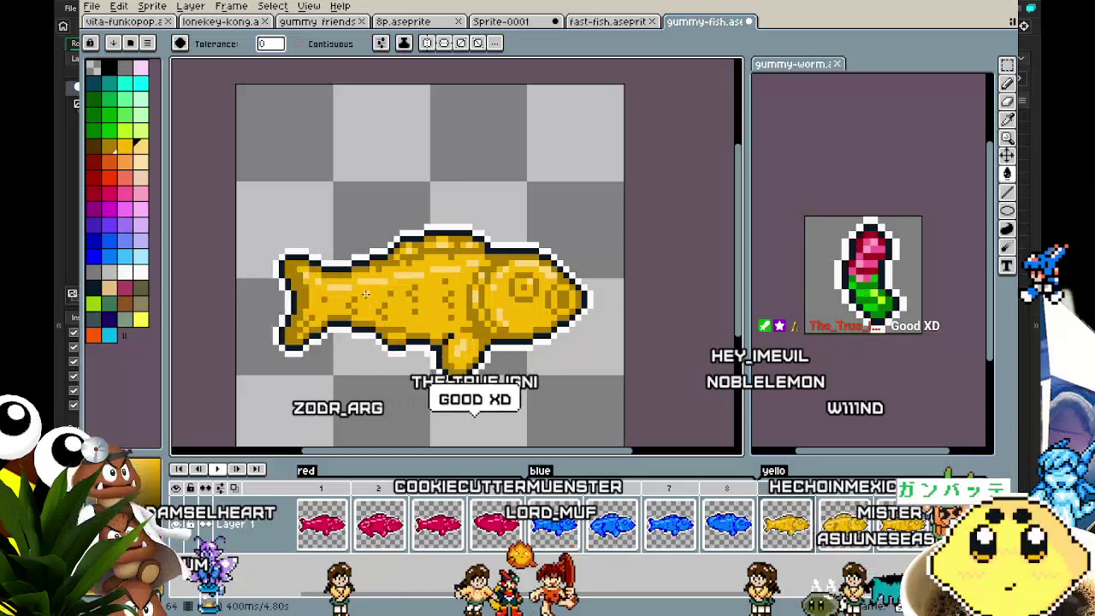
pyautogui.scroll(3, 461, 337)
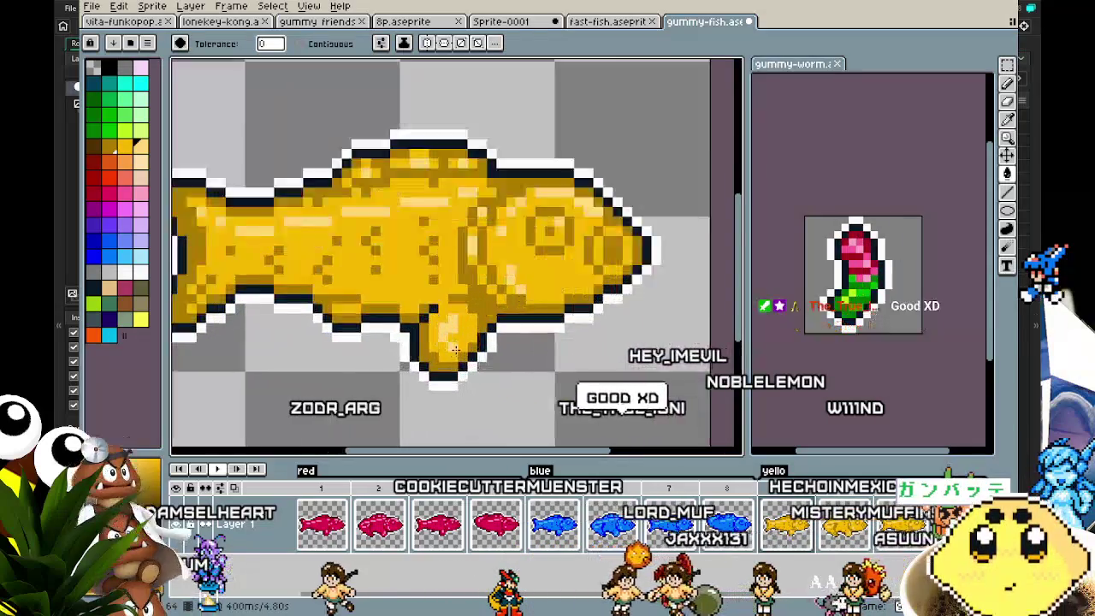
pyautogui.press('b')
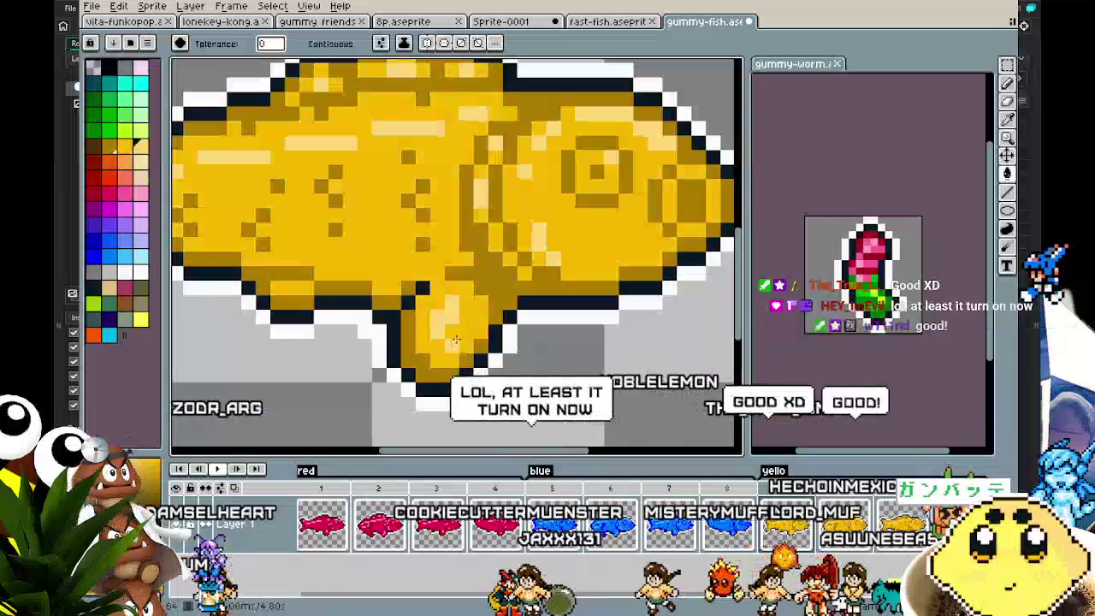
pyautogui.scroll(-4, 425, 368)
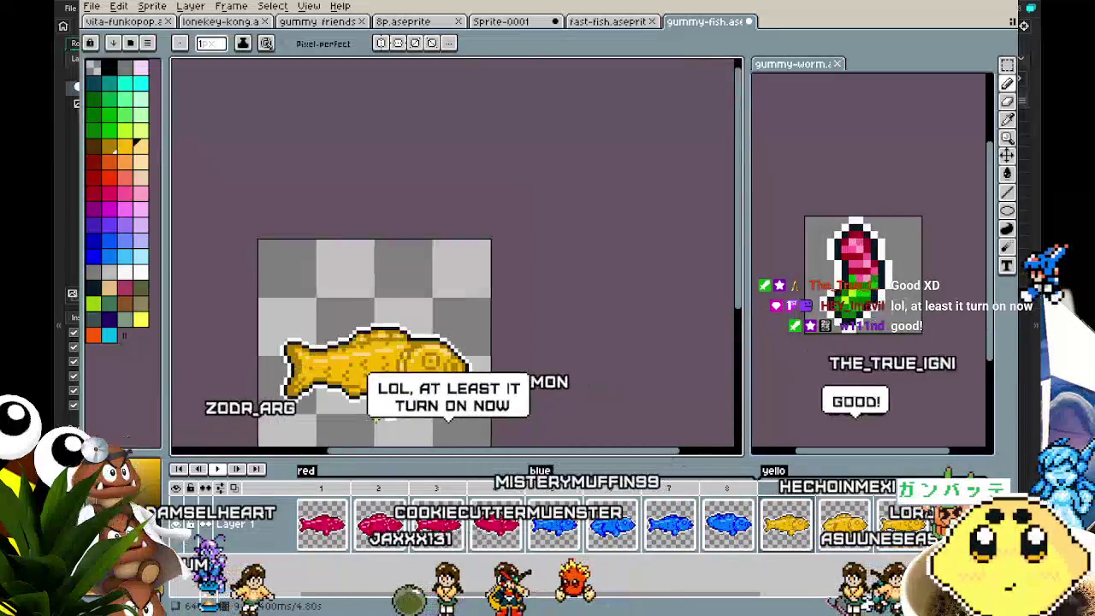
# Zoom and pan to inspect the yellow and green fish frames.
pyautogui.scroll(1, 376, 423)
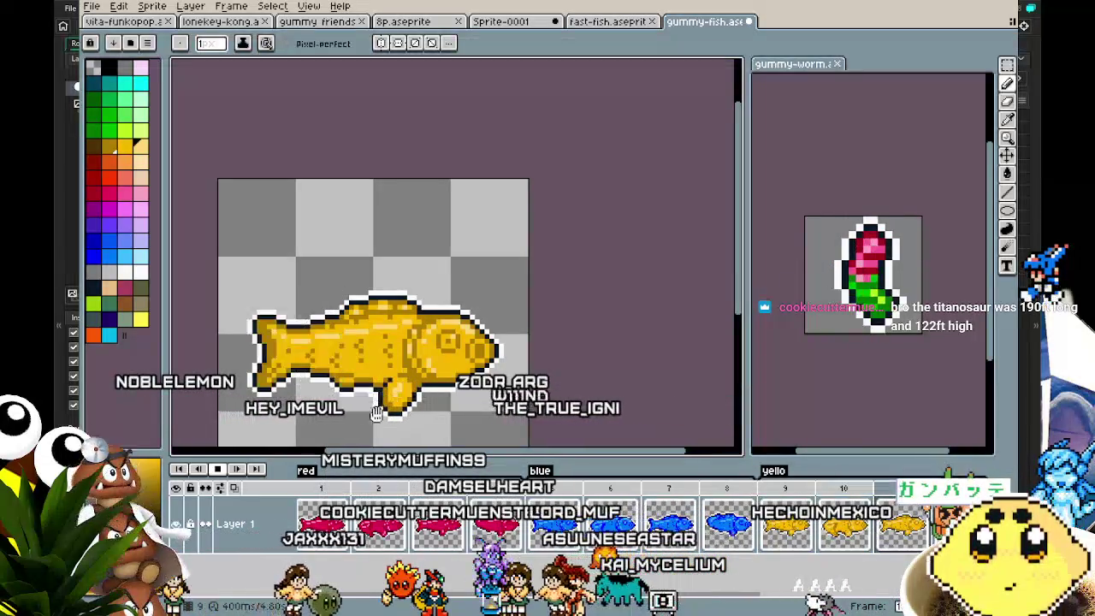
pyautogui.moveTo(380, 393); pyautogui.dragTo(447, 370)
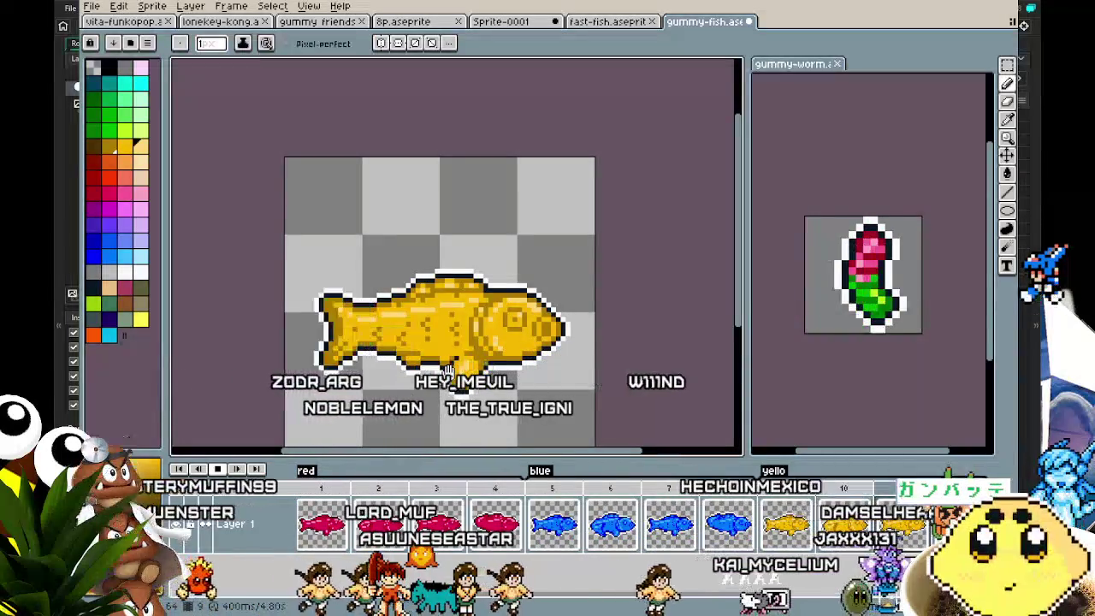
pyautogui.scroll(1, 458, 265)
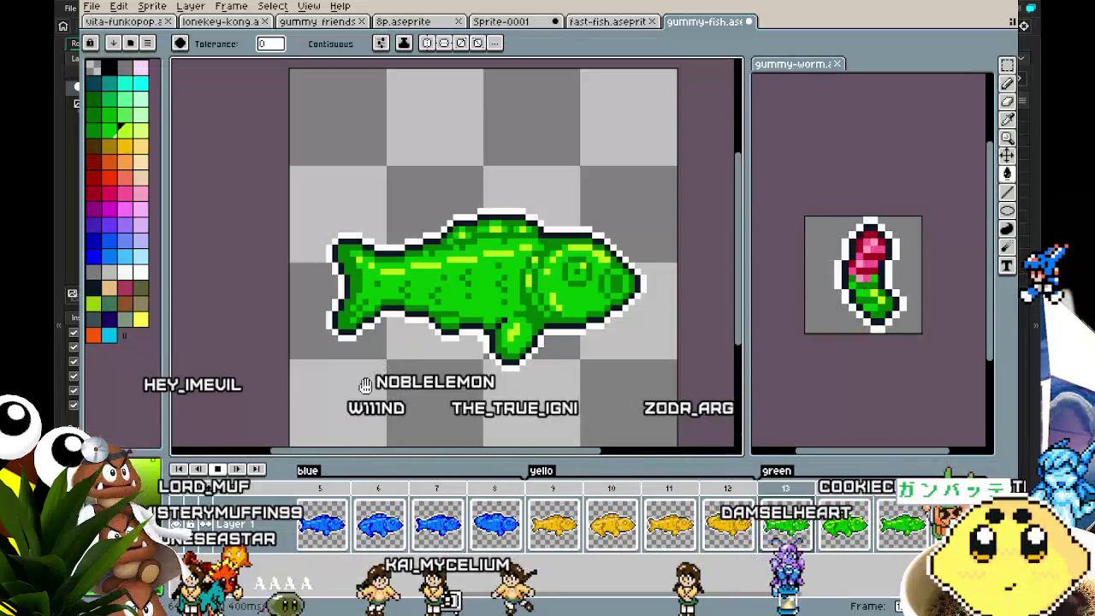
pyautogui.scroll(-2, 367, 386)
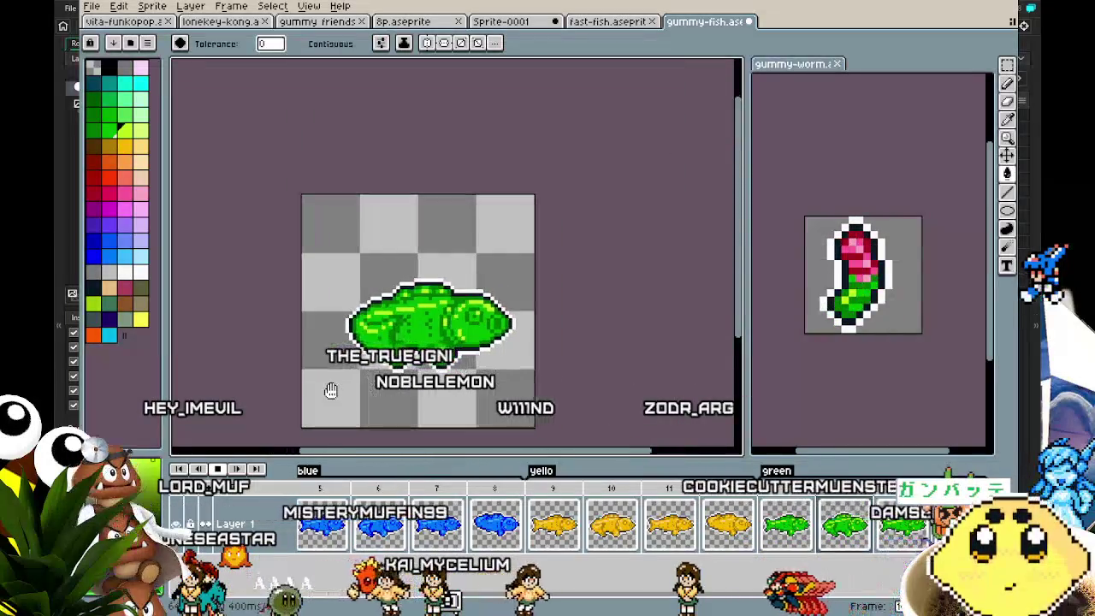
pyautogui.scroll(2, 330, 389)
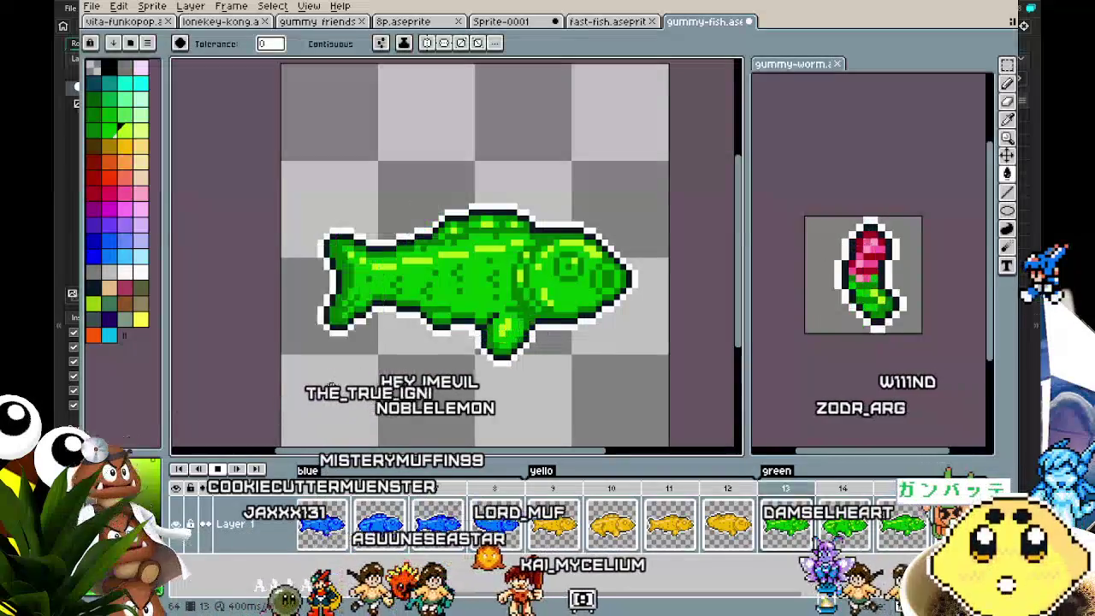
pyautogui.moveTo(330, 389); pyautogui.dragTo(259, 388)
pyautogui.hotkey('ctrl', 's')
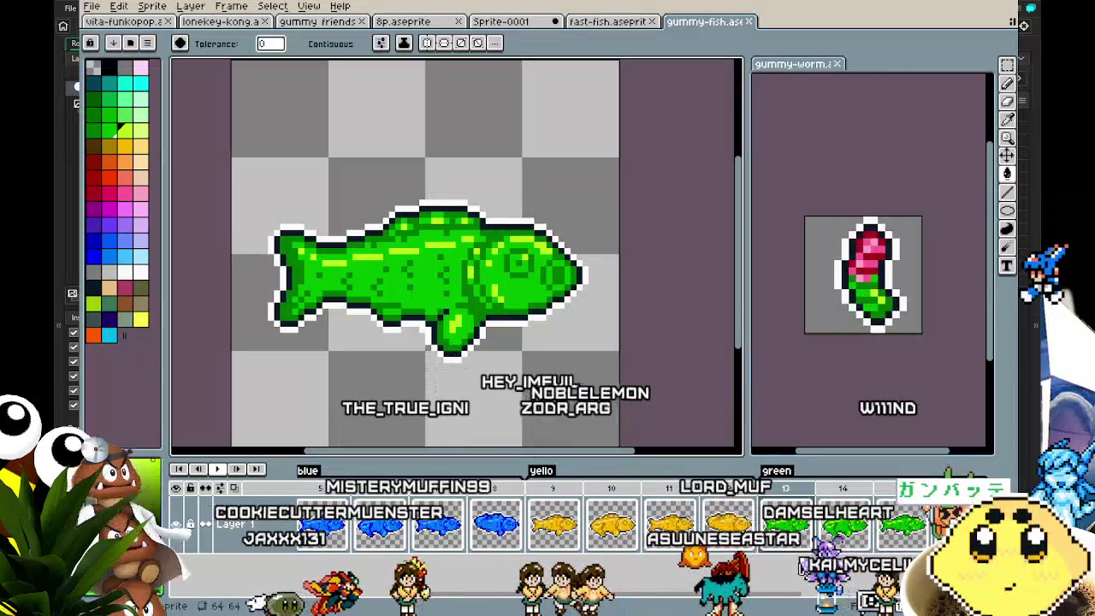
pyautogui.hscroll(2, 598, 518)
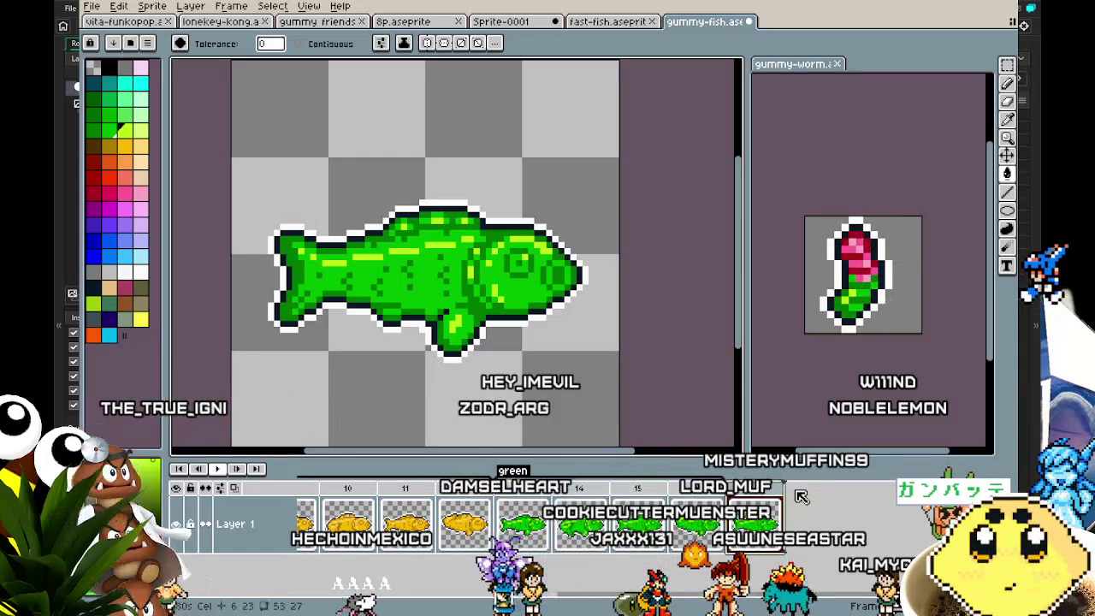
# Add new frames after frame 15 so the animation runs to frame 20.
pyautogui.rightClick(599, 491)
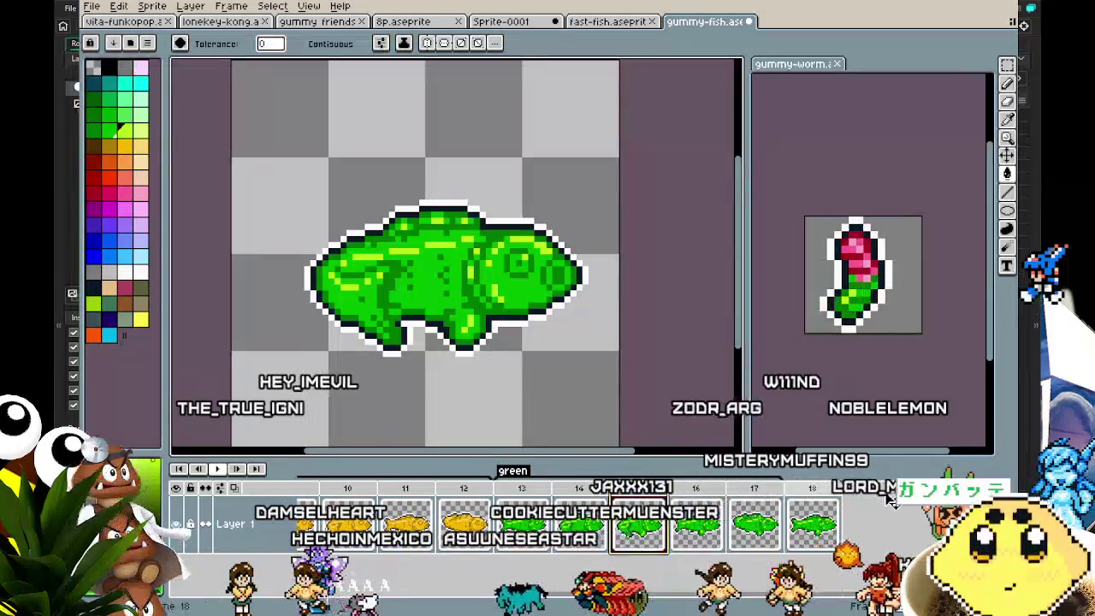
pyautogui.click(665, 498)
pyautogui.rightClick(665, 497)
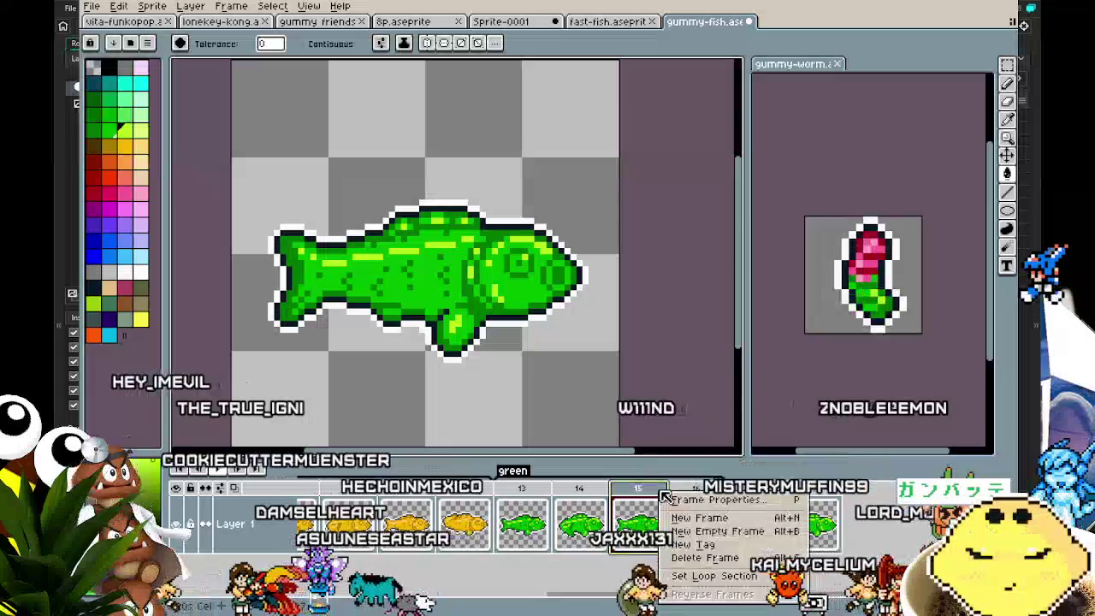
pyautogui.click(719, 511)
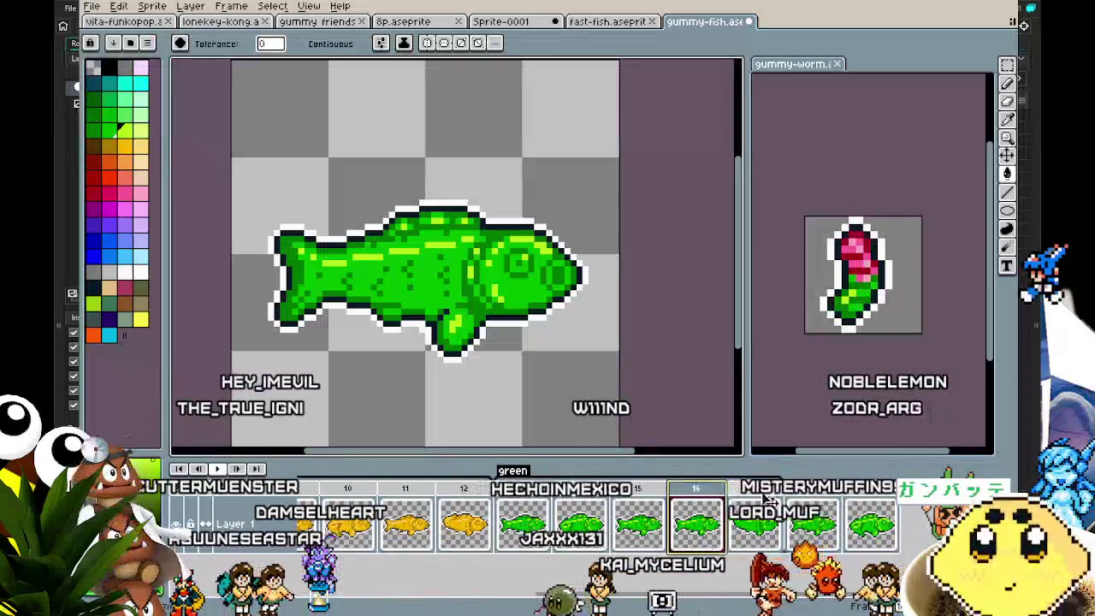
pyautogui.click(871, 523)
pyautogui.rightClick(708, 499)
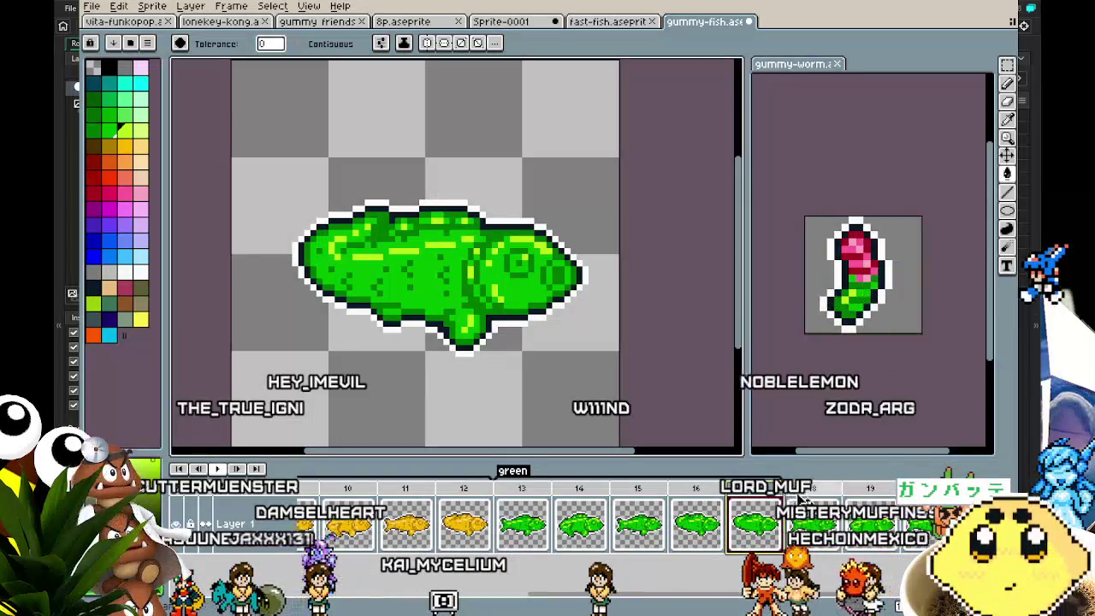
# Tag frames 17–20 as 'porple'.
pyautogui.click(768, 504)
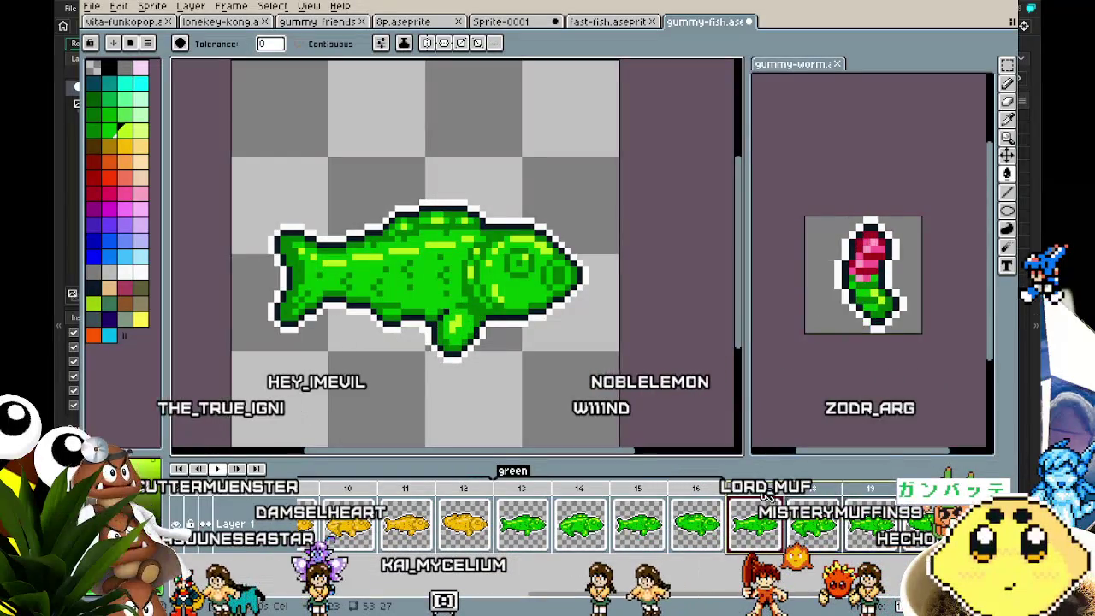
pyautogui.click(804, 543)
pyautogui.write('porple')
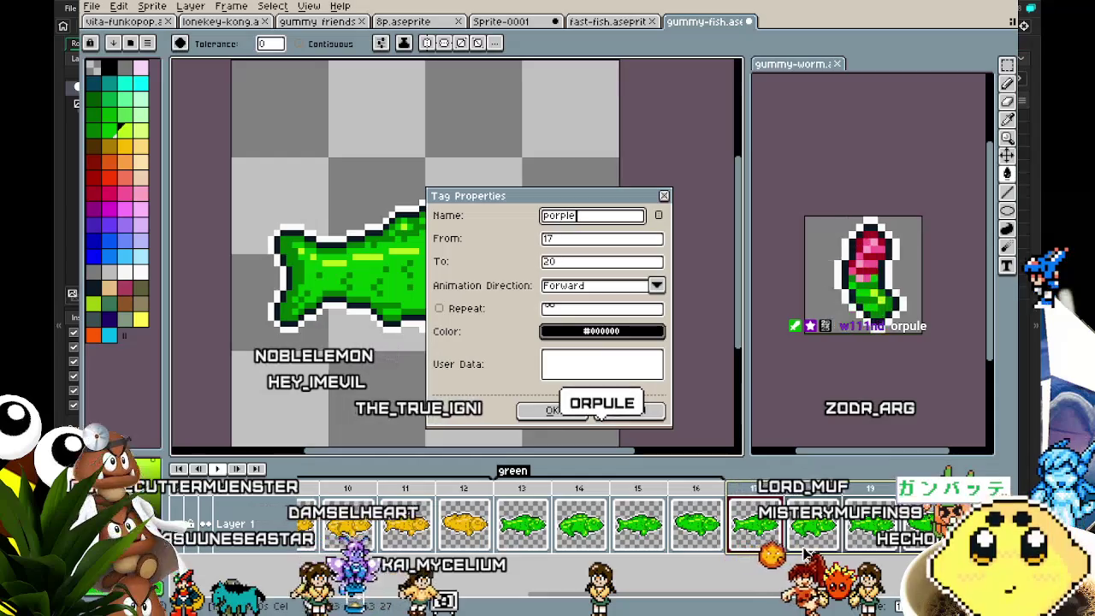
pyautogui.press('Return')
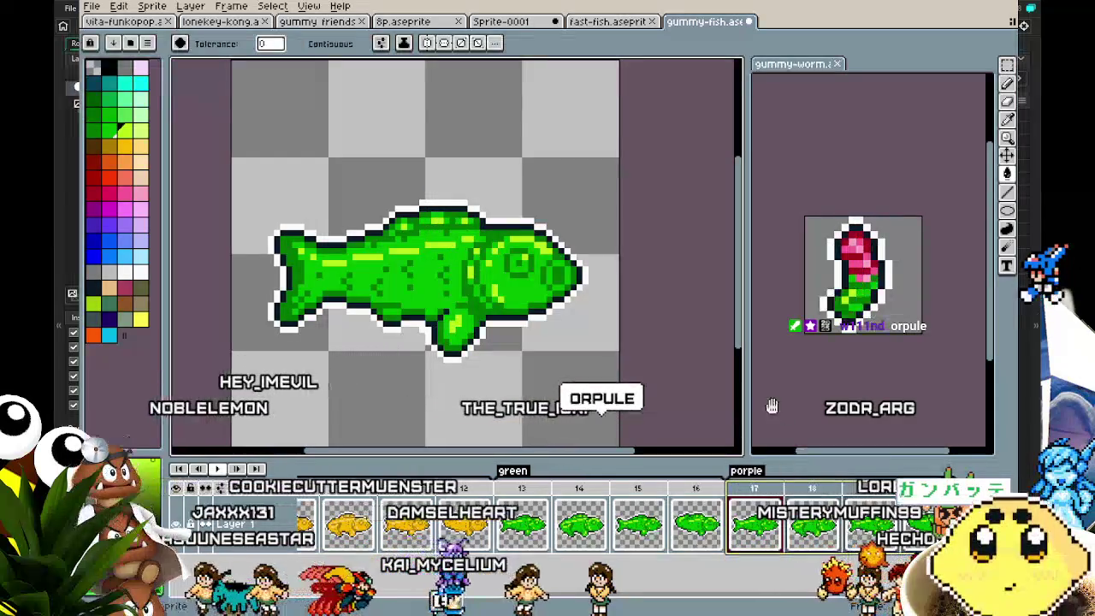
# Fill frame 17's fish outline blue-purple and its green body purple.
pyautogui.keyDown('ctrl'); pyautogui.click(527, 377); pyautogui.keyUp('ctrl')
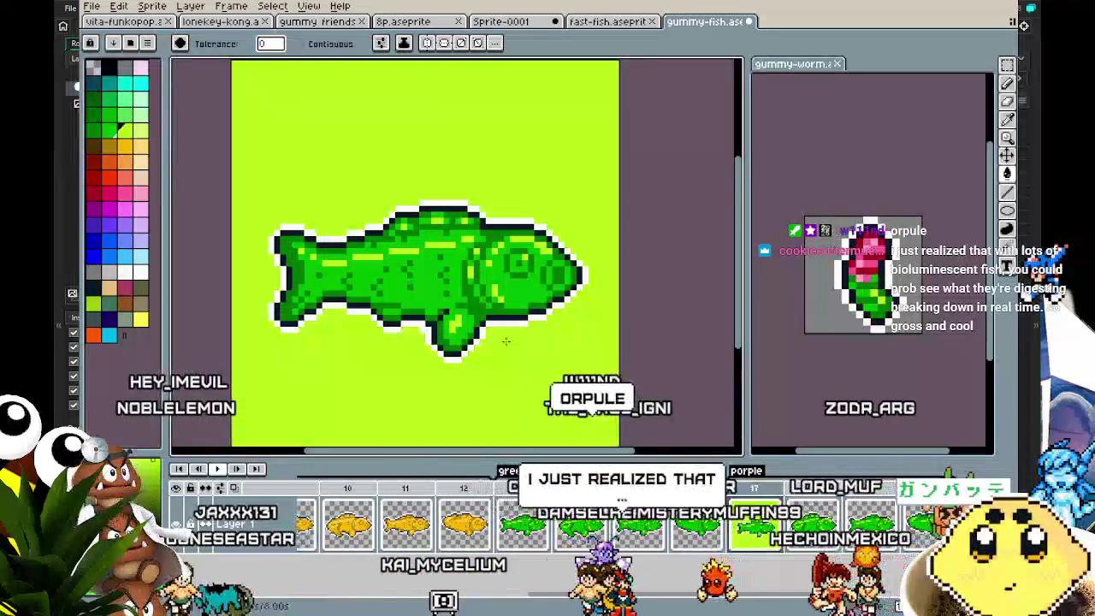
pyautogui.moveTo(372, 301); pyautogui.dragTo(406, 288)
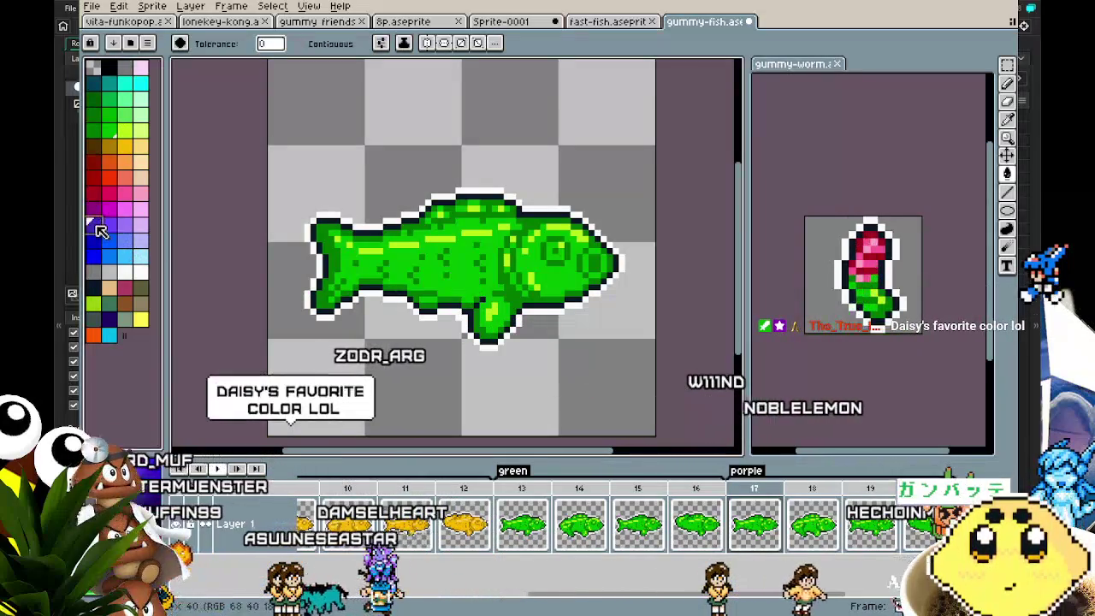
pyautogui.click(446, 299)
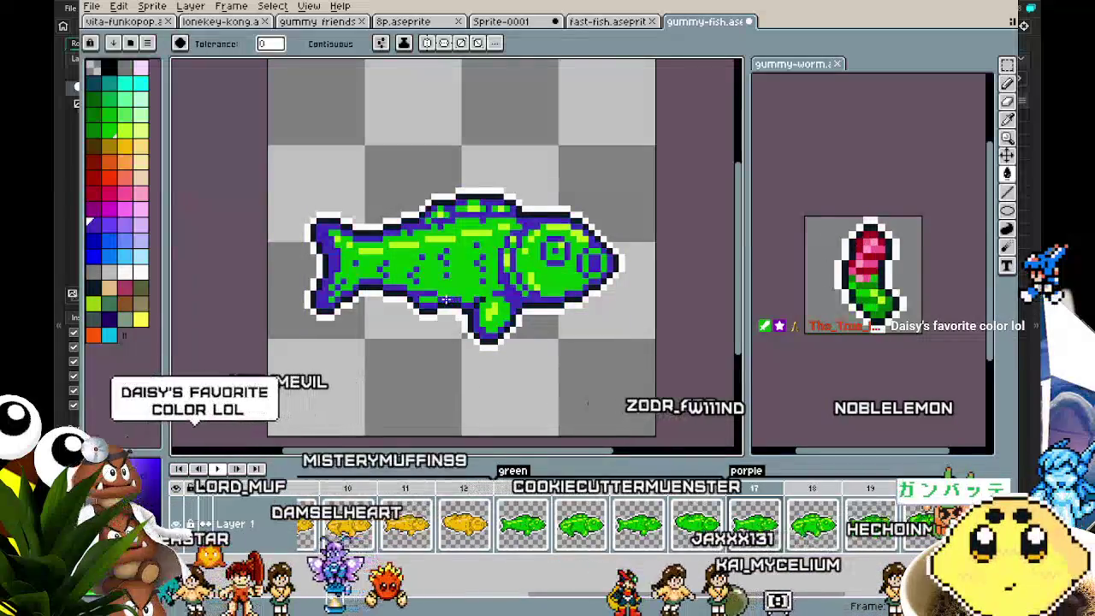
pyautogui.scroll(2, 446, 298)
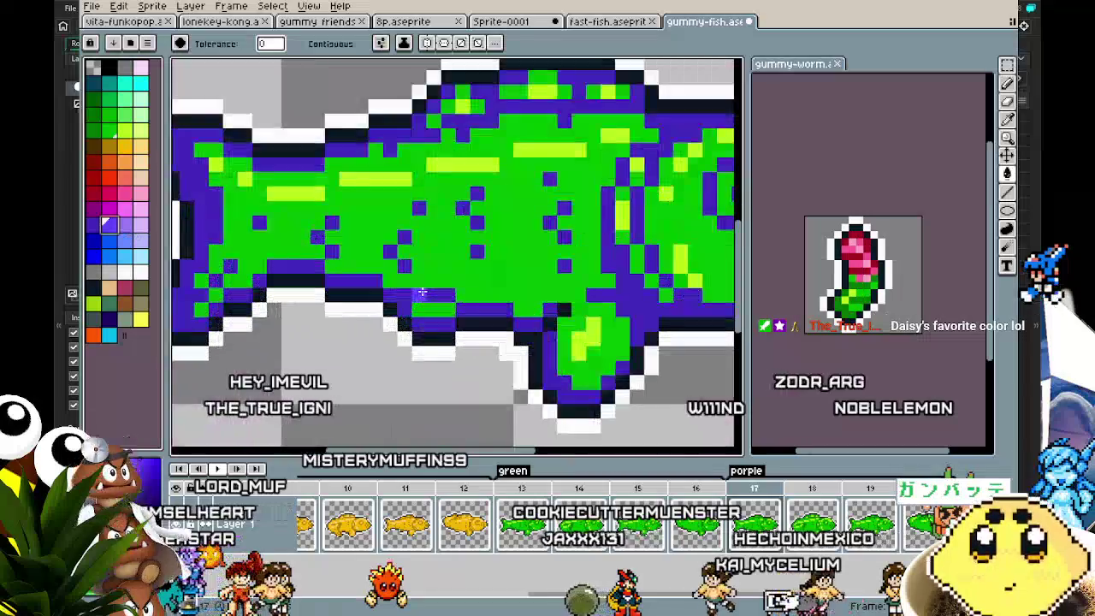
pyautogui.click(444, 269)
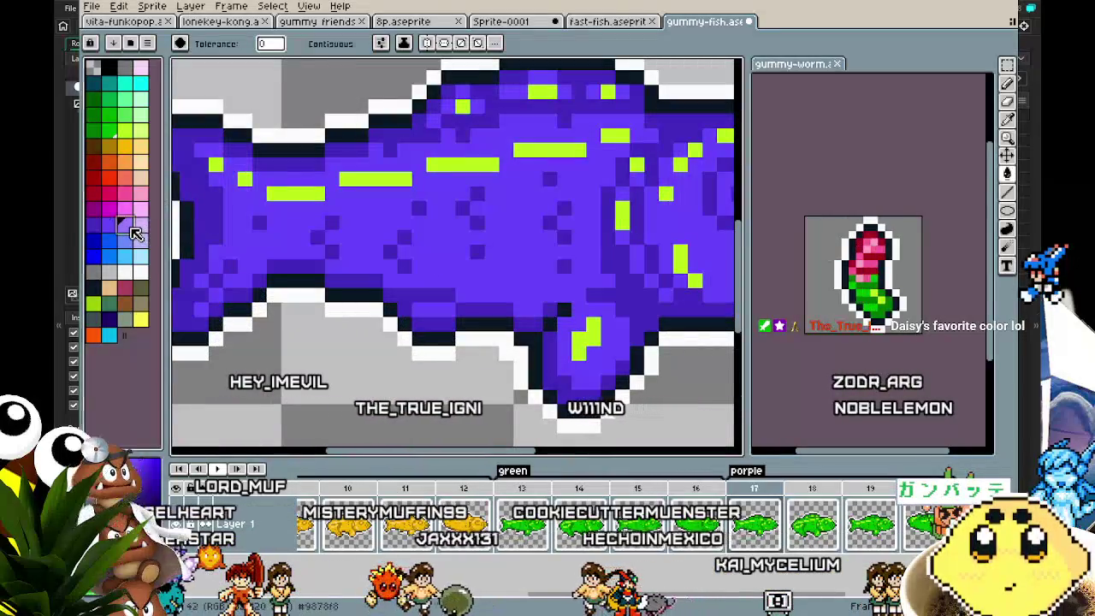
# Turn the yellow-green highlights light purple, then step forward and preview the animation.
pyautogui.click(124, 224)
pyautogui.click(297, 195)
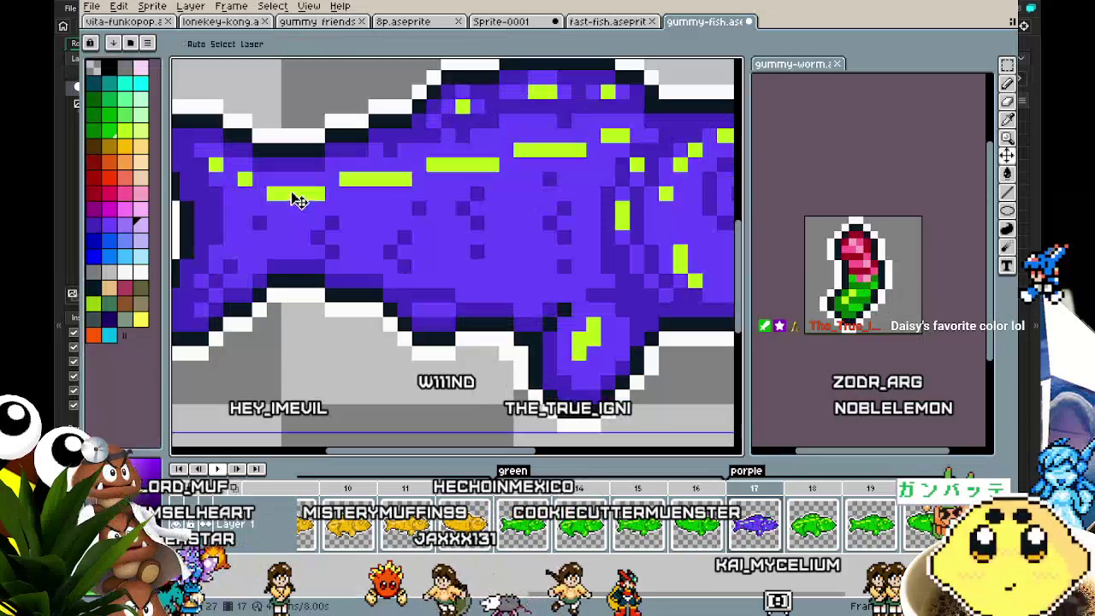
pyautogui.scroll(-4, 283, 274)
pyautogui.scroll(4, 284, 272)
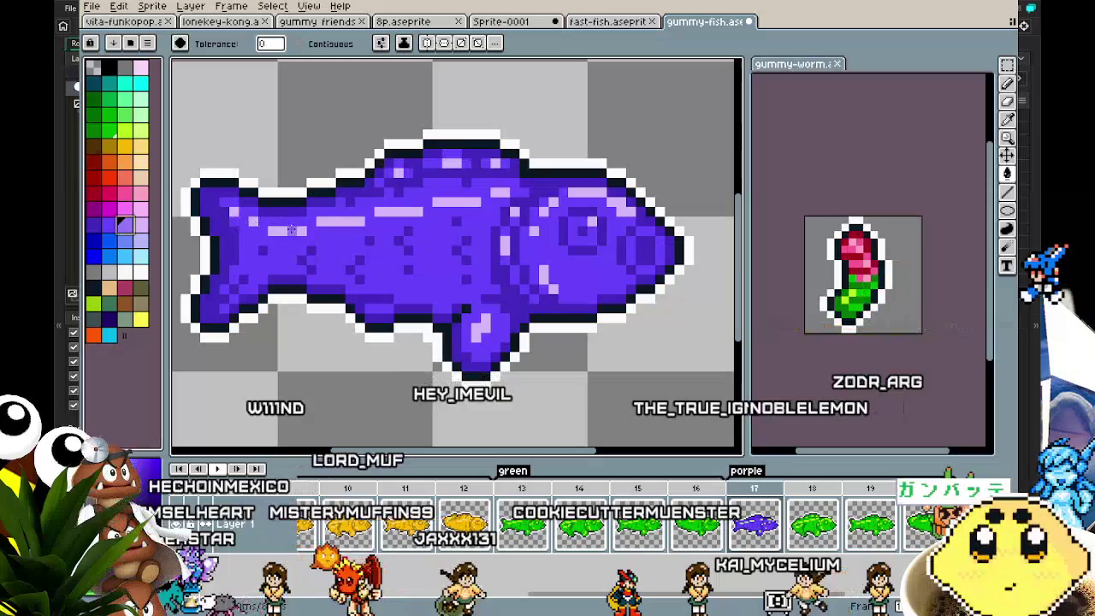
pyautogui.scroll(-2, 267, 327)
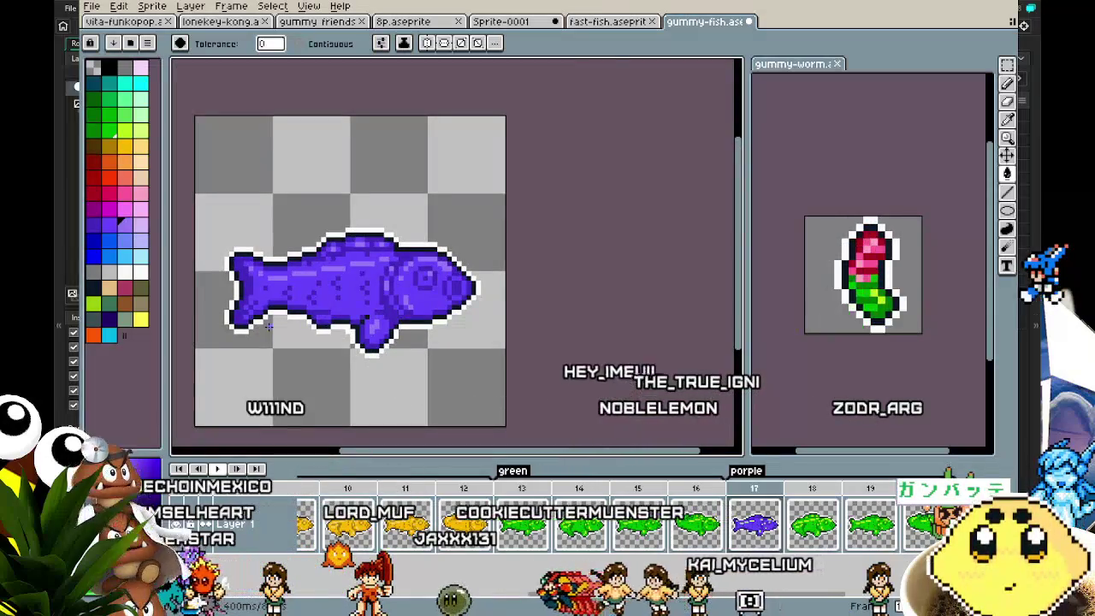
pyautogui.scroll(3, 274, 295)
pyautogui.press('i')
pyautogui.press('g')
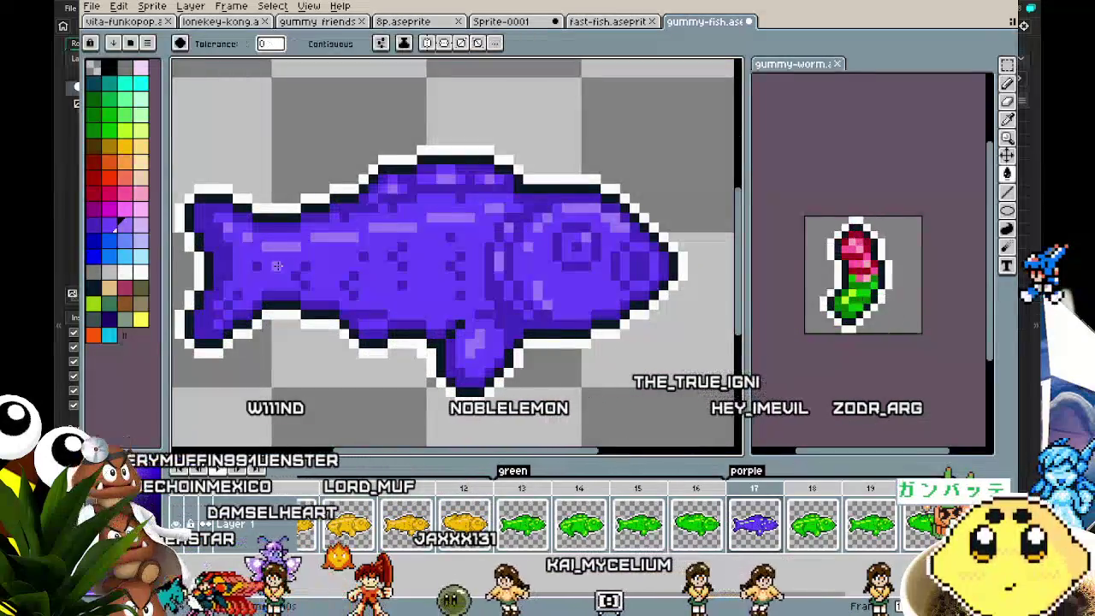
pyautogui.press('Right')
pyautogui.press('Return')
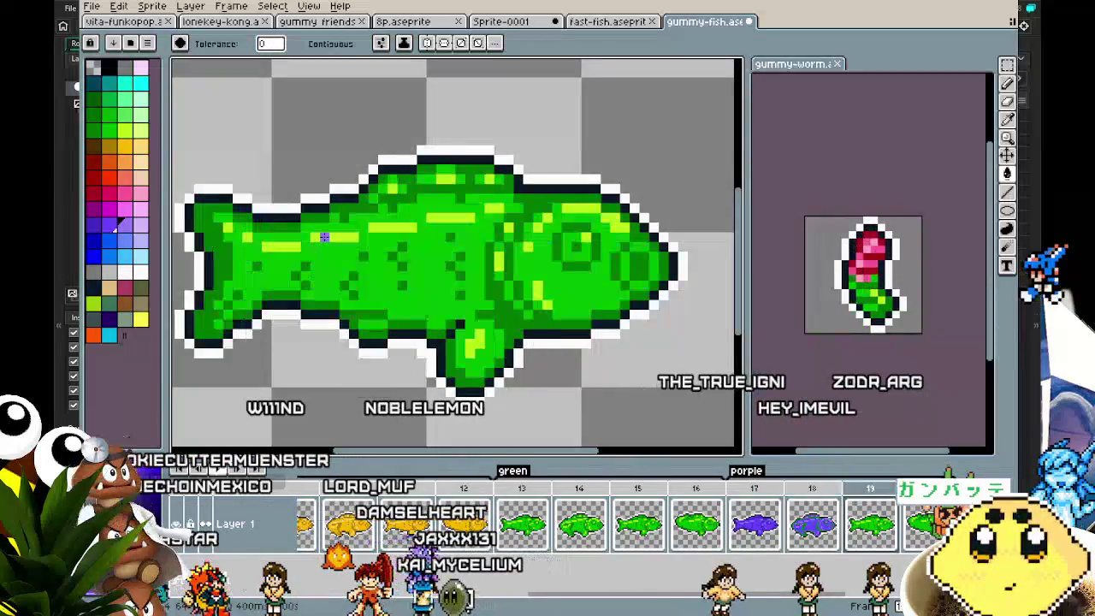
# Fill the remaining green fish pixels purple on the next porple frame.
pyautogui.click(98, 224)
pyautogui.click(345, 208)
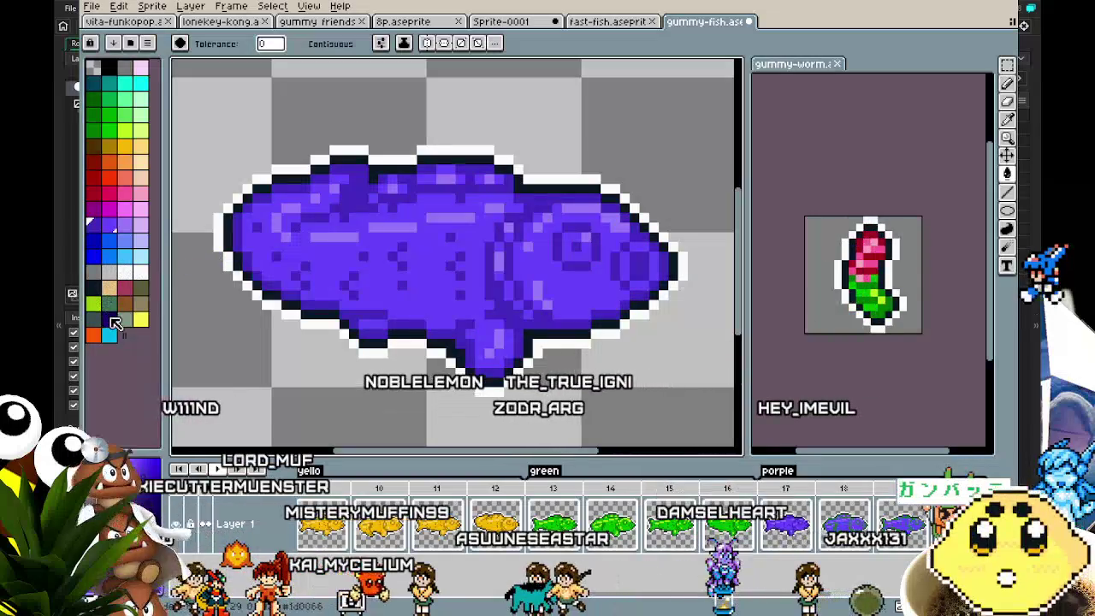
pyautogui.click(109, 318)
pyautogui.scroll(-1, 313, 312)
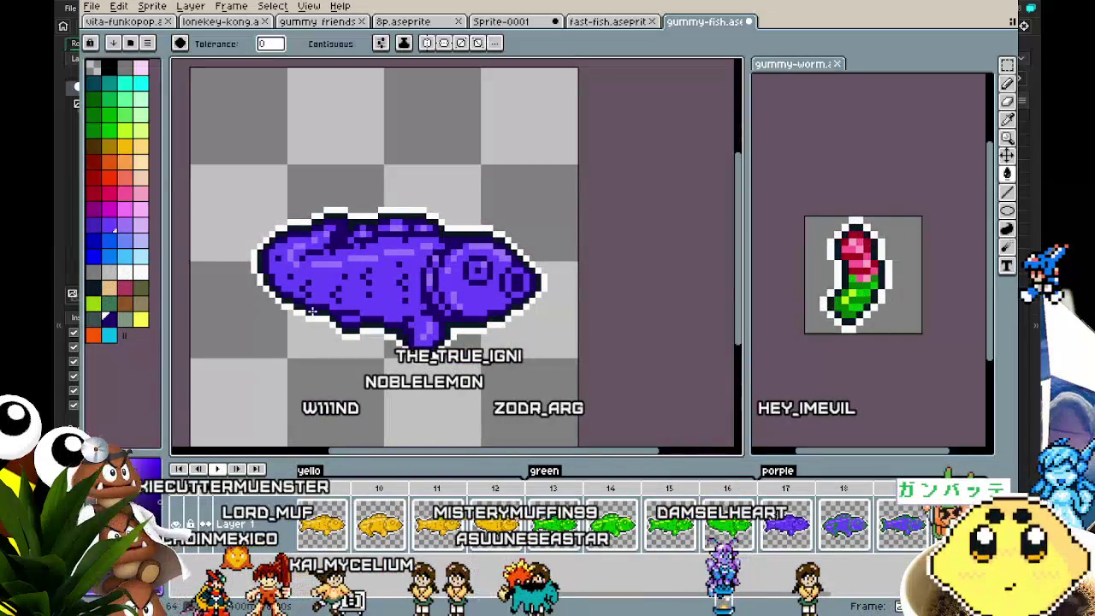
pyautogui.click(93, 224)
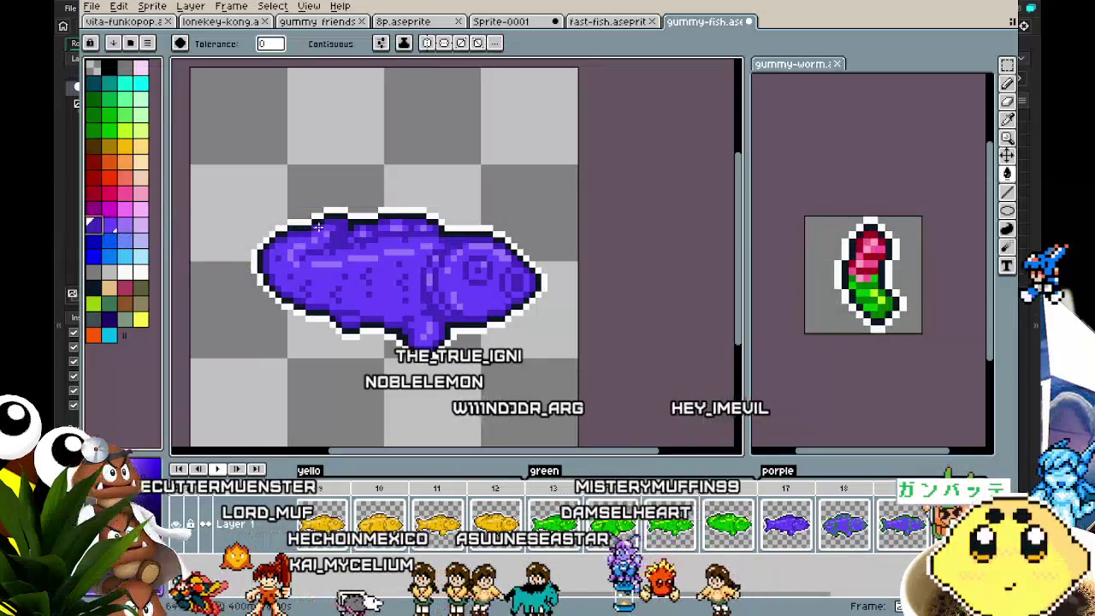
pyautogui.hotkey('ctrl', 'z')
# Recolour the fish's outline dark, then play and stop the animation preview.
pyautogui.click(340, 243)
pyautogui.hotkey('ctrl', 'z')
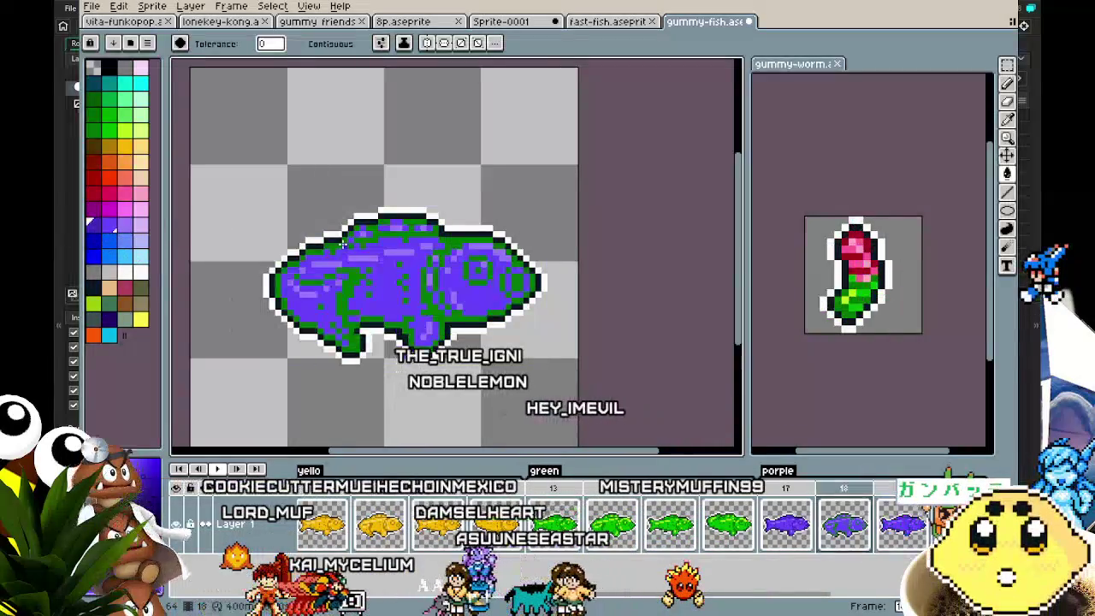
pyautogui.click(341, 244)
pyautogui.press('Return')
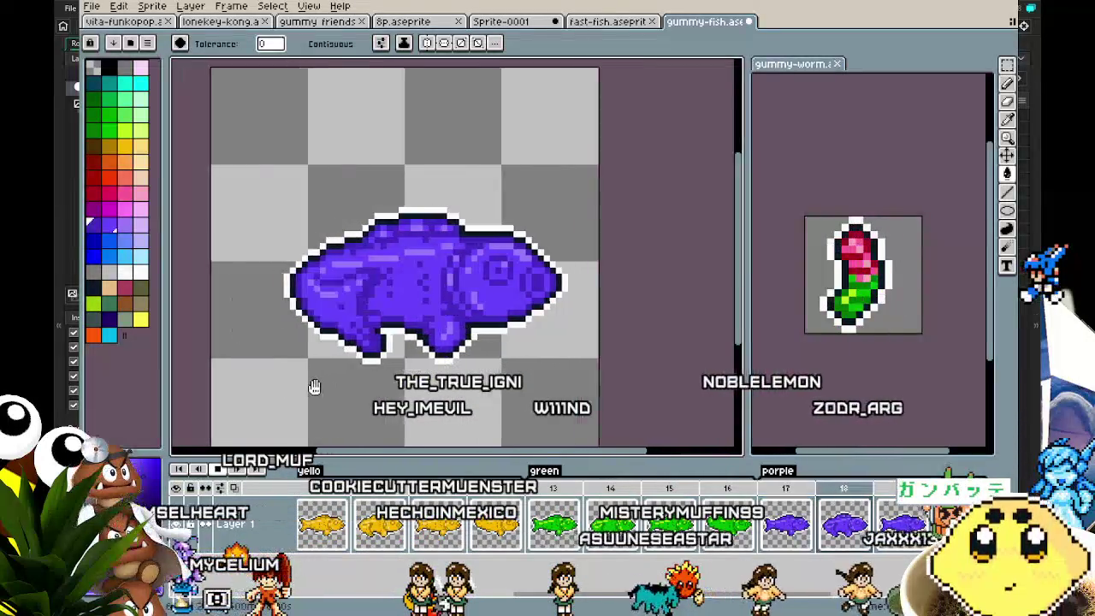
pyautogui.moveTo(365, 360); pyautogui.dragTo(339, 355)
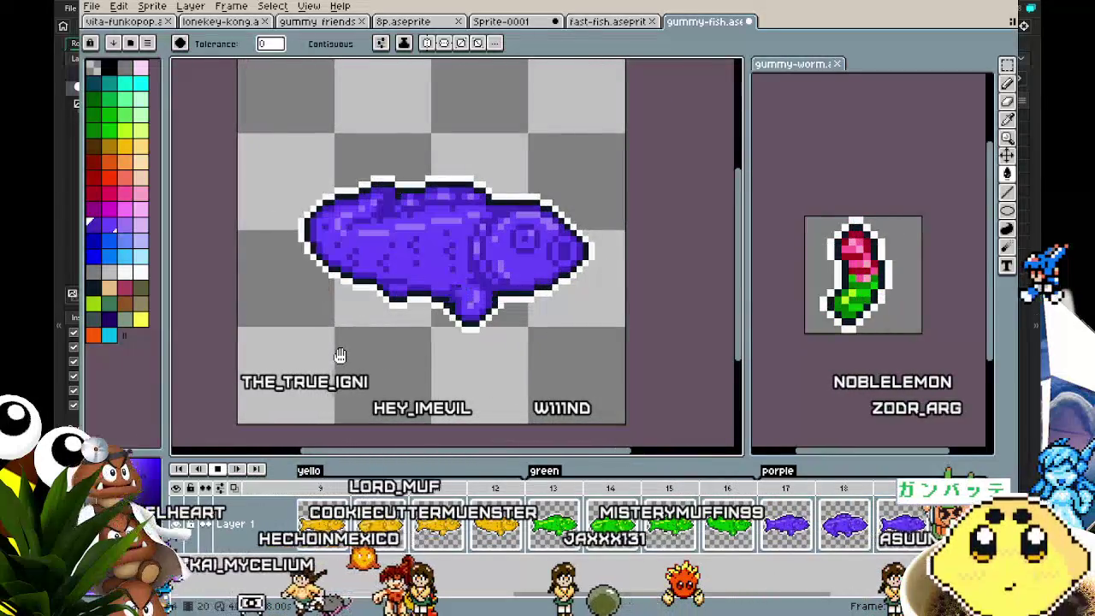
pyautogui.press('Return')
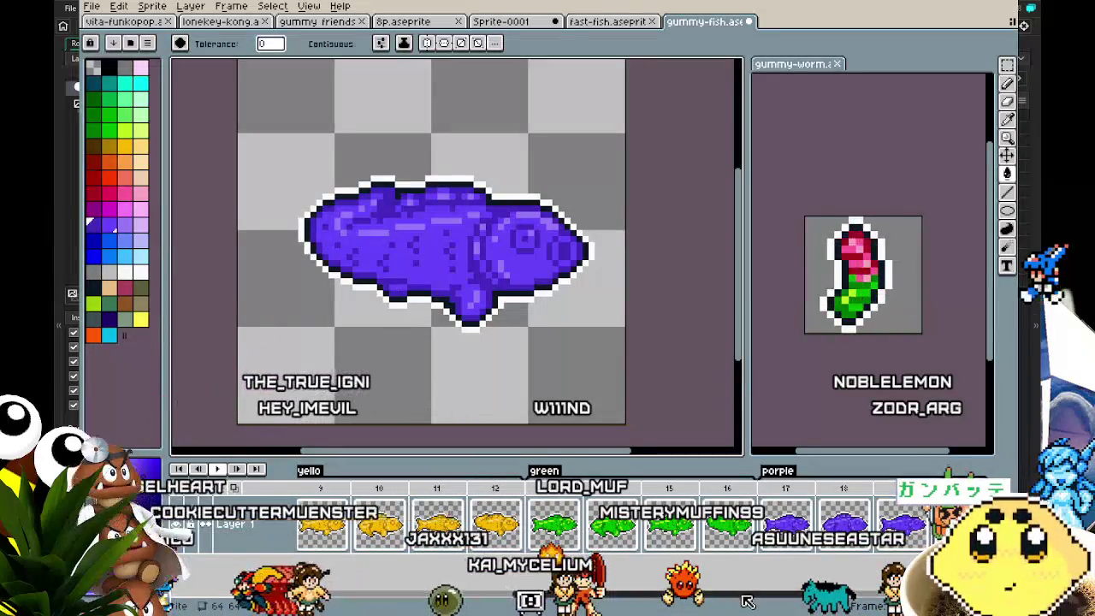
pyautogui.moveTo(746, 602); pyautogui.dragTo(878, 602)
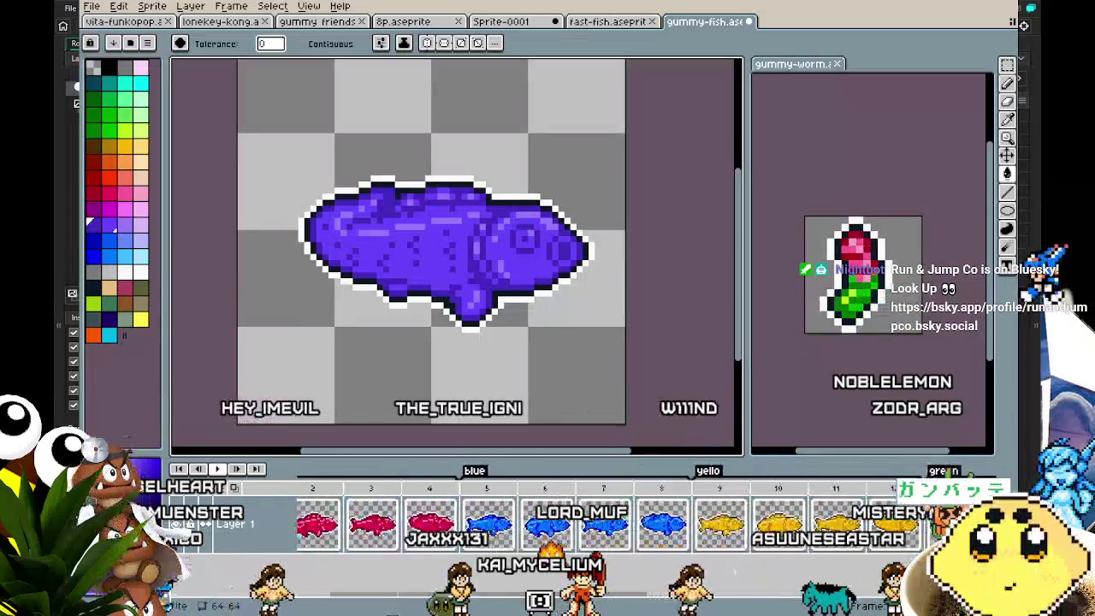
# Paste purple fish frames 21–24 after frame 20.
pyautogui.moveTo(599, 609); pyautogui.dragTo(714, 613)
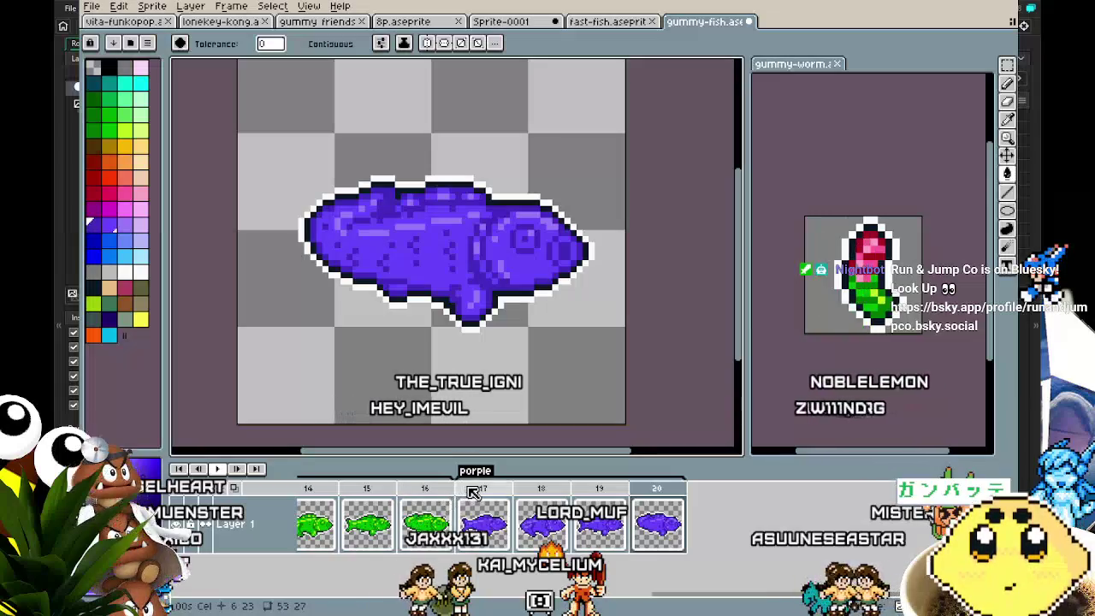
pyautogui.click(473, 494)
pyautogui.click(660, 494)
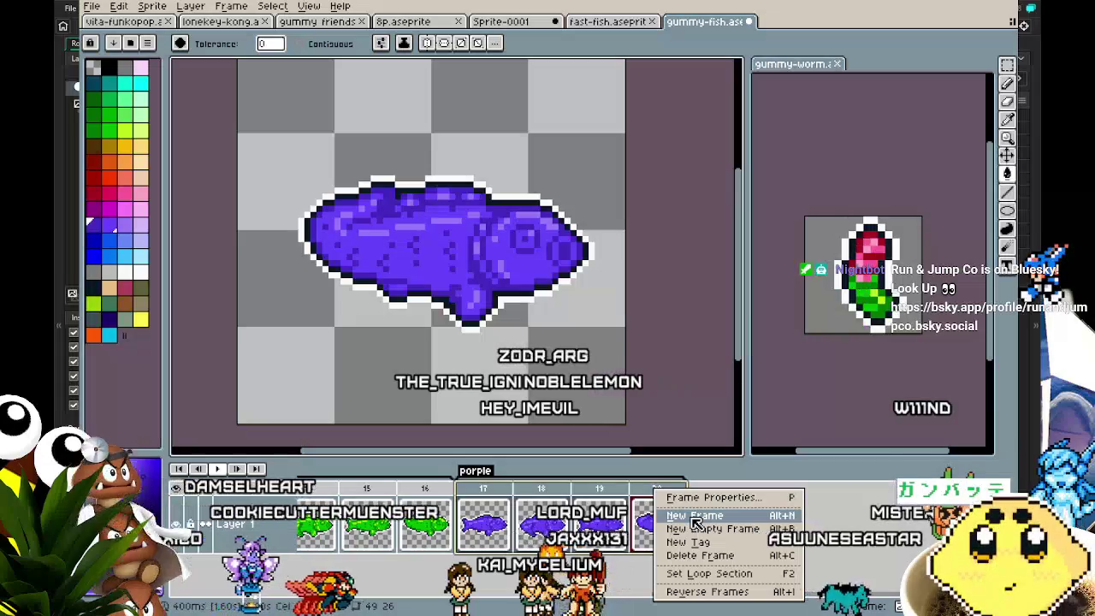
pyautogui.press('Escape')
pyautogui.press('Return')
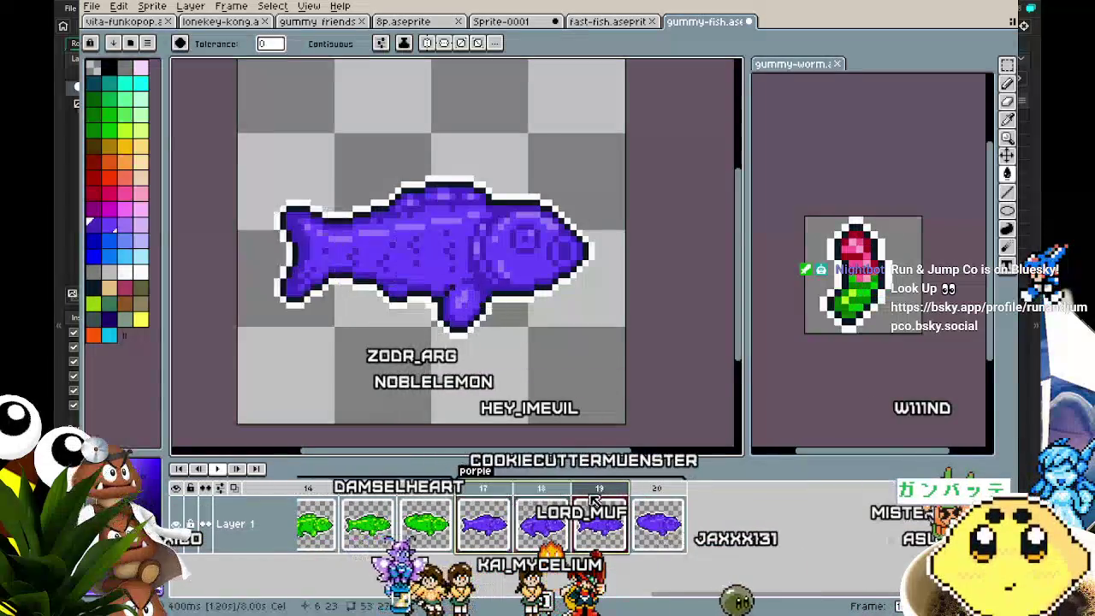
pyautogui.click(657, 509)
pyautogui.hotkey('ctrl', 'v')
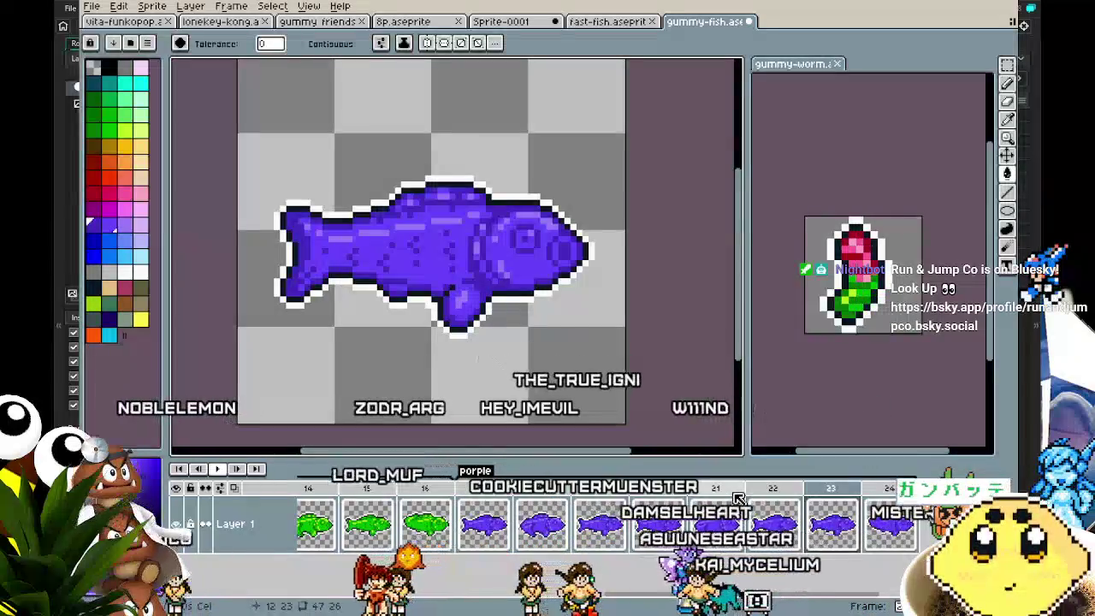
# Compare the fish poses across frames 17 through 22.
pyautogui.click(890, 505)
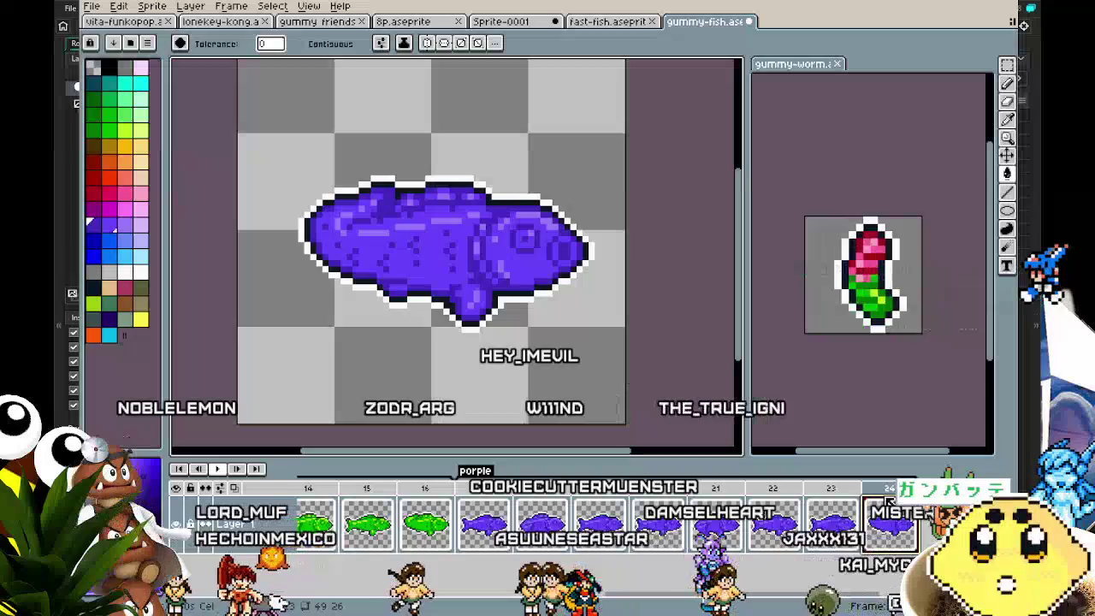
pyautogui.click(778, 511)
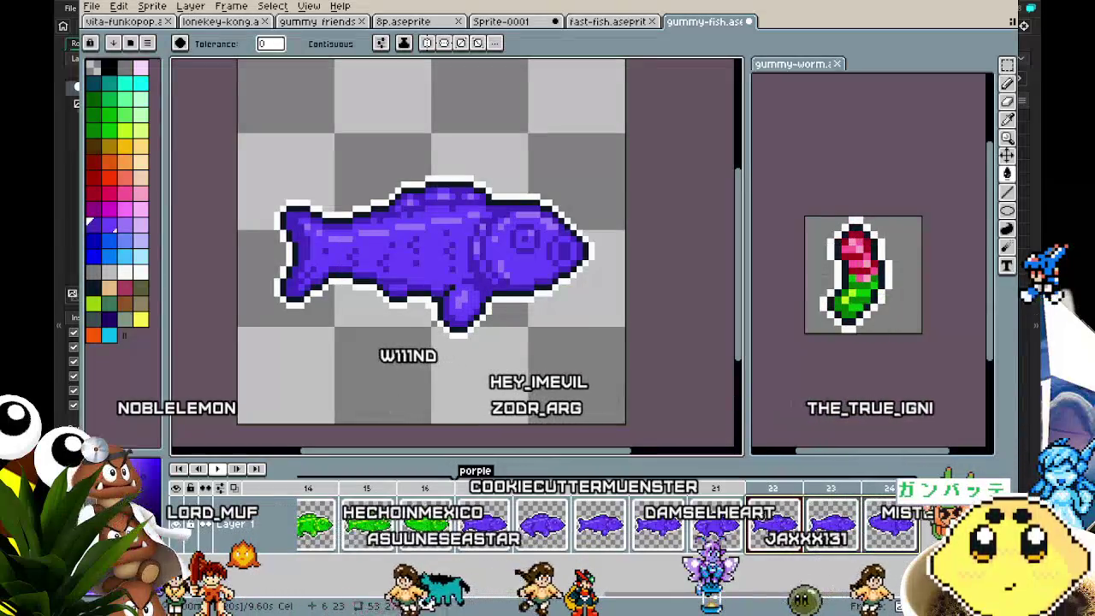
pyautogui.click(716, 518)
pyautogui.click(676, 522)
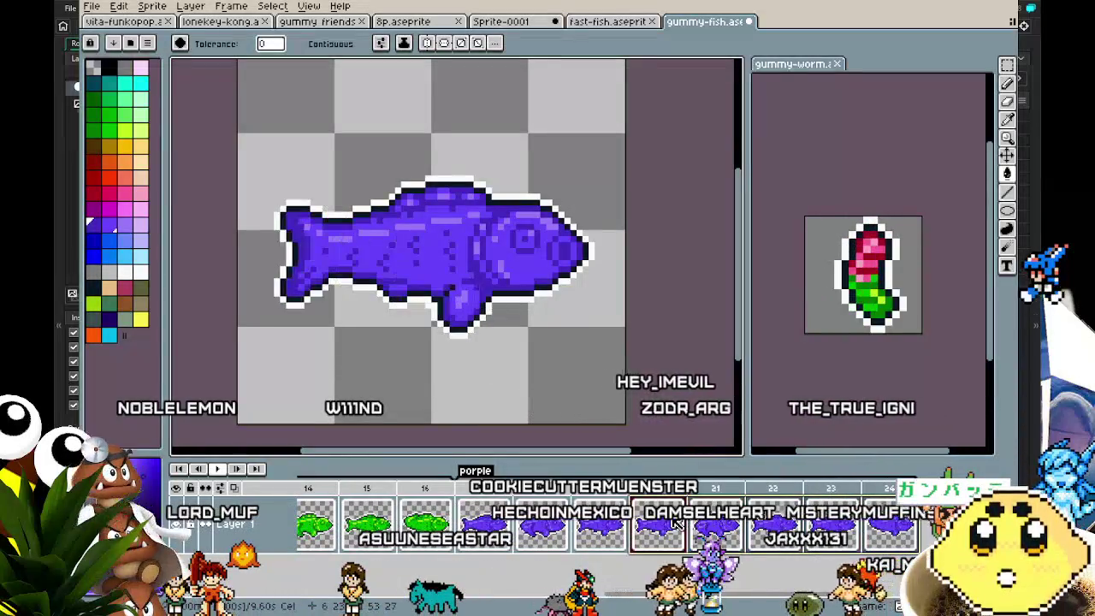
pyautogui.click(503, 526)
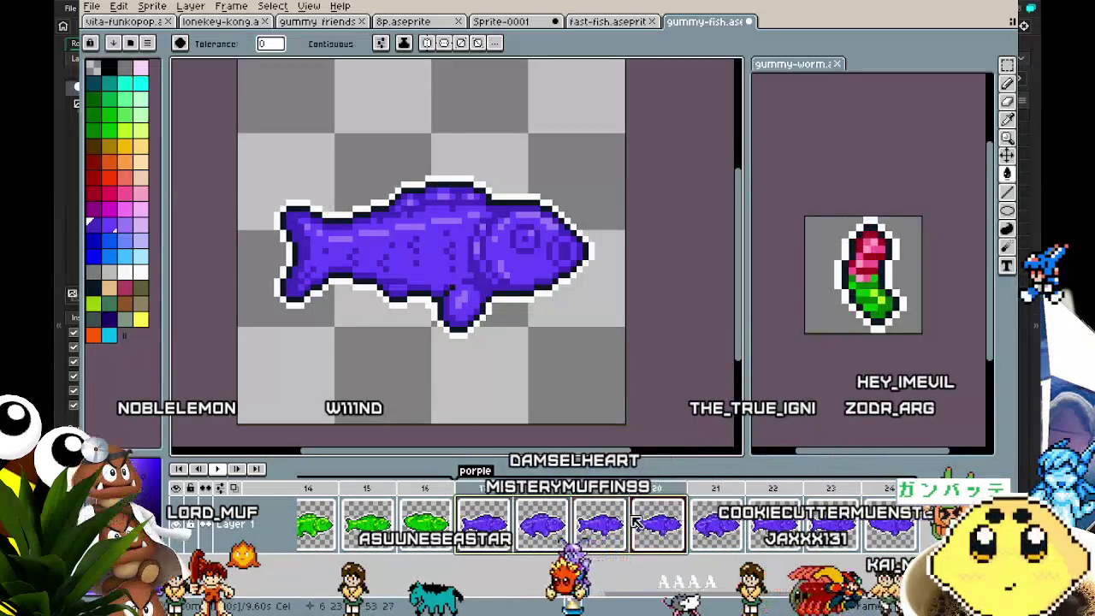
pyautogui.click(697, 519)
pyautogui.click(661, 527)
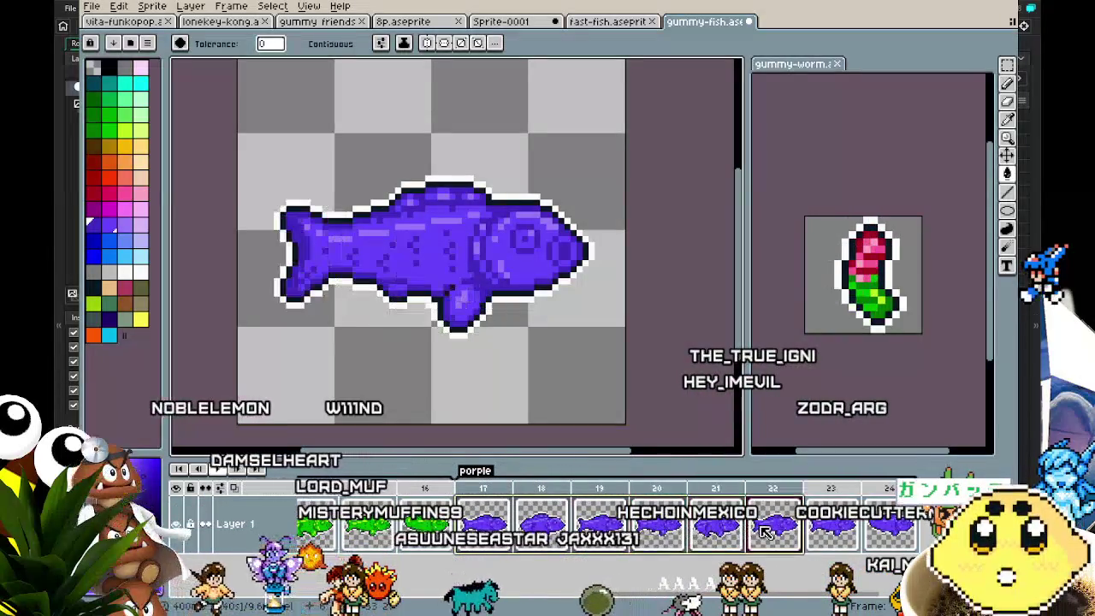
pyautogui.press('Right')
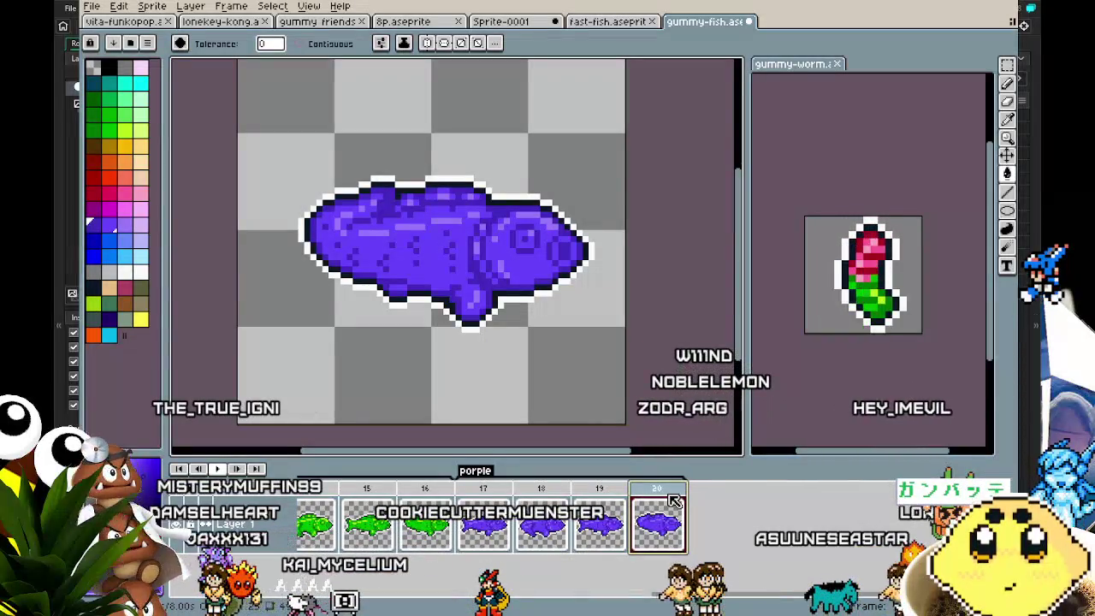
# Select purple frames 17–20, play them, and duplicate them after frame 20.
pyautogui.moveTo(484, 505); pyautogui.dragTo(642, 494)
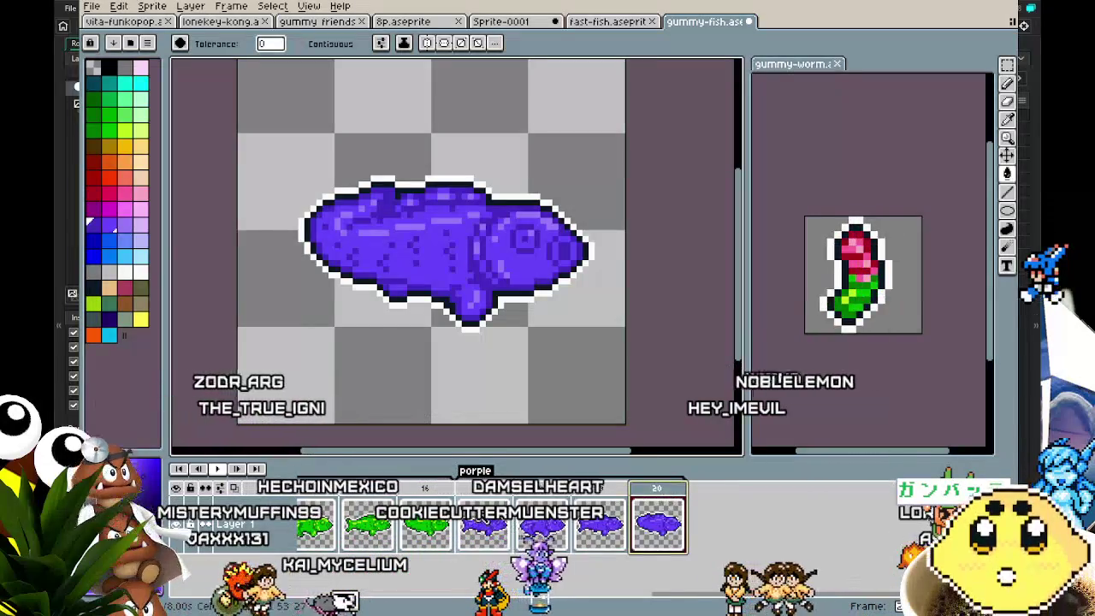
pyautogui.press('Return')
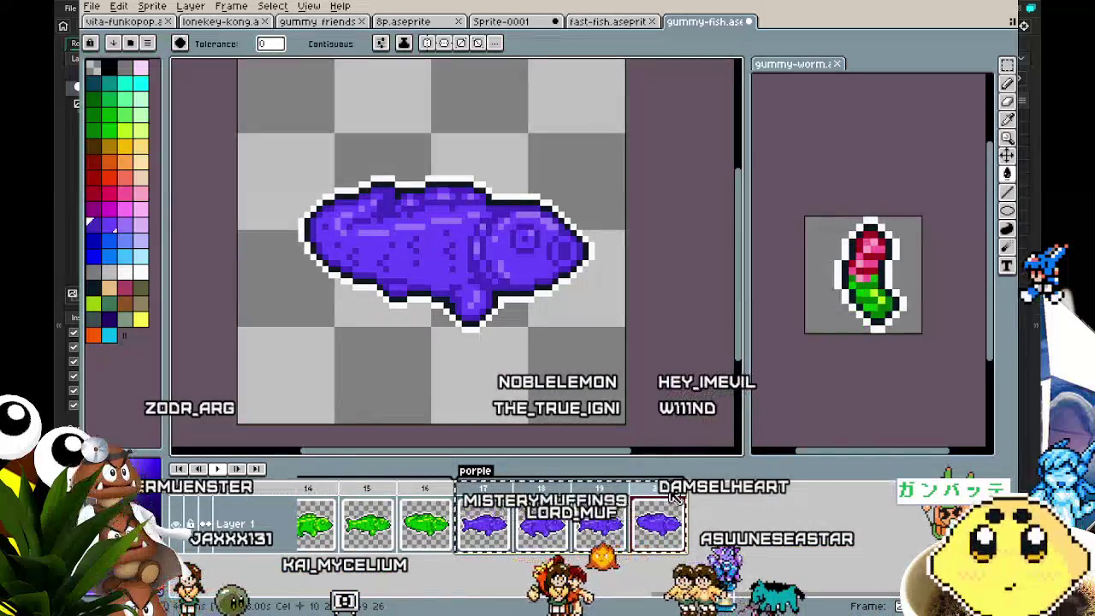
pyautogui.hotkey('alt', 'n')
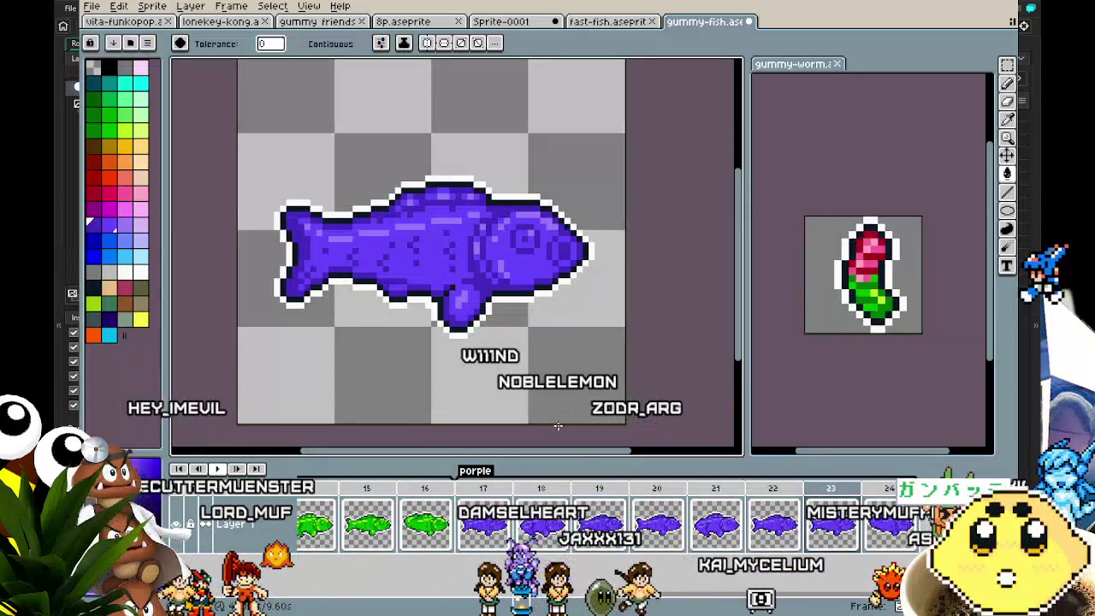
# Undo the accidental purple background fill on frame 20 and review purple frames 17–20.
pyautogui.click(558, 425)
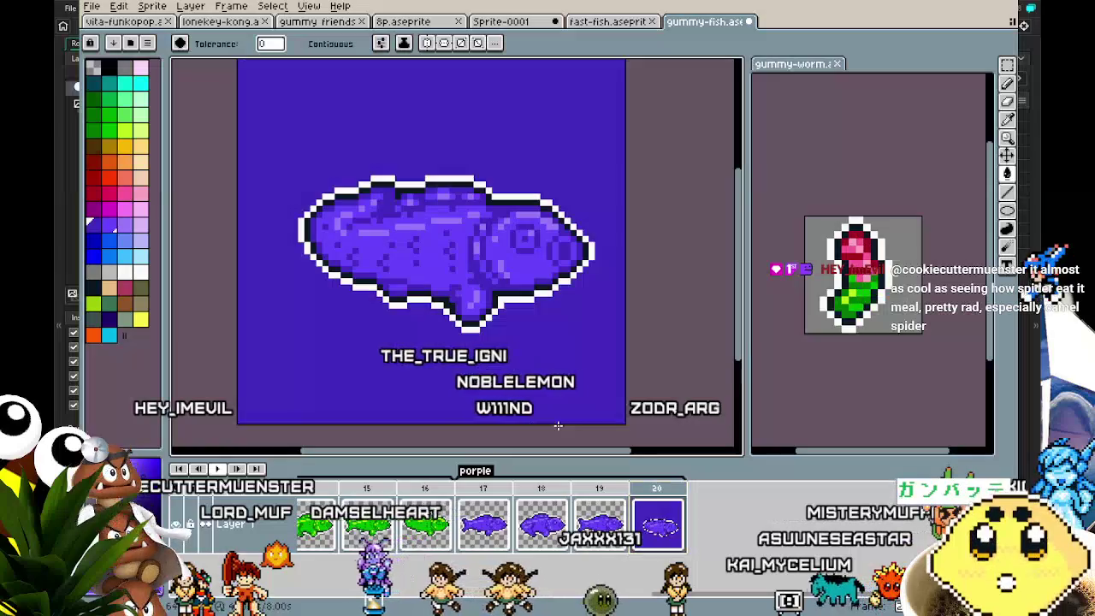
pyautogui.hotkey('ctrl', 'z')
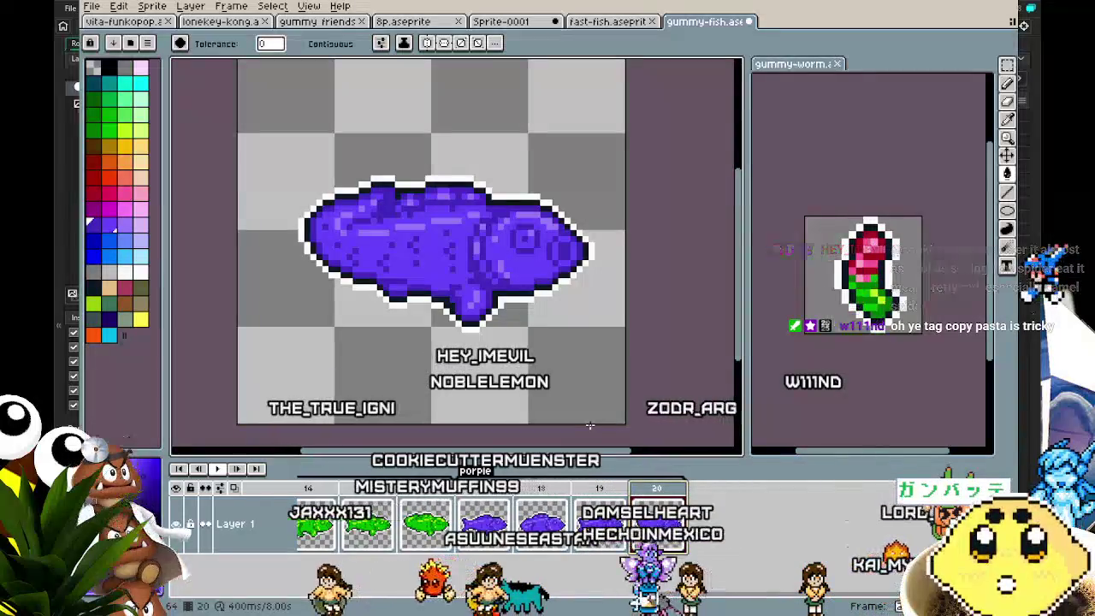
pyautogui.rightClick(672, 494)
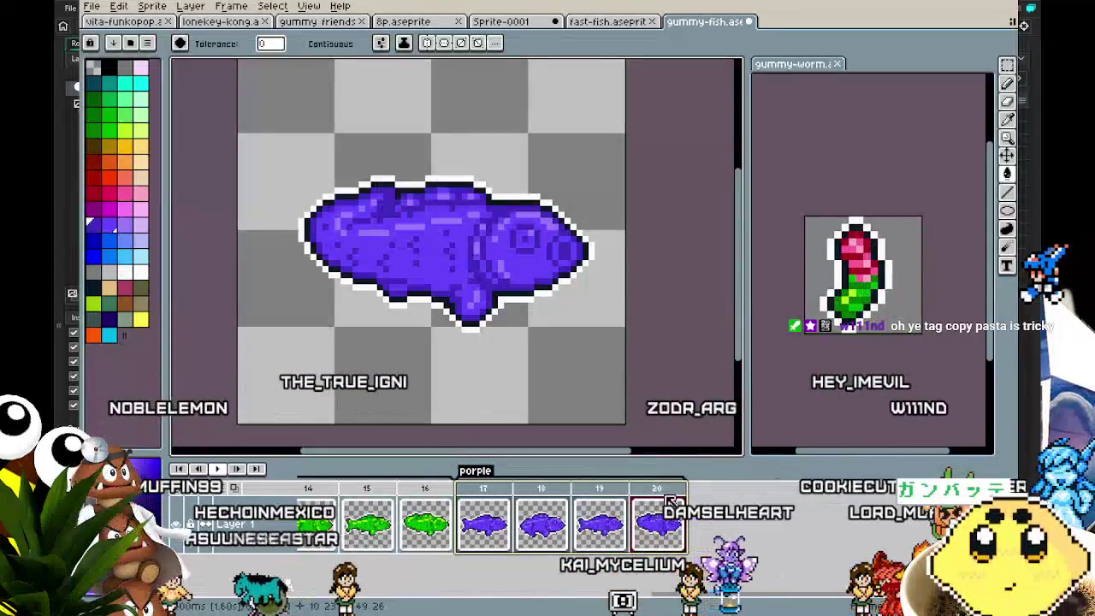
pyautogui.moveTo(673, 495)
pyautogui.mouseDown()
pyautogui.moveTo(496, 497)
pyautogui.moveTo(635, 490)
pyautogui.mouseUp()
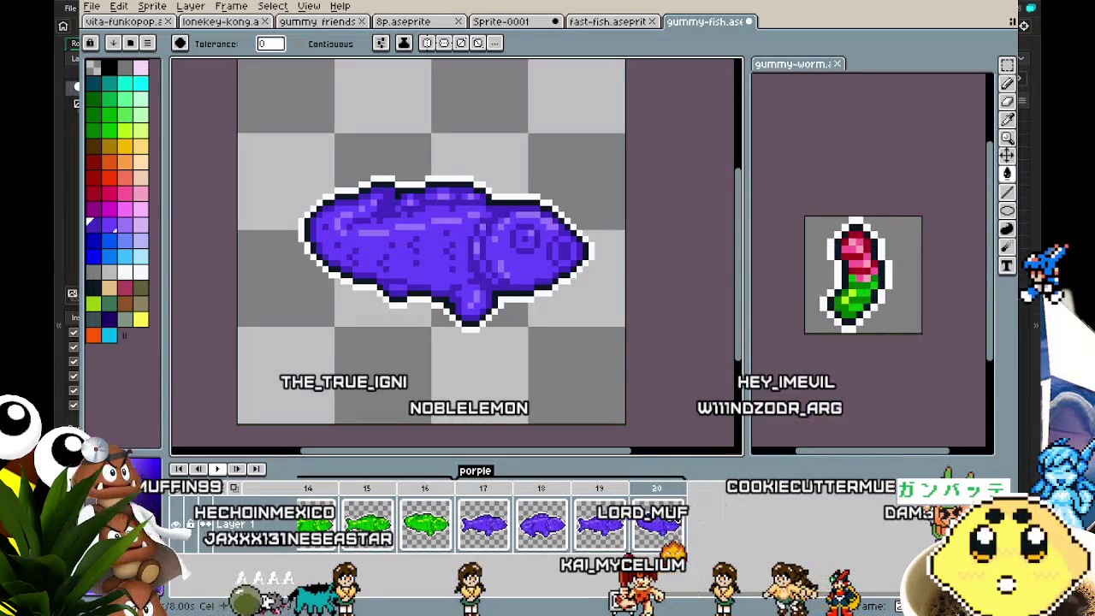
pyautogui.moveTo(673, 514)
pyautogui.mouseDown()
pyautogui.moveTo(497, 514)
pyautogui.moveTo(658, 514)
pyautogui.mouseUp()
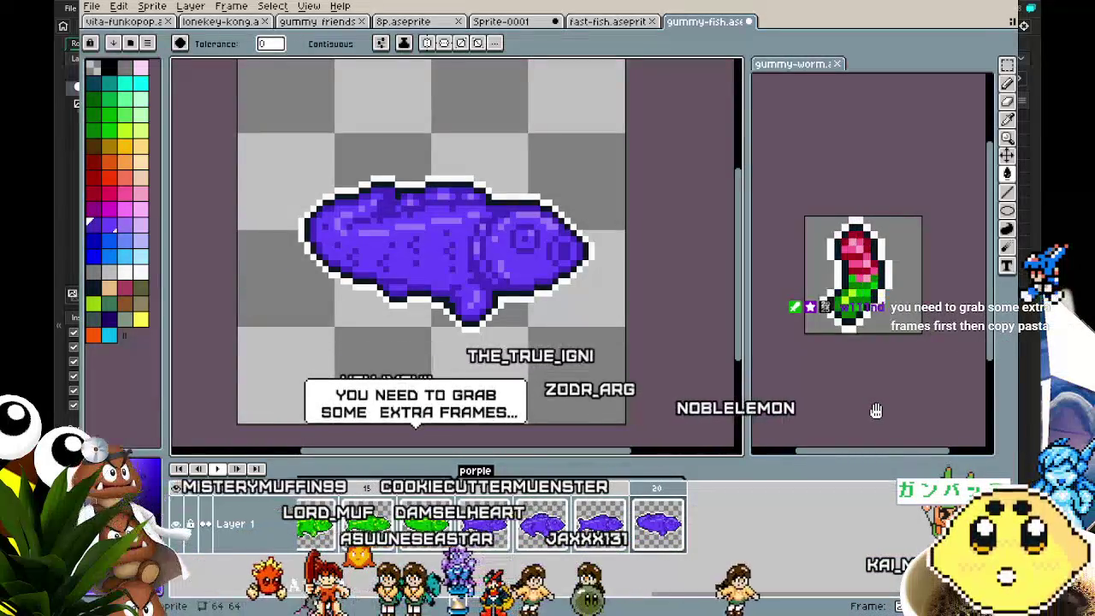
# Add a new empty frame 21 after purple frame 20.
pyautogui.moveTo(433, 367)
pyautogui.mouseDown()
pyautogui.moveTo(362, 373)
pyautogui.moveTo(455, 368)
pyautogui.mouseUp()
pyautogui.scroll(1, 362, 373)
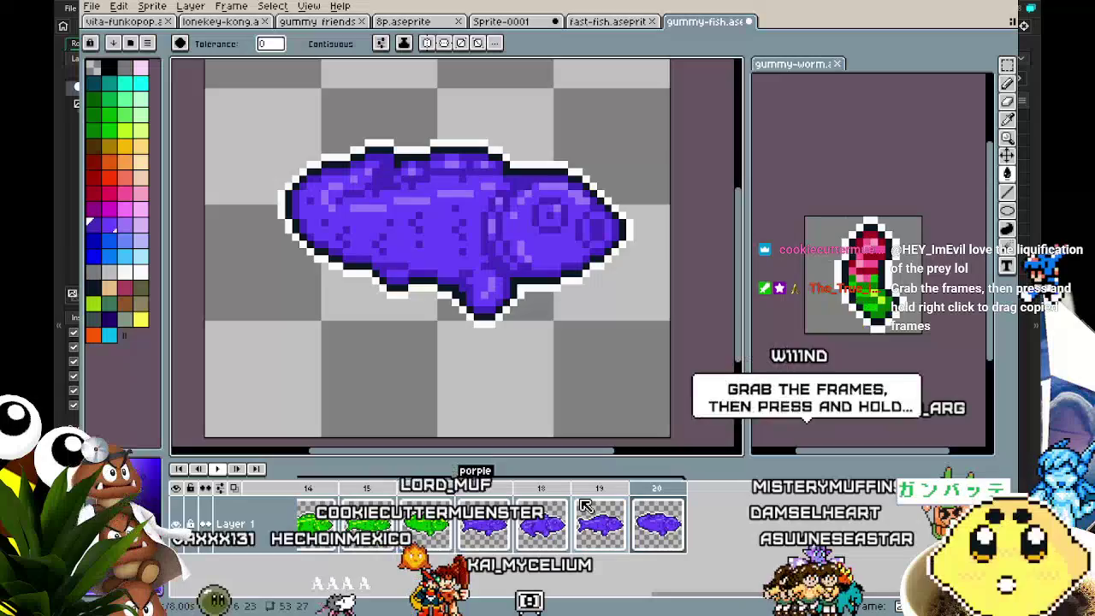
pyautogui.click(608, 498)
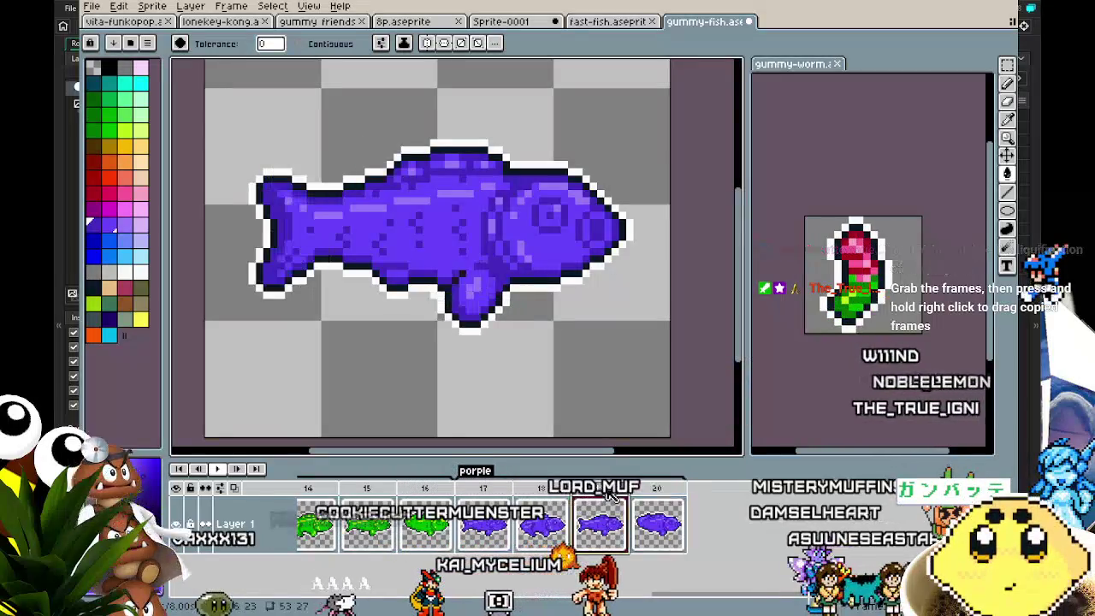
pyautogui.click(671, 496)
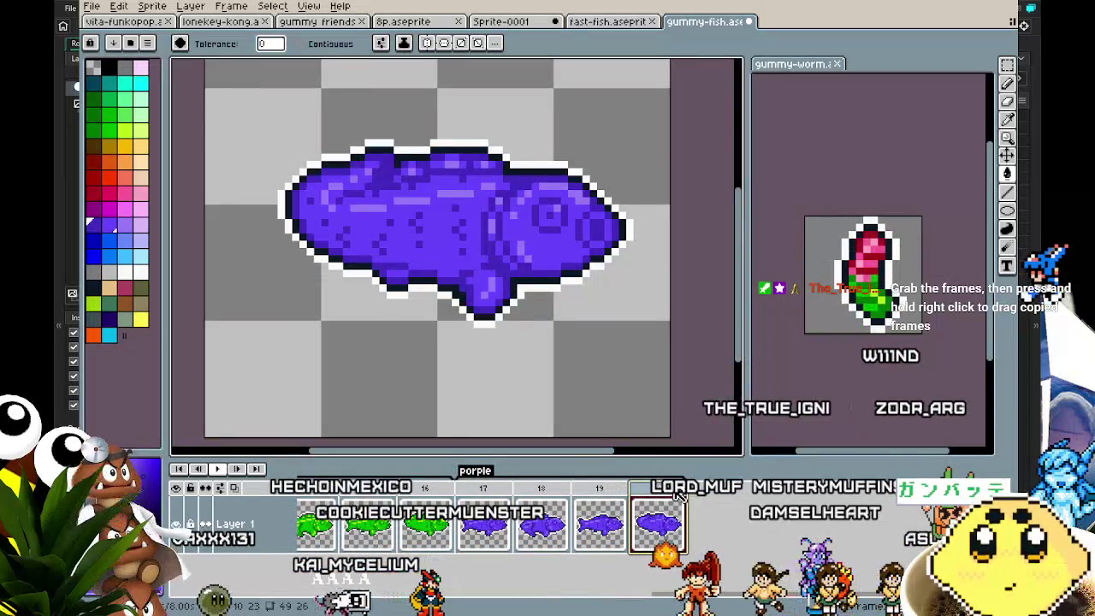
pyautogui.click(695, 532)
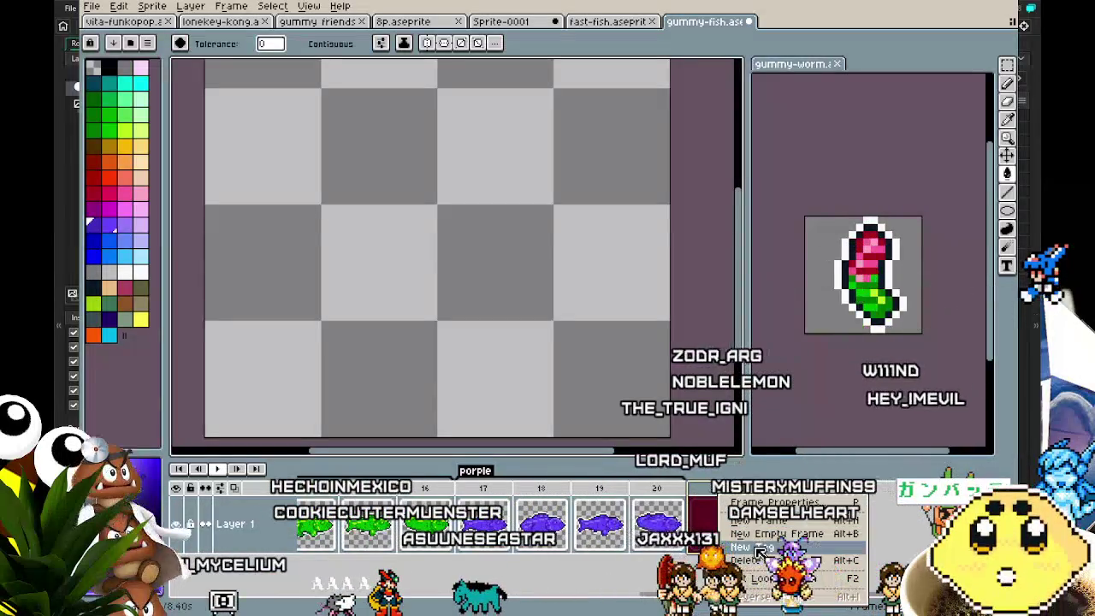
# Create a new default-named tag starting at frame 21.
pyautogui.click(757, 548)
pyautogui.click(554, 412)
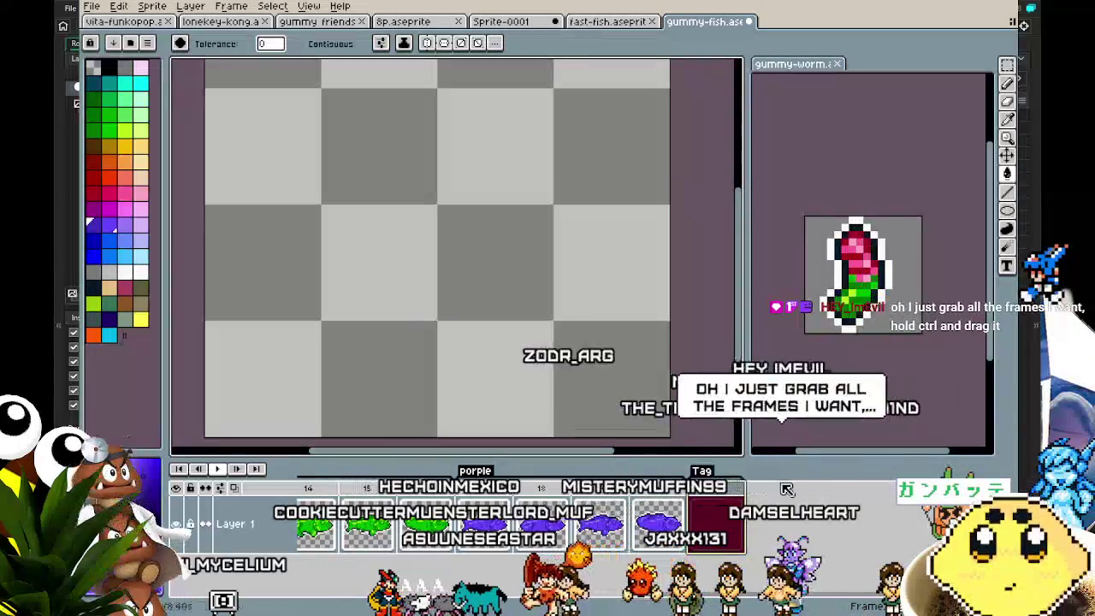
pyautogui.moveTo(647, 508)
pyautogui.mouseDown()
pyautogui.moveTo(599, 514)
pyautogui.moveTo(736, 498)
pyautogui.mouseUp()
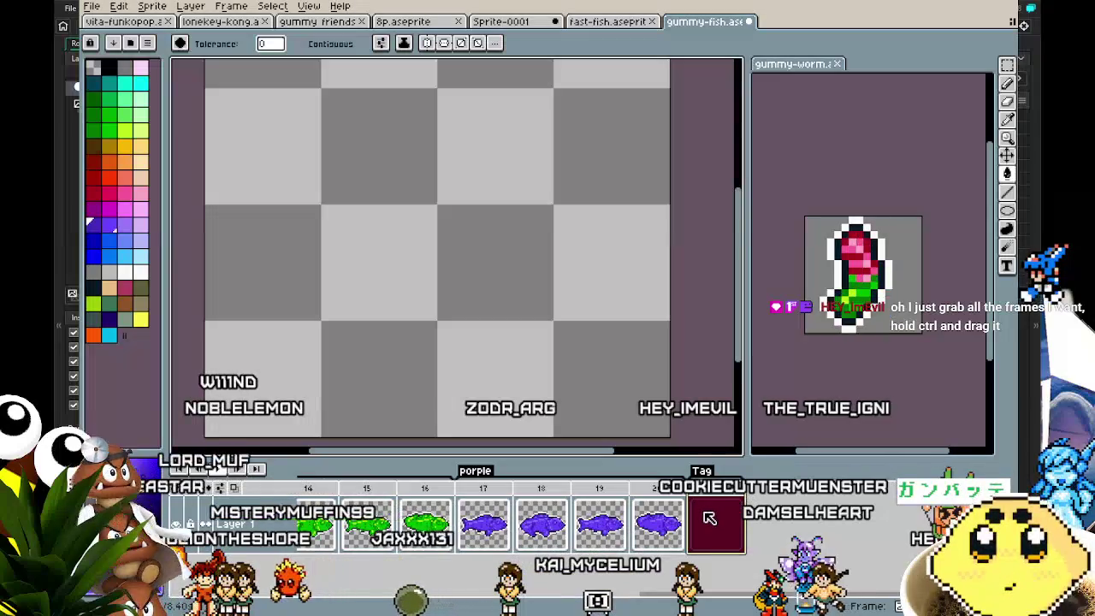
# Copy purple frames 17–20 and paste them into frames 21–24.
pyautogui.moveTo(485, 494); pyautogui.dragTo(657, 493)
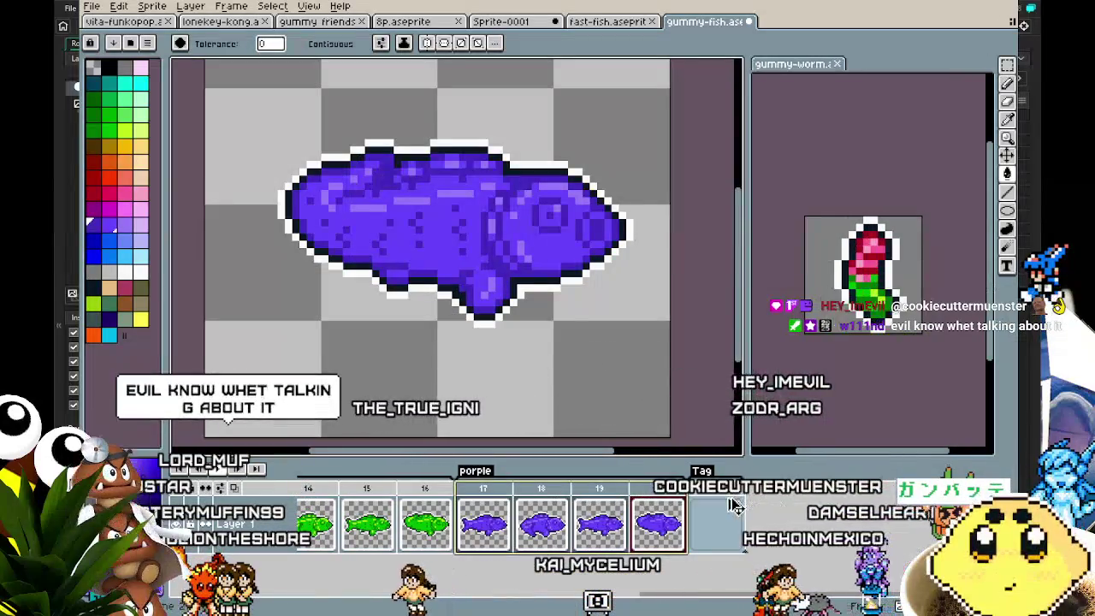
pyautogui.hotkey('ctrl', 'v')
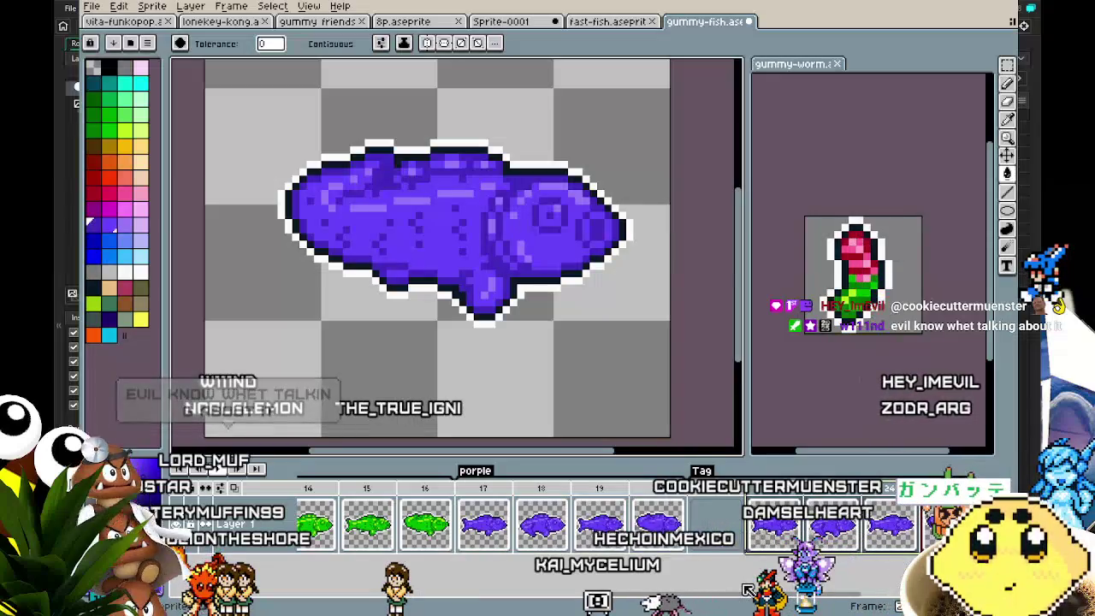
pyautogui.click(718, 497)
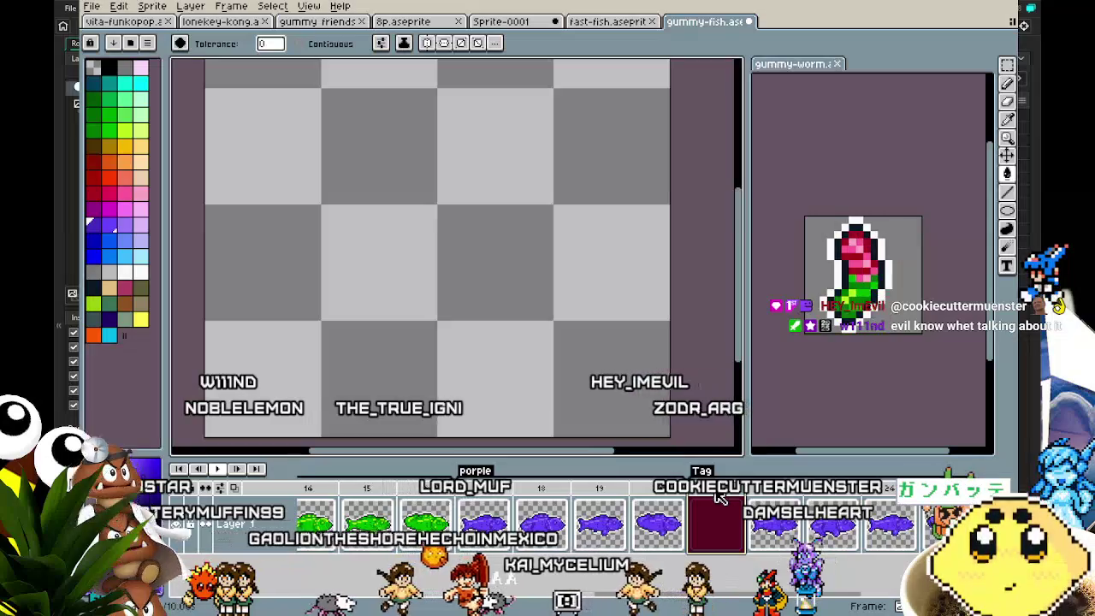
pyautogui.hotkey('ctrl', 'v')
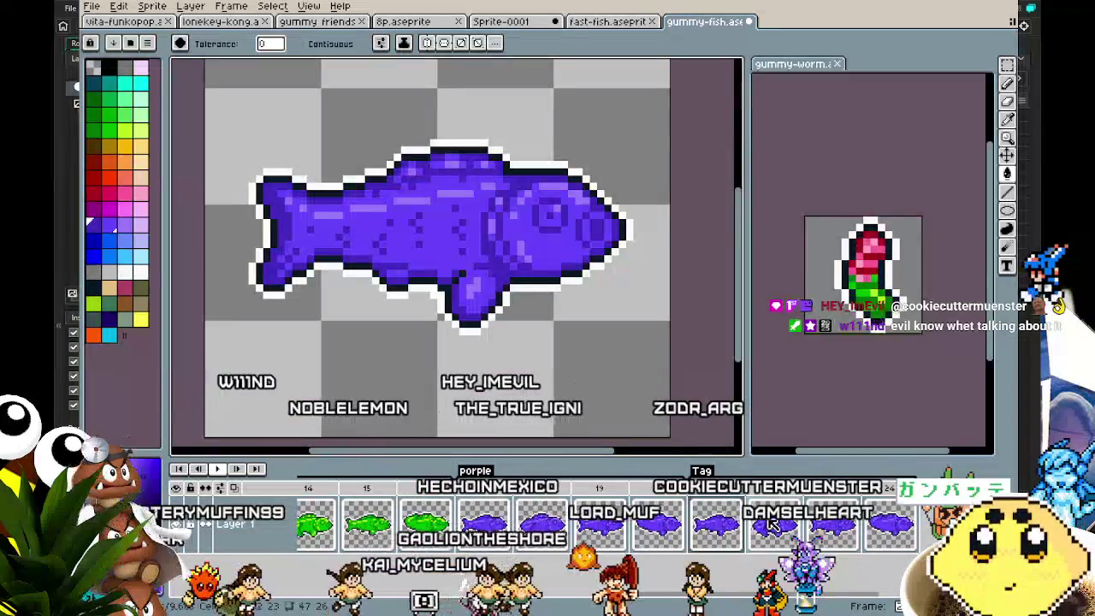
pyautogui.click(871, 529)
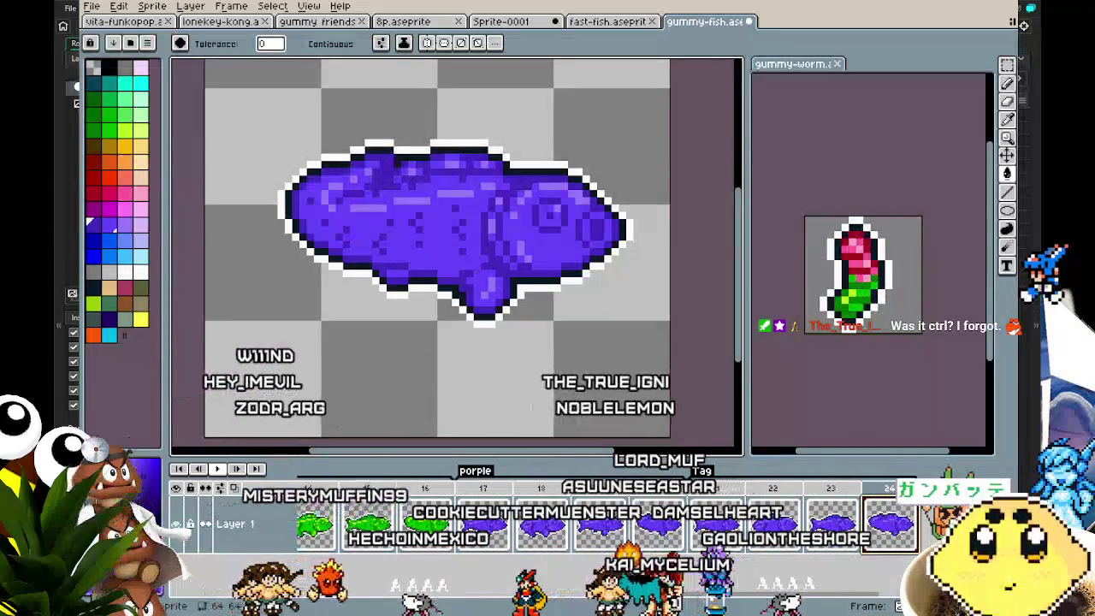
# Rename the tag covering frames 21–24 to 'orange' in Tag Properties.
pyautogui.click(728, 494)
pyautogui.doubleClick(702, 471)
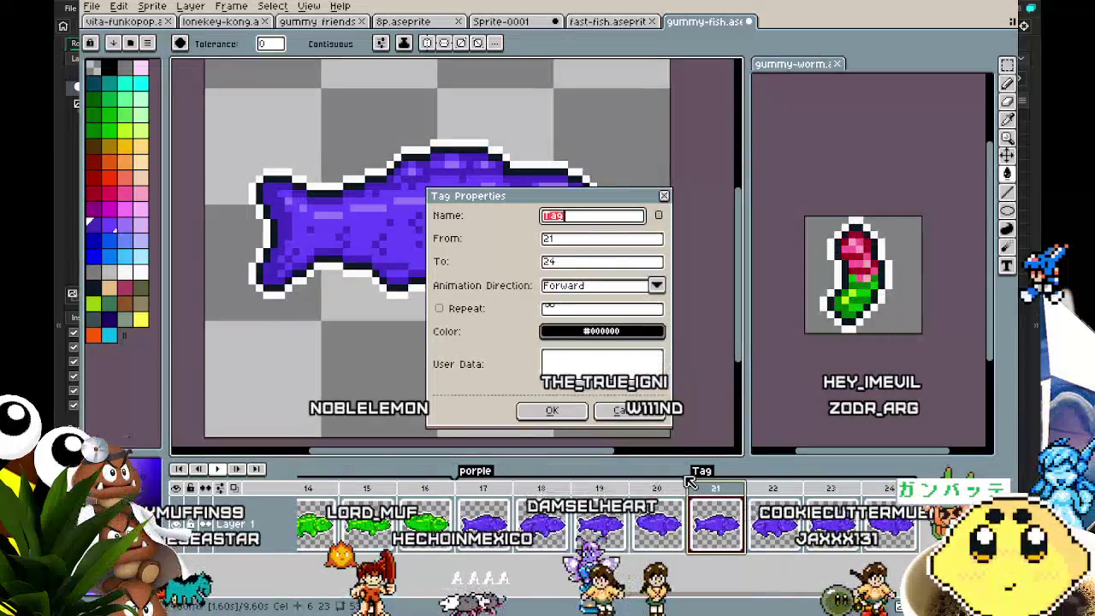
pyautogui.write('e')
pyautogui.press('Return')
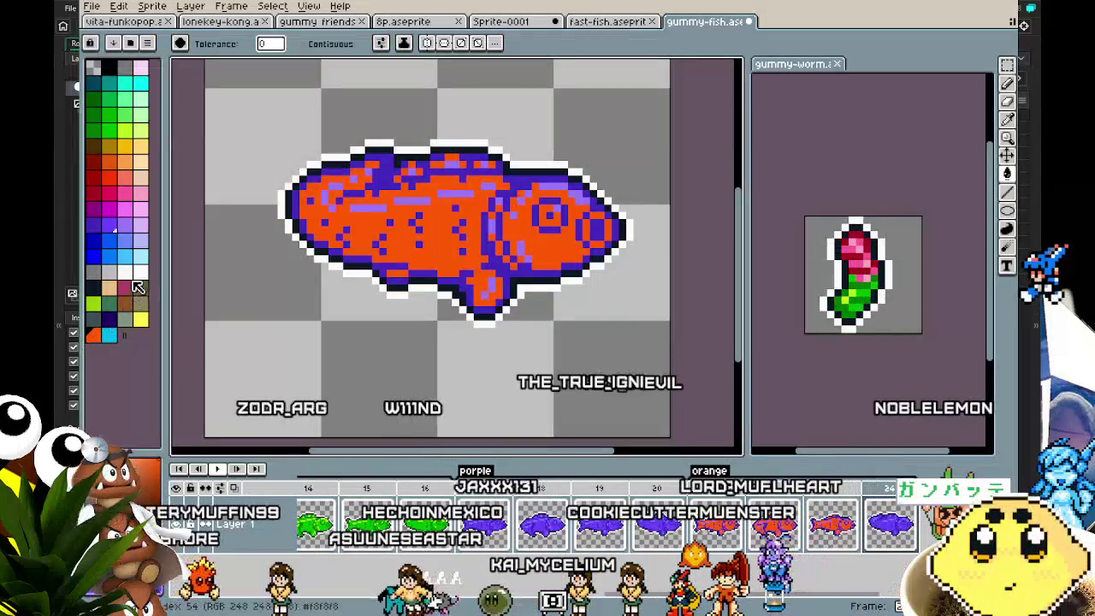
# Fill the fish's purple areas with dark red, then make red the foreground colour.
pyautogui.click(92, 161)
pyautogui.click(355, 261)
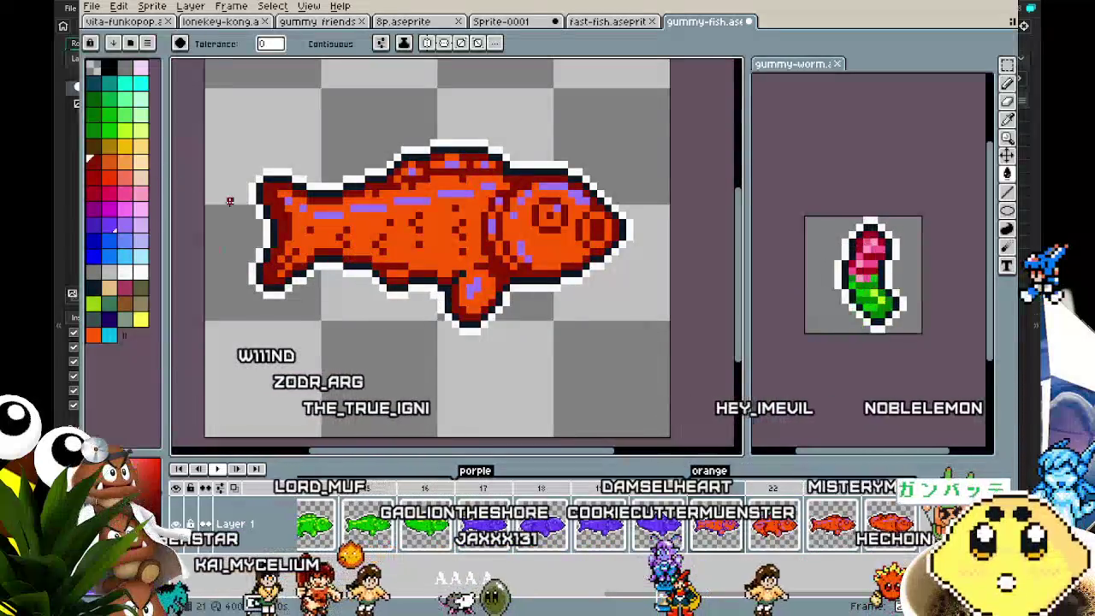
pyautogui.keyDown('alt'); pyautogui.click(287, 171); pyautogui.keyUp('alt')
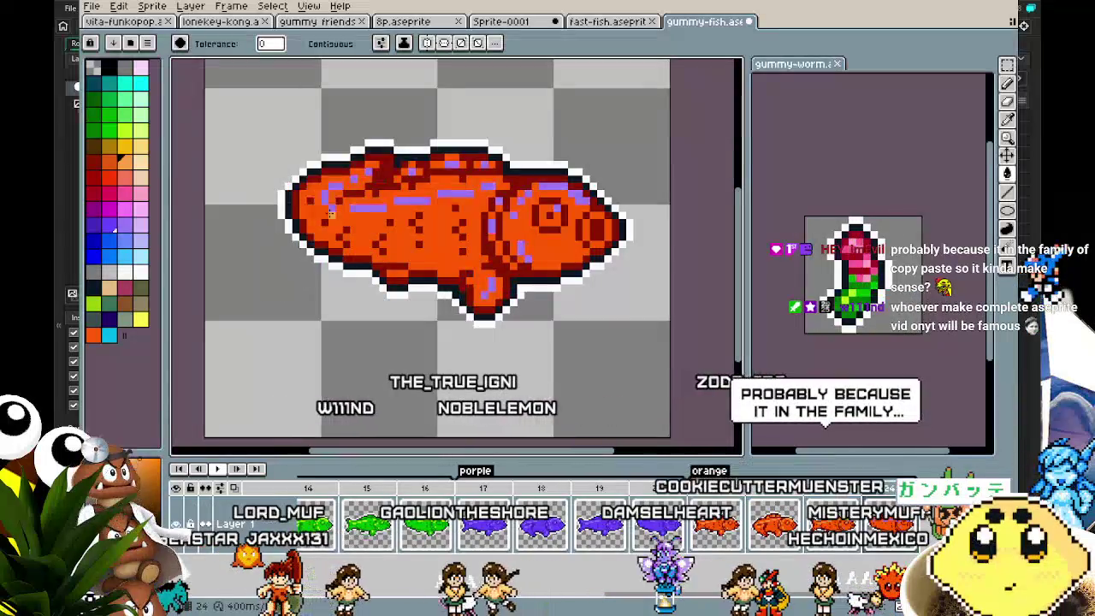
pyautogui.scroll(-2, 304, 360)
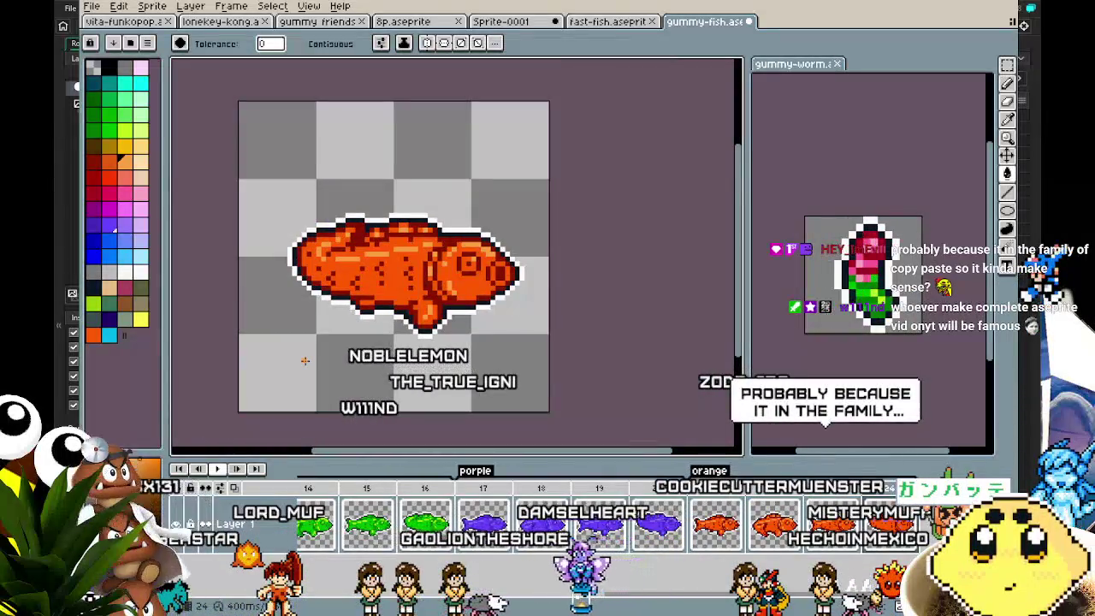
pyautogui.scroll(1, 304, 360)
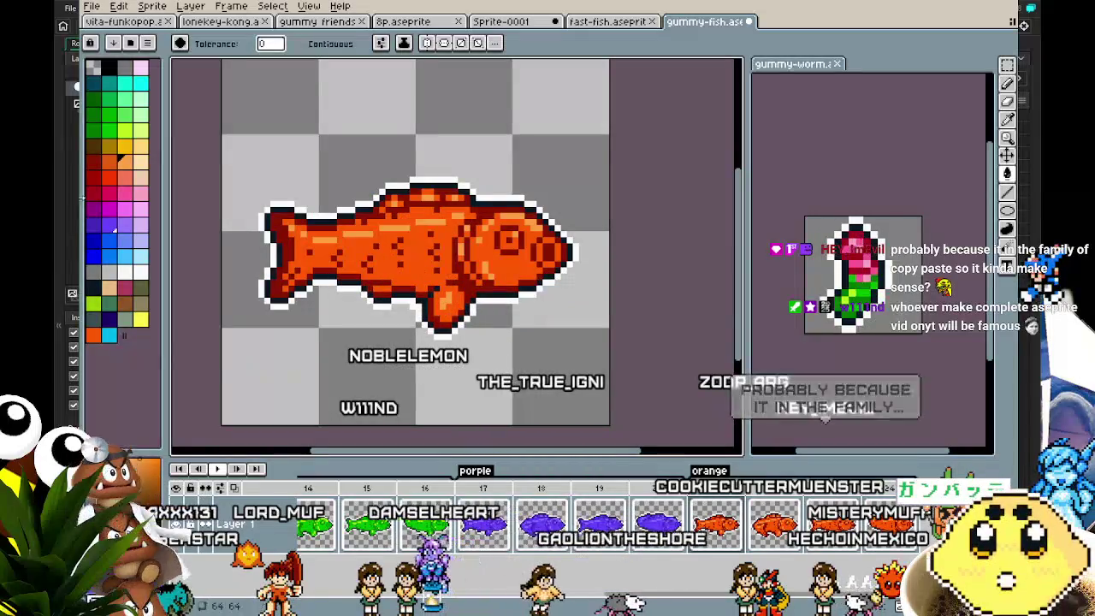
pyautogui.click(92, 193)
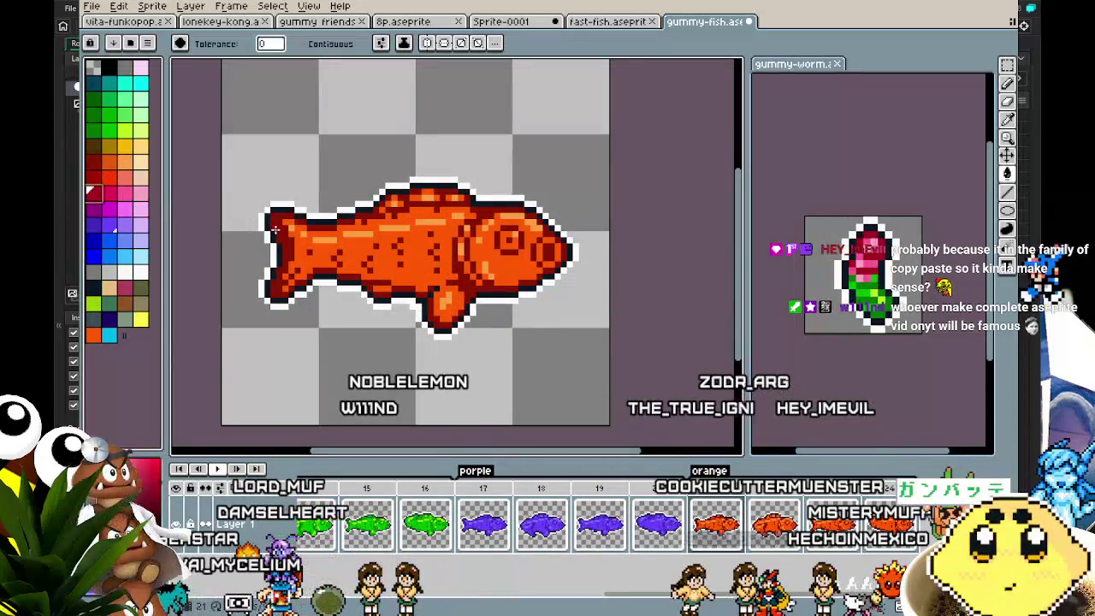
pyautogui.scroll(2, 267, 288)
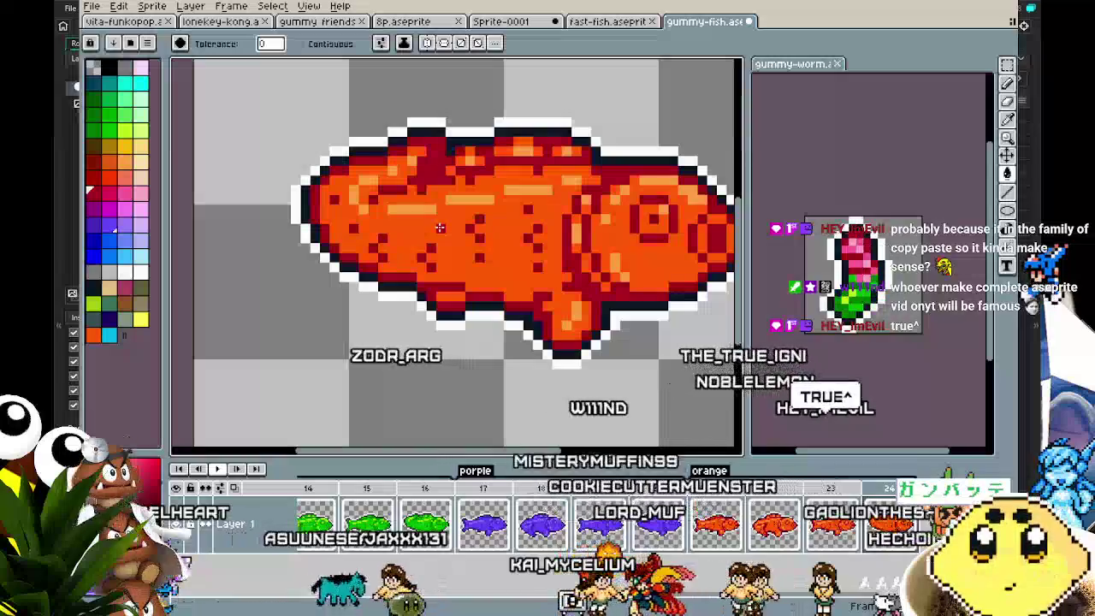
pyautogui.scroll(-3, 440, 227)
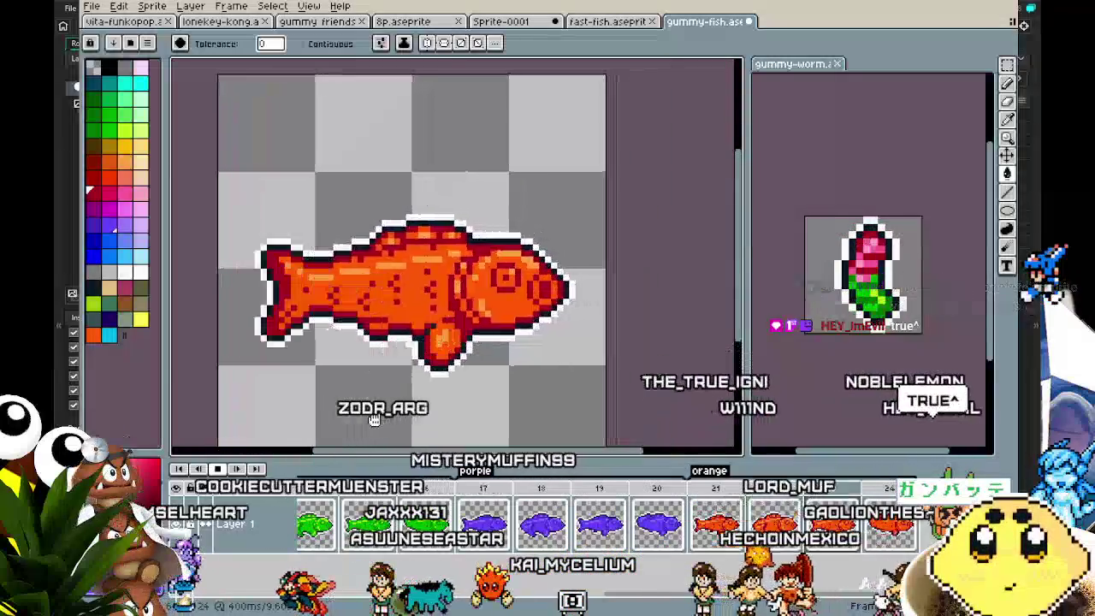
pyautogui.scroll(-1, 373, 419)
pyautogui.moveTo(374, 419); pyautogui.dragTo(465, 381)
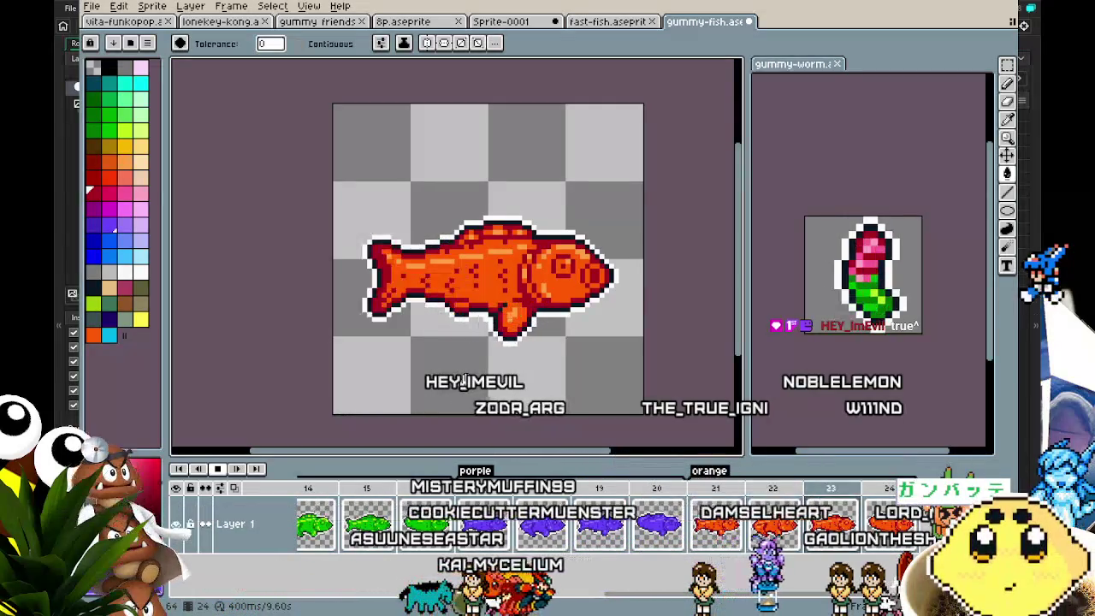
pyautogui.moveTo(465, 380); pyautogui.dragTo(417, 386)
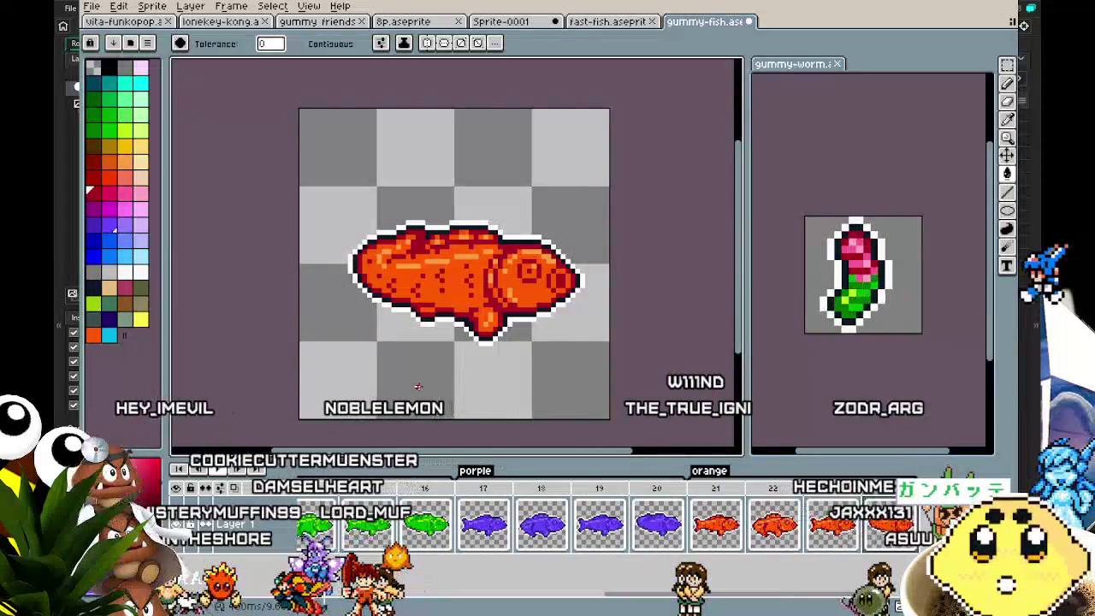
# Recolour the dark red pixels with orange #e45c10 and sample the fish's orange as fill colour.
pyautogui.scroll(5, 480, 366)
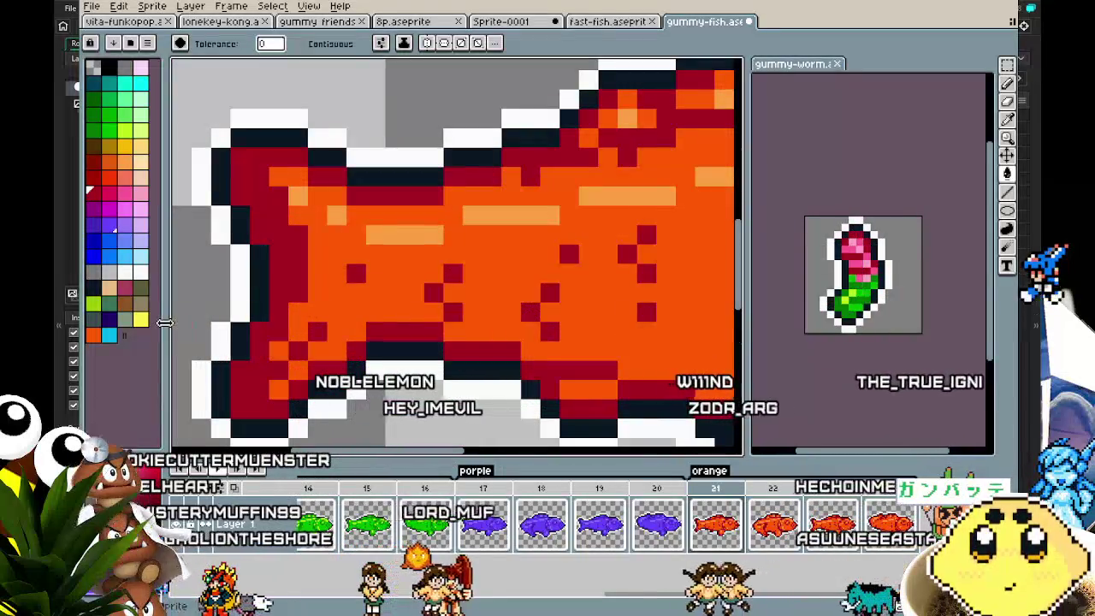
pyautogui.click(111, 164)
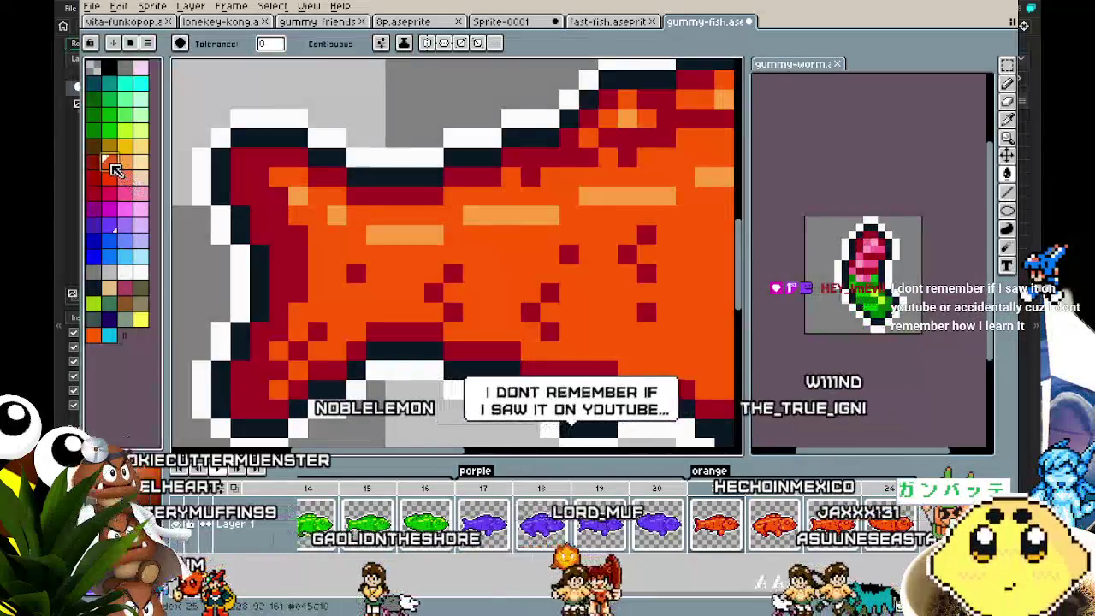
pyautogui.click(291, 254)
pyautogui.scroll(-5, 291, 254)
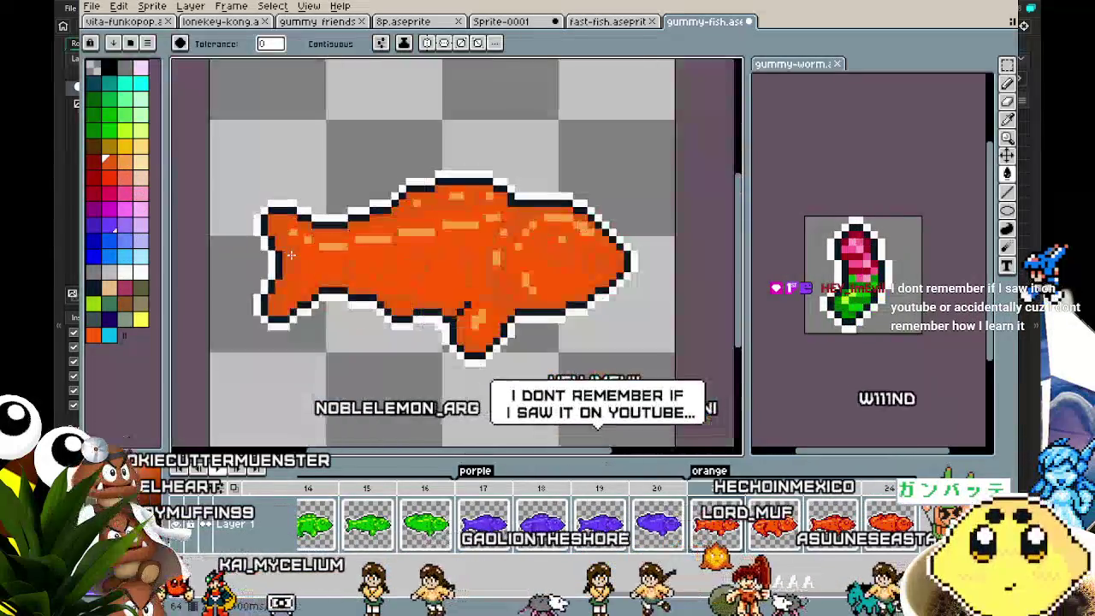
pyautogui.scroll(5, 291, 254)
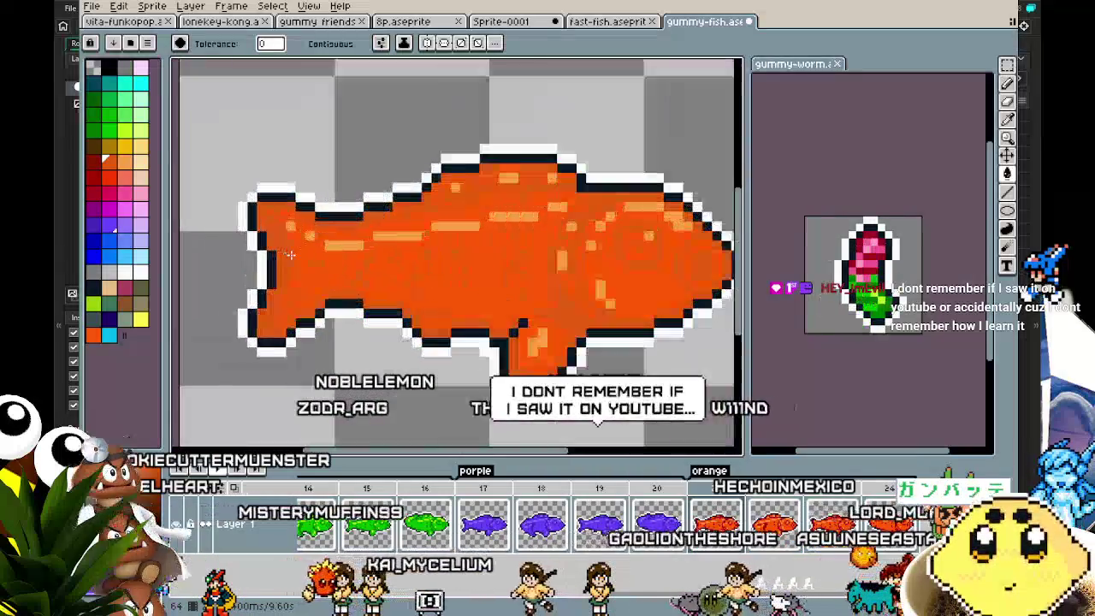
pyautogui.click(139, 162)
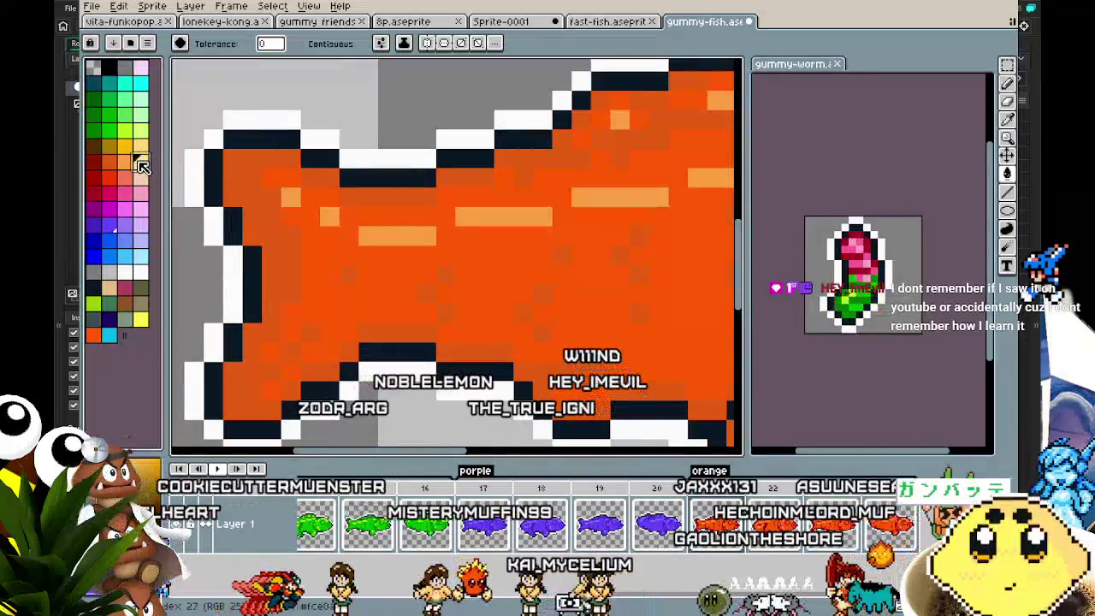
pyautogui.scroll(-5, 324, 210)
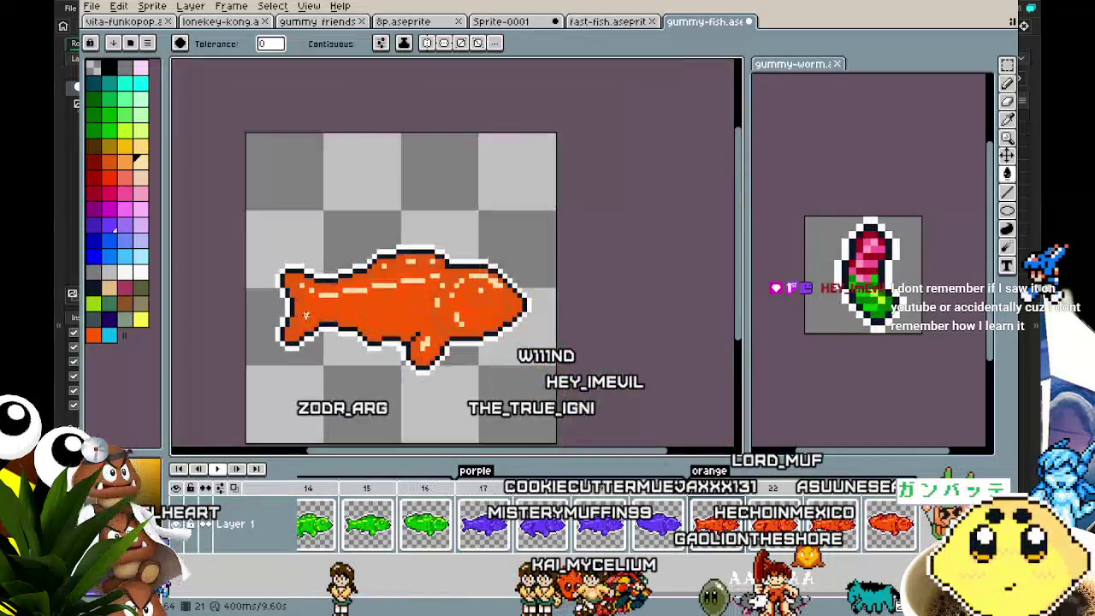
pyautogui.scroll(4, 308, 299)
pyautogui.press('i')
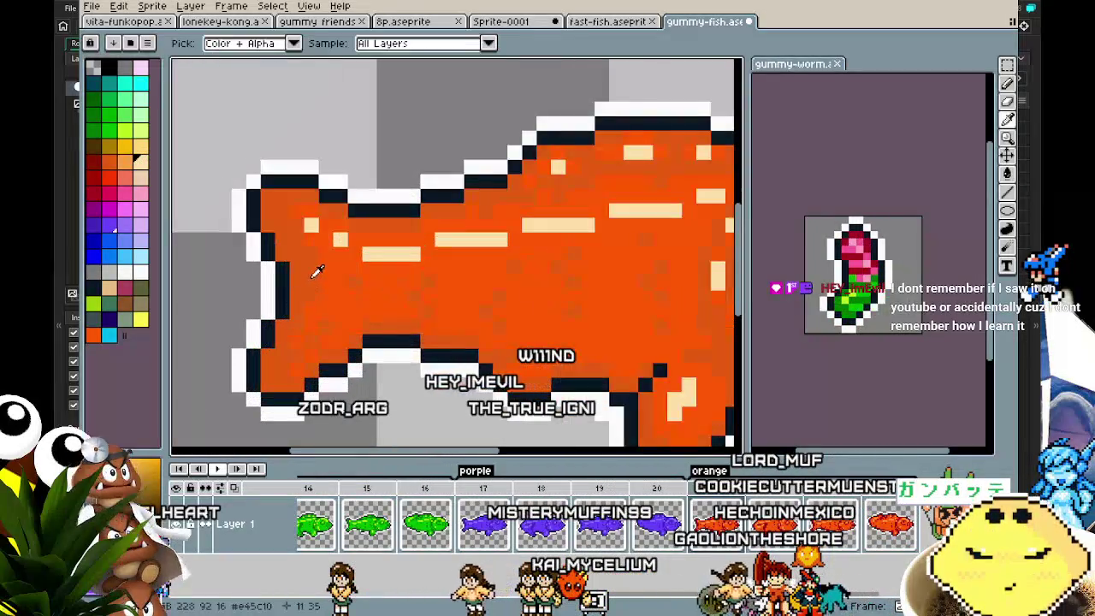
pyautogui.keyDown('alt'); pyautogui.click(348, 229); pyautogui.keyUp('alt')
# Recolour the next frame's dark red shading orange and compare it with neighbouring frames through frame 24.
pyautogui.press('Right')
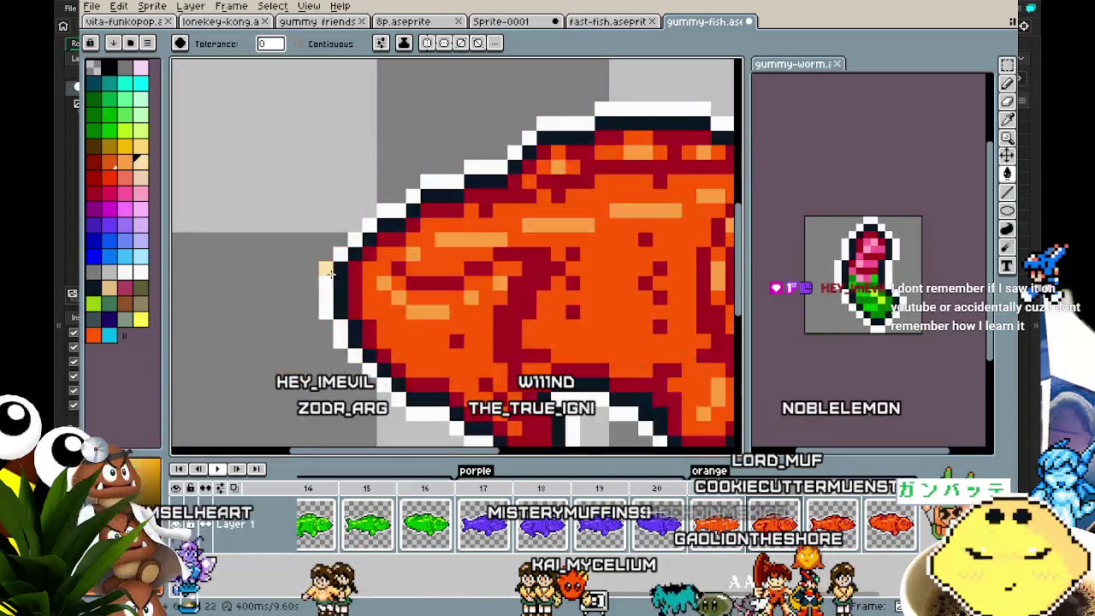
pyautogui.click(422, 328)
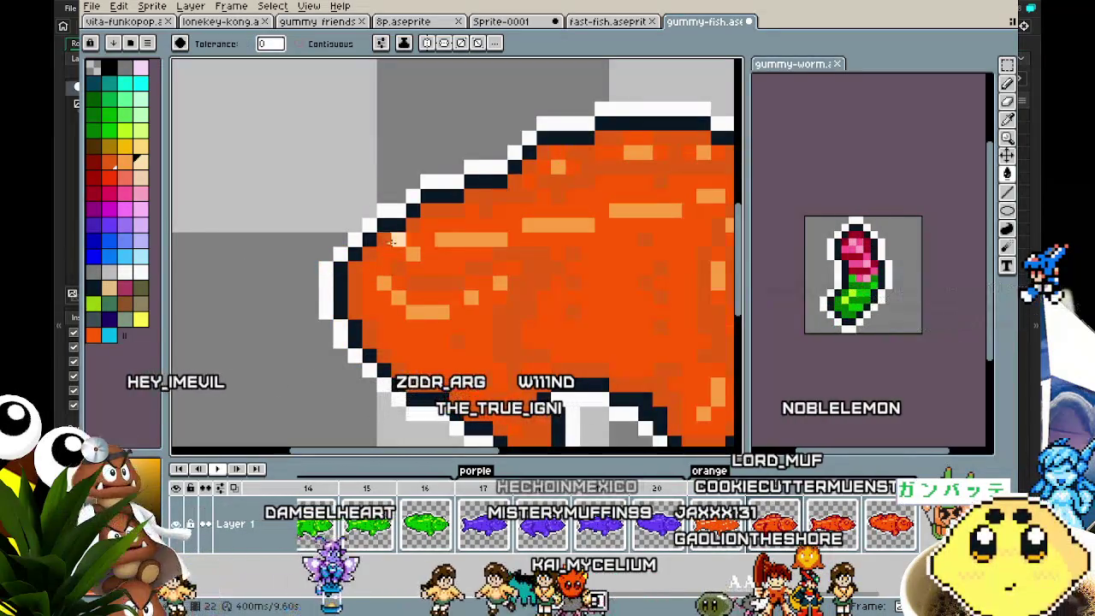
pyautogui.scroll(-3, 411, 330)
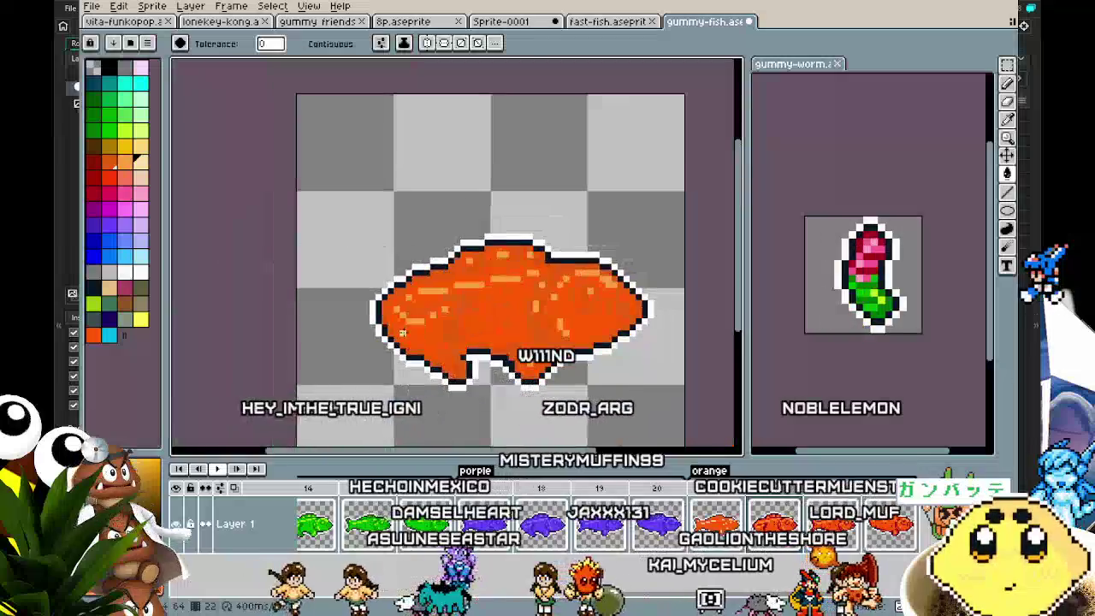
pyautogui.press('Right')
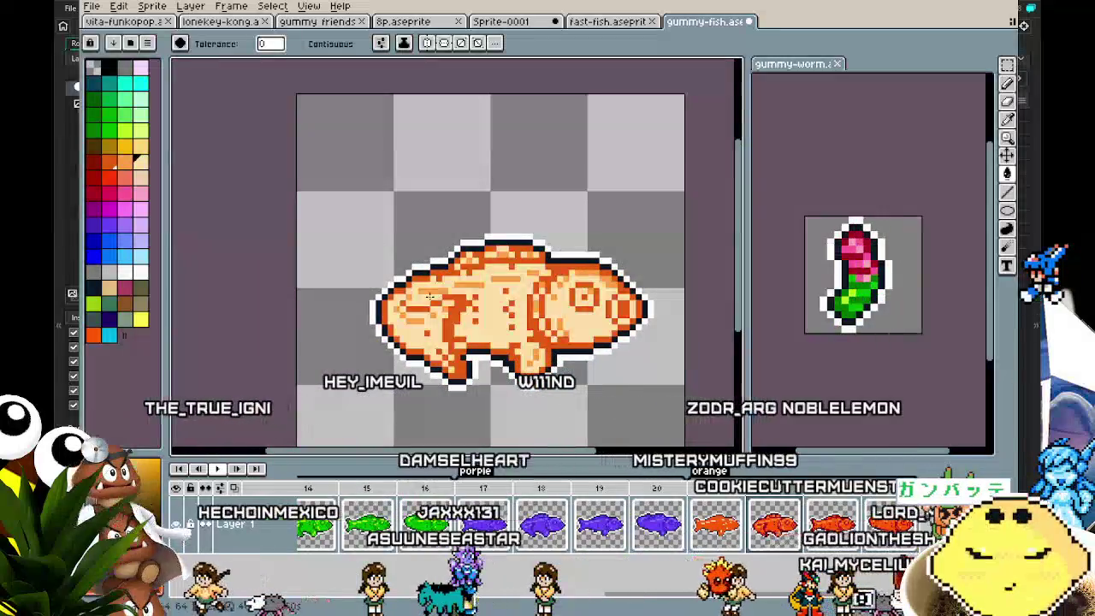
pyautogui.press('Left')
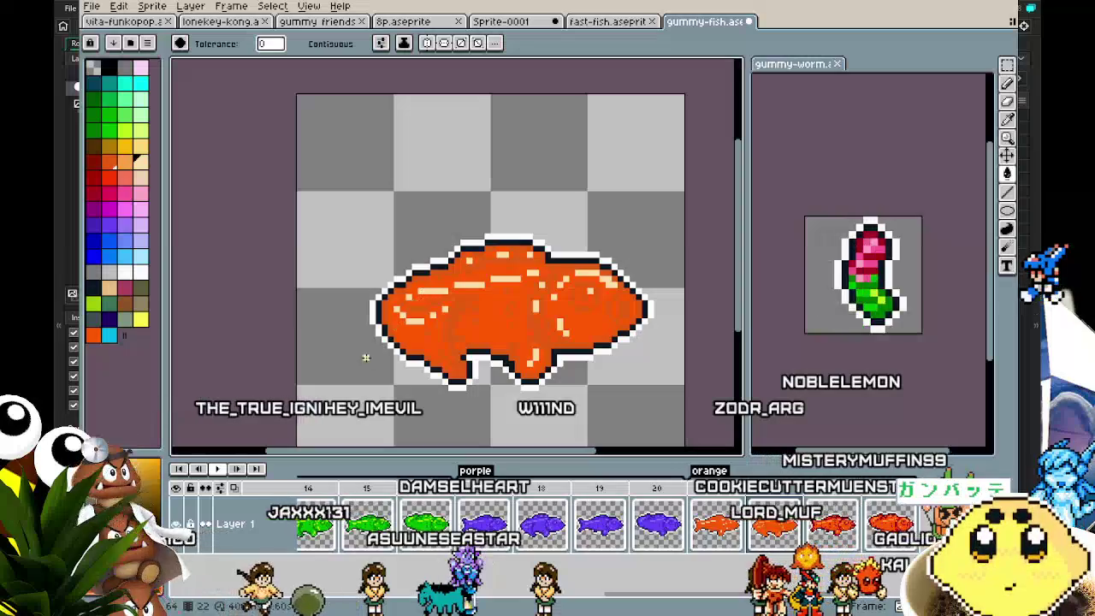
pyautogui.press('Right')
pyautogui.scroll(2, 396, 291)
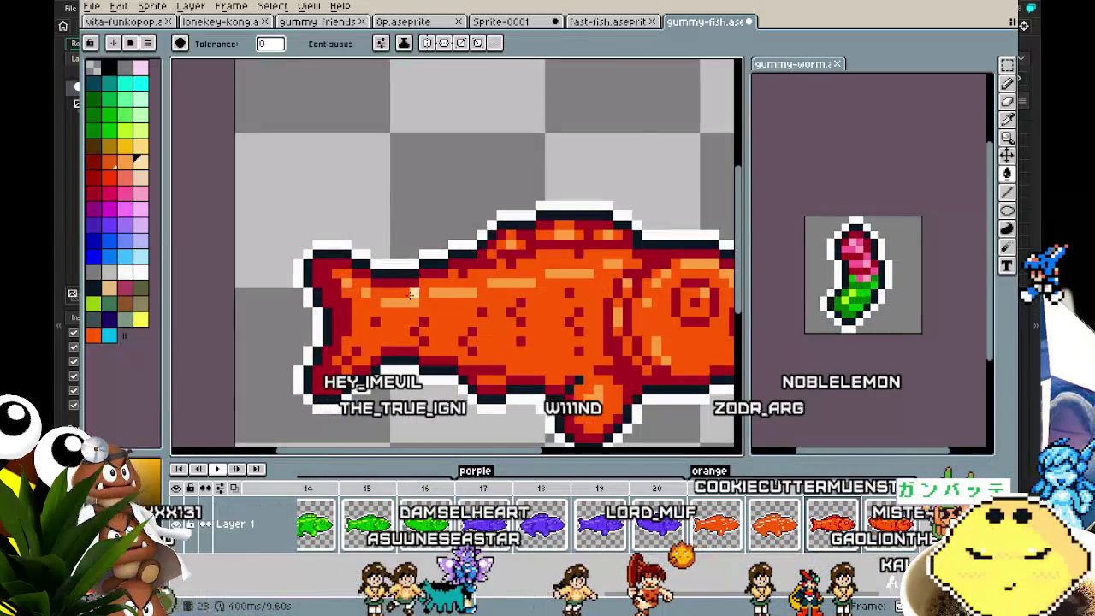
pyautogui.press('Left')
pyautogui.scroll(-3, 376, 331)
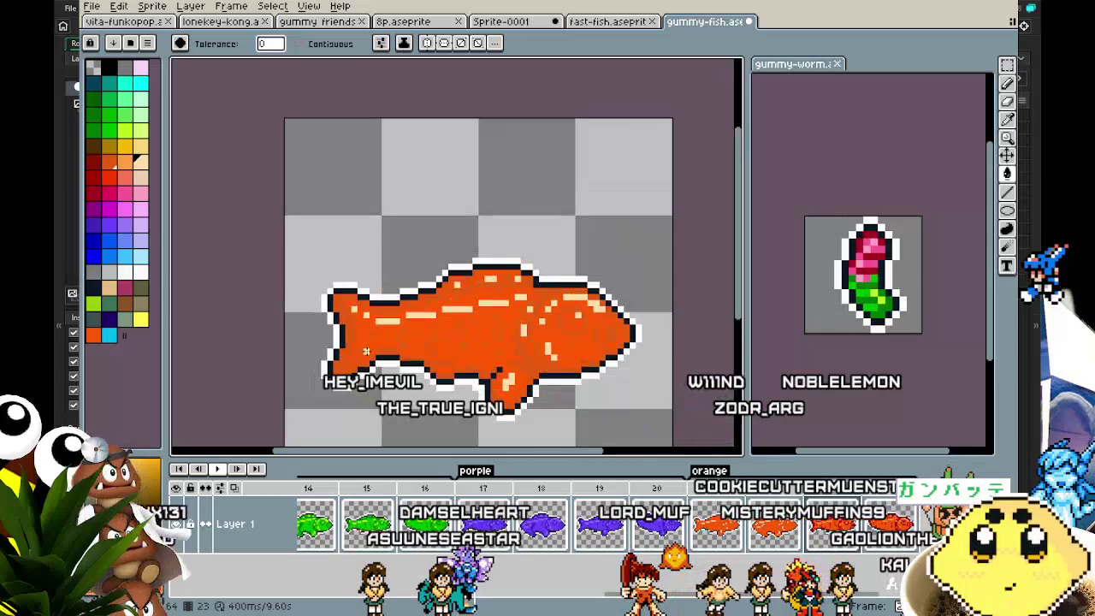
pyautogui.press('Right')
pyautogui.scroll(2, 364, 354)
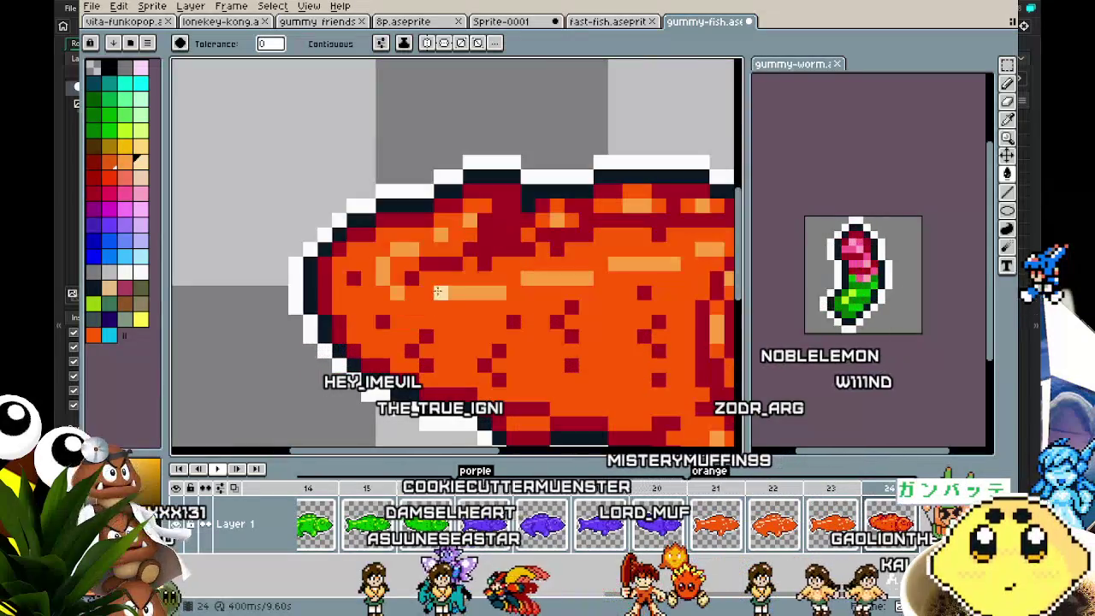
pyautogui.press('Left')
pyautogui.scroll(-2, 471, 359)
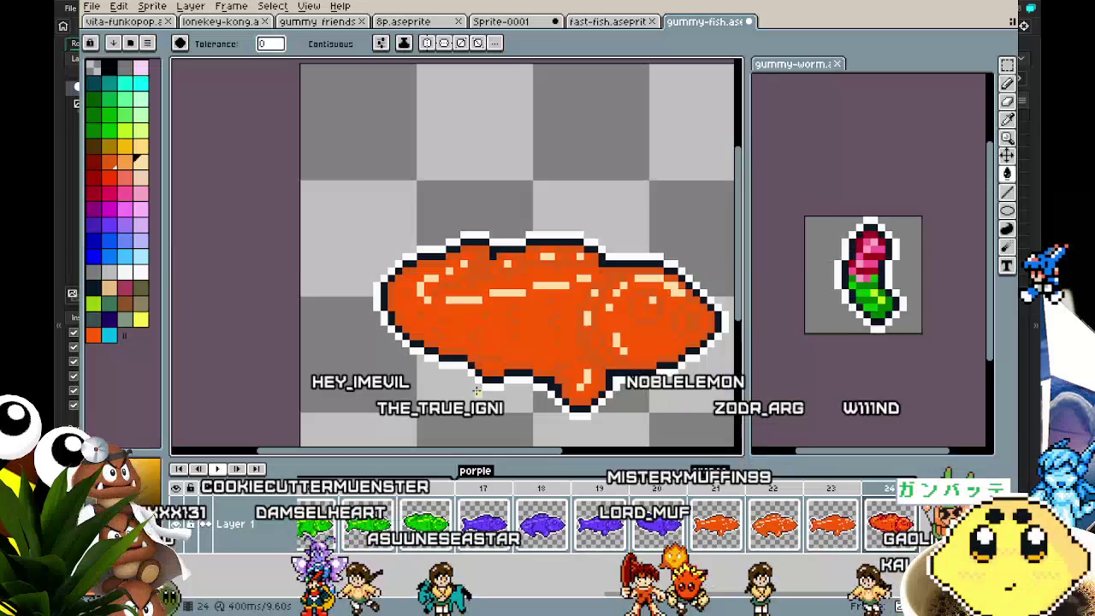
pyautogui.scroll(-3, 475, 389)
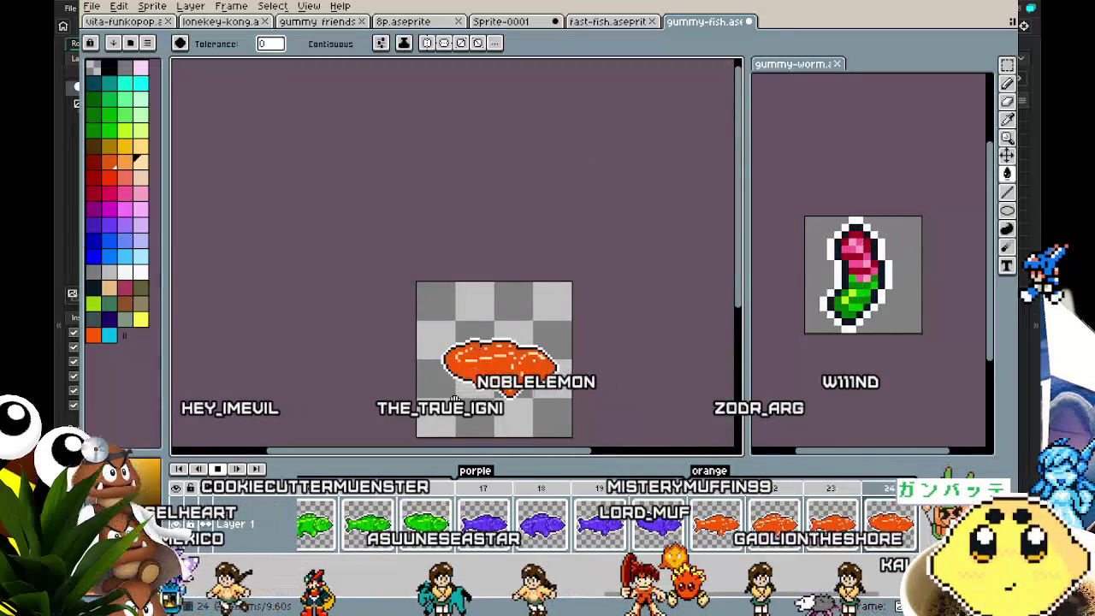
pyautogui.scroll(2, 455, 400)
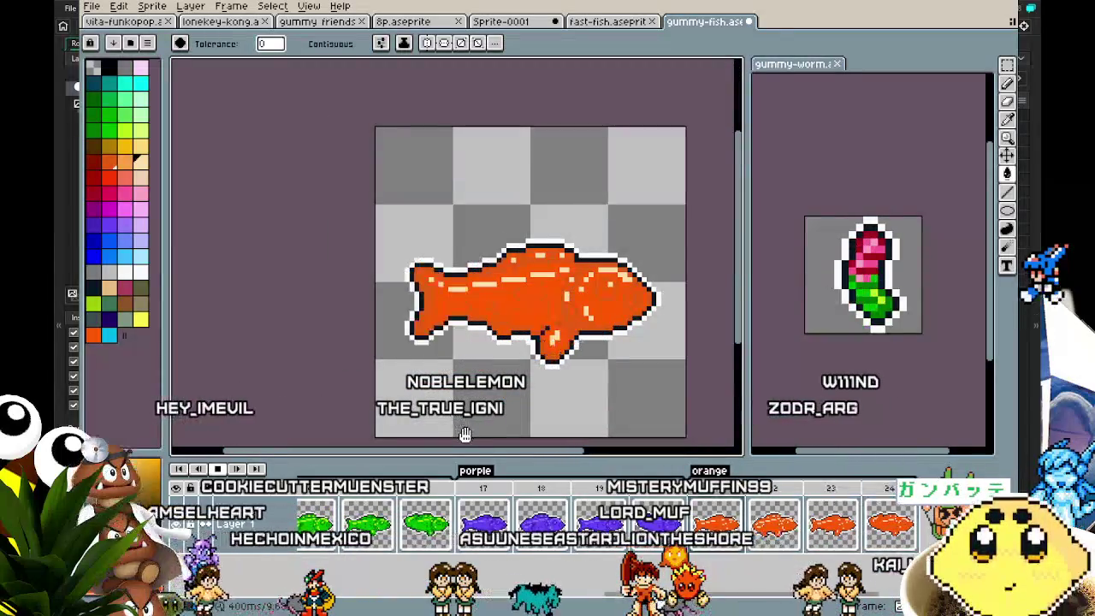
# Stop playback and step from frame 1 through the colour variants to the orange frames.
pyautogui.press('Return')
pyautogui.press('Home')
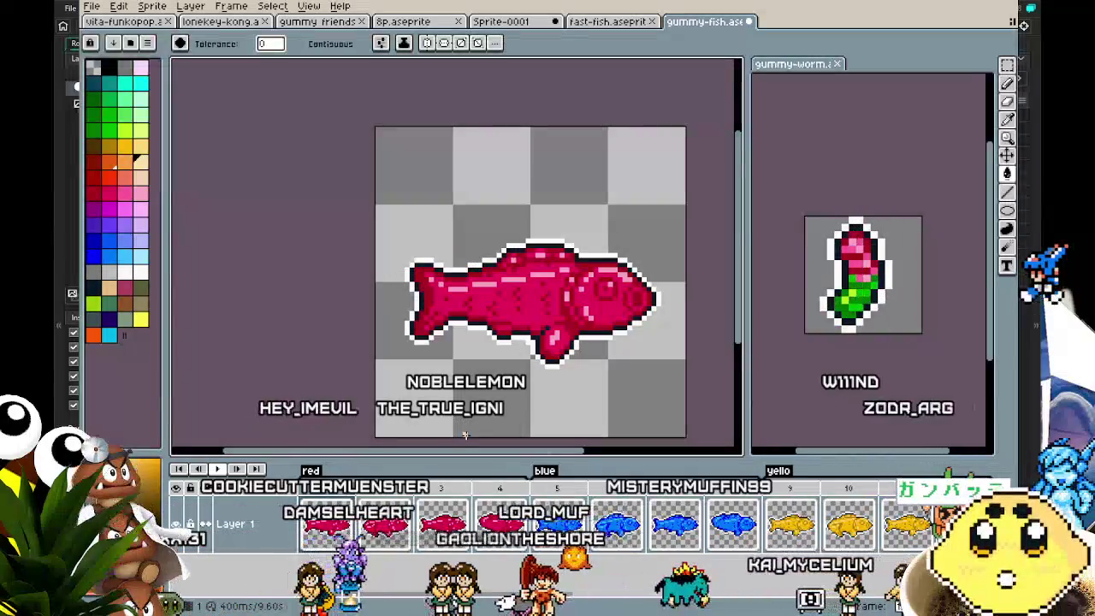
pyautogui.press('Right')
pyautogui.press('Right')
pyautogui.press('Right')
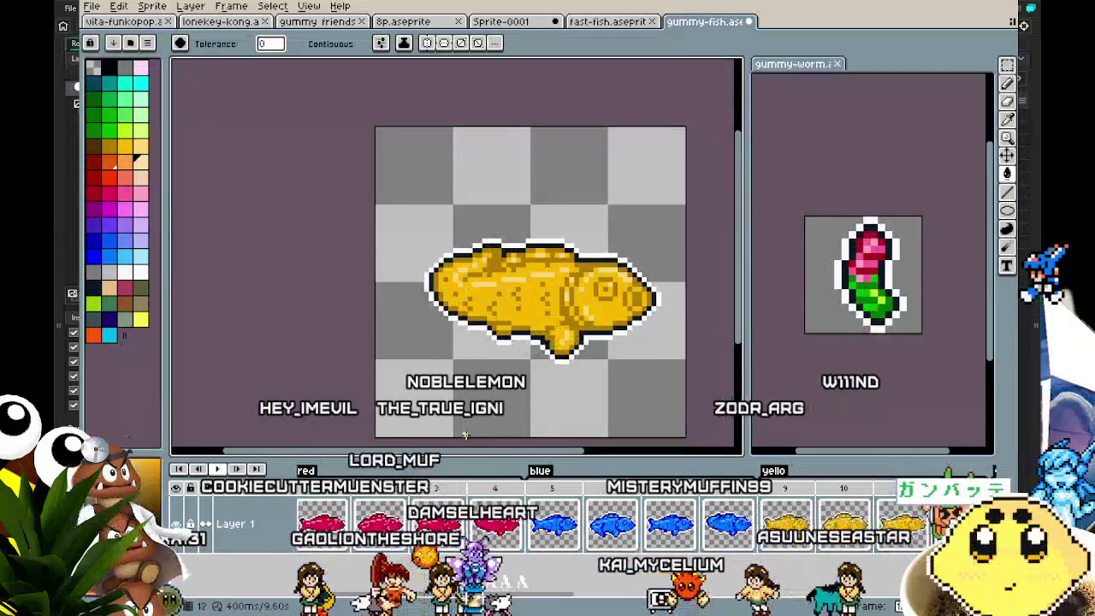
pyautogui.press('Right')
pyautogui.press('Right')
pyautogui.press('Right')
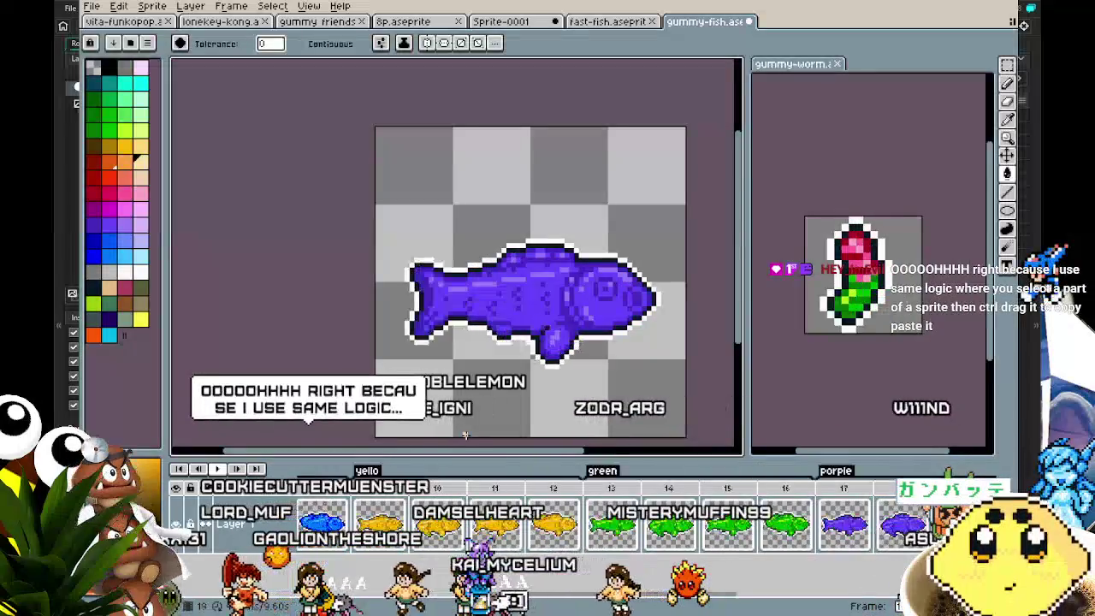
pyautogui.scroll(2, 334, 319)
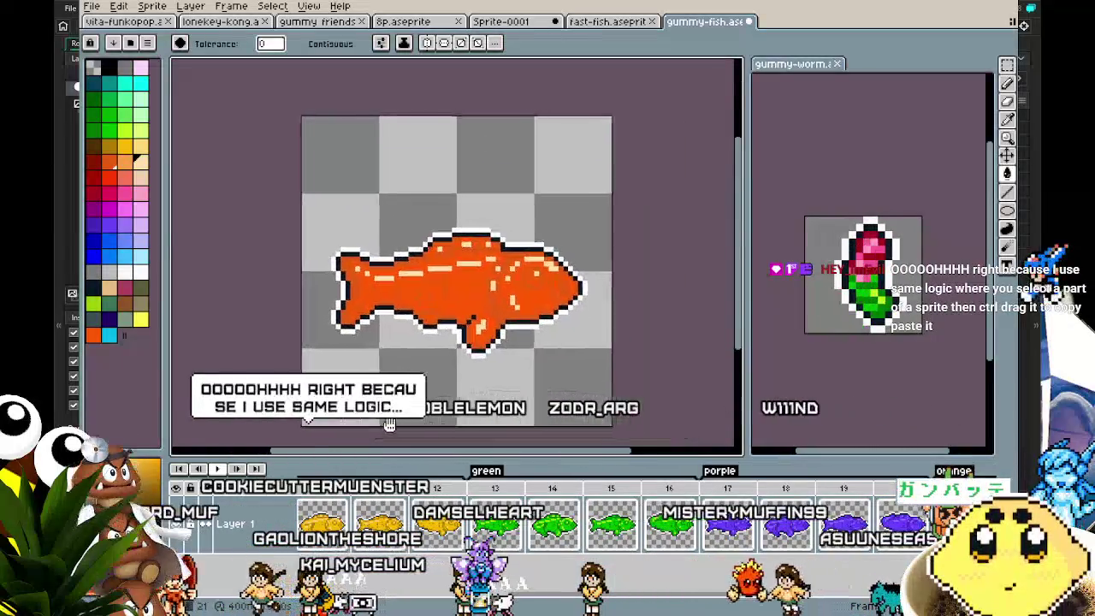
pyautogui.scroll(1, 333, 319)
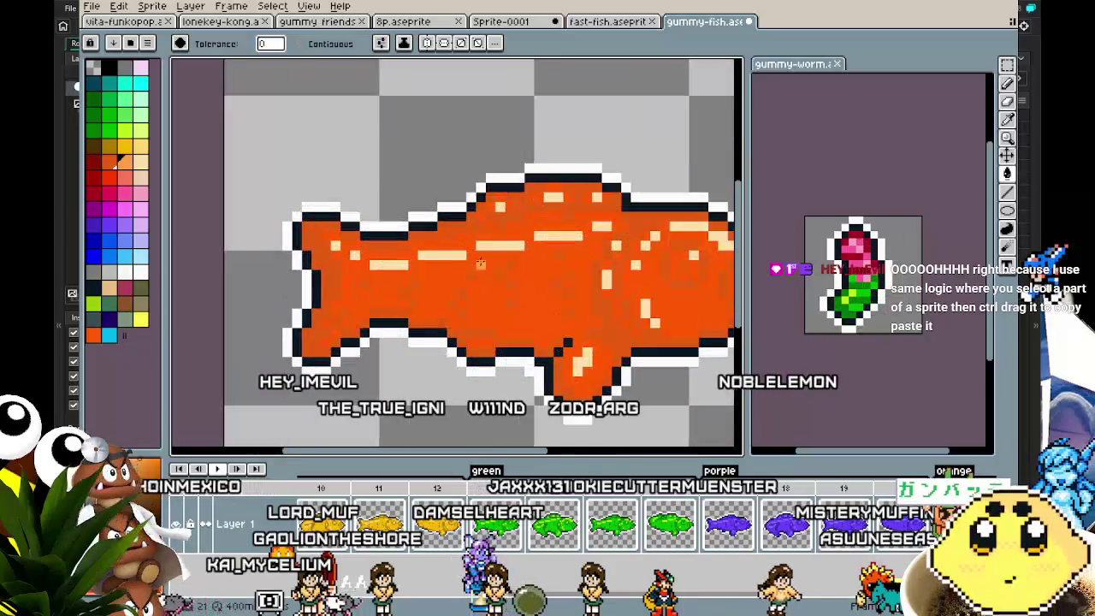
pyautogui.scroll(-2, 457, 332)
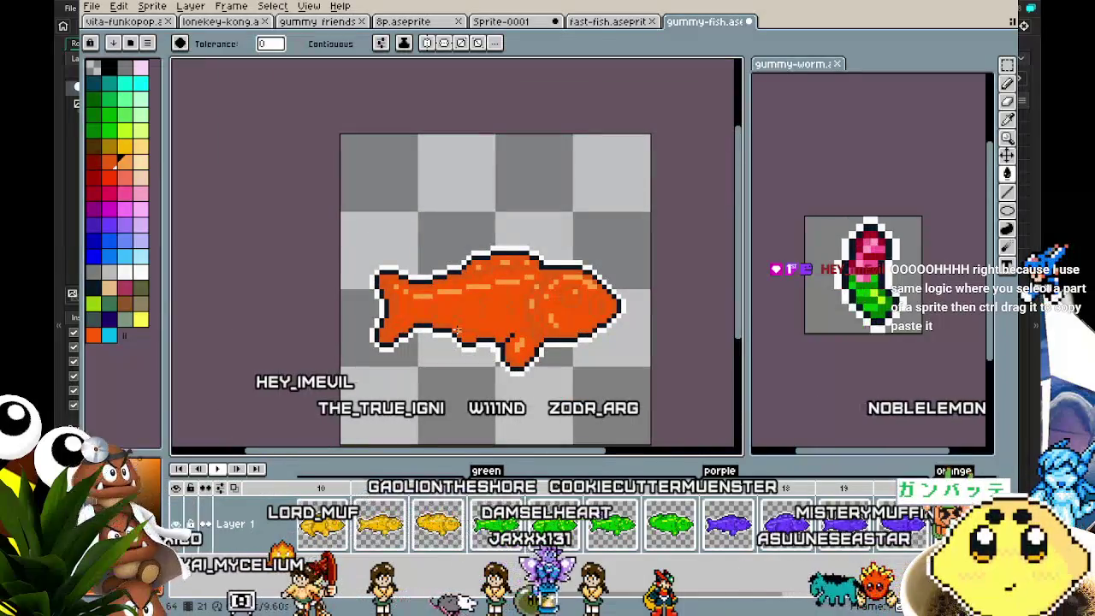
pyautogui.scroll(3, 456, 330)
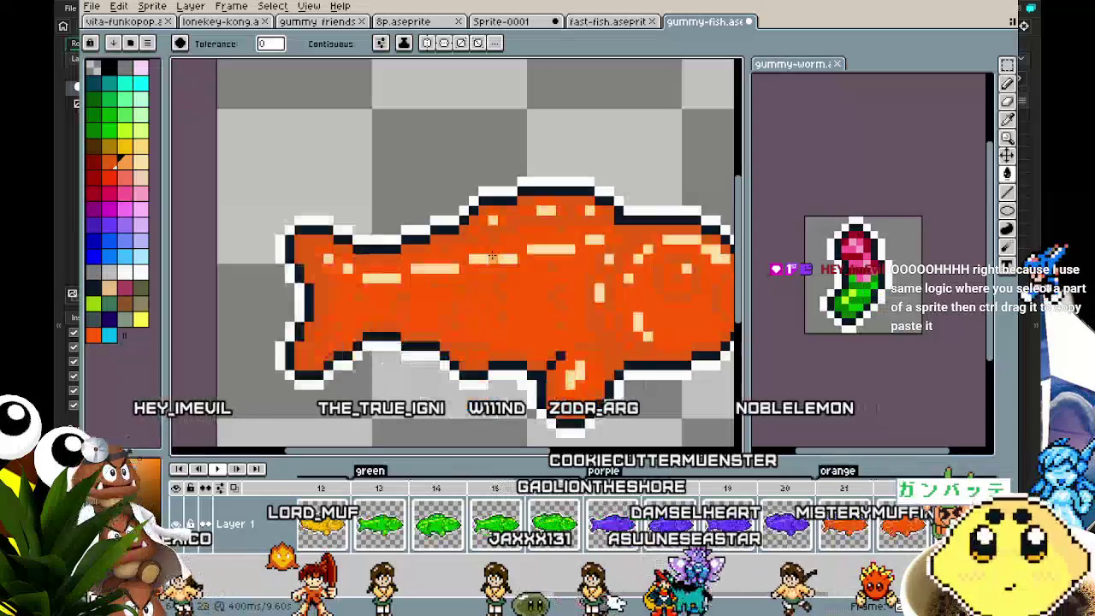
pyautogui.scroll(-1, 457, 343)
pyautogui.scroll(-1, 457, 344)
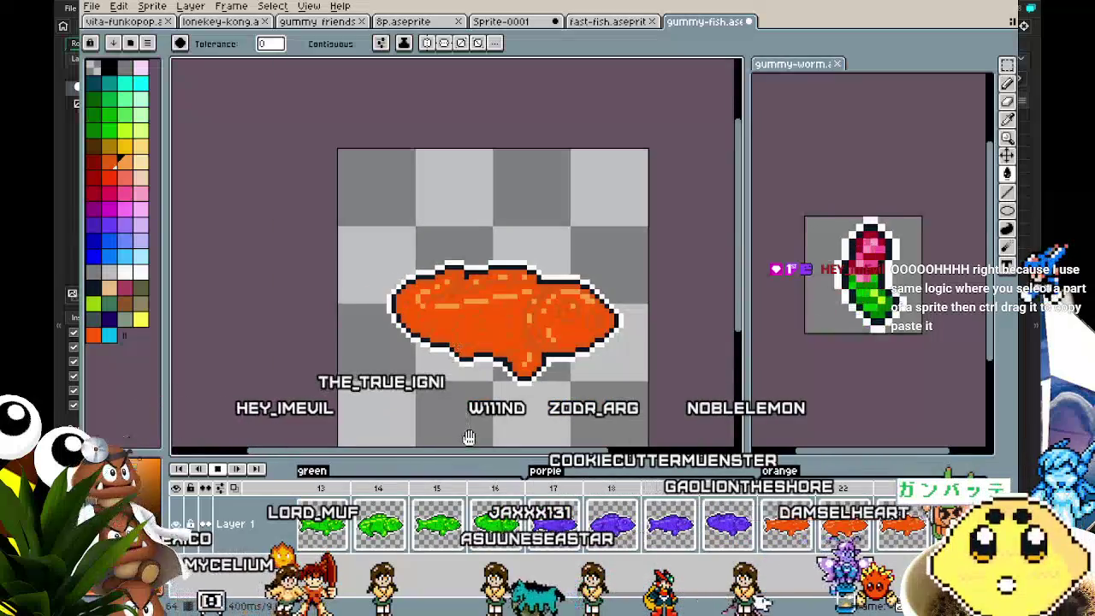
pyautogui.moveTo(396, 418); pyautogui.dragTo(414, 420)
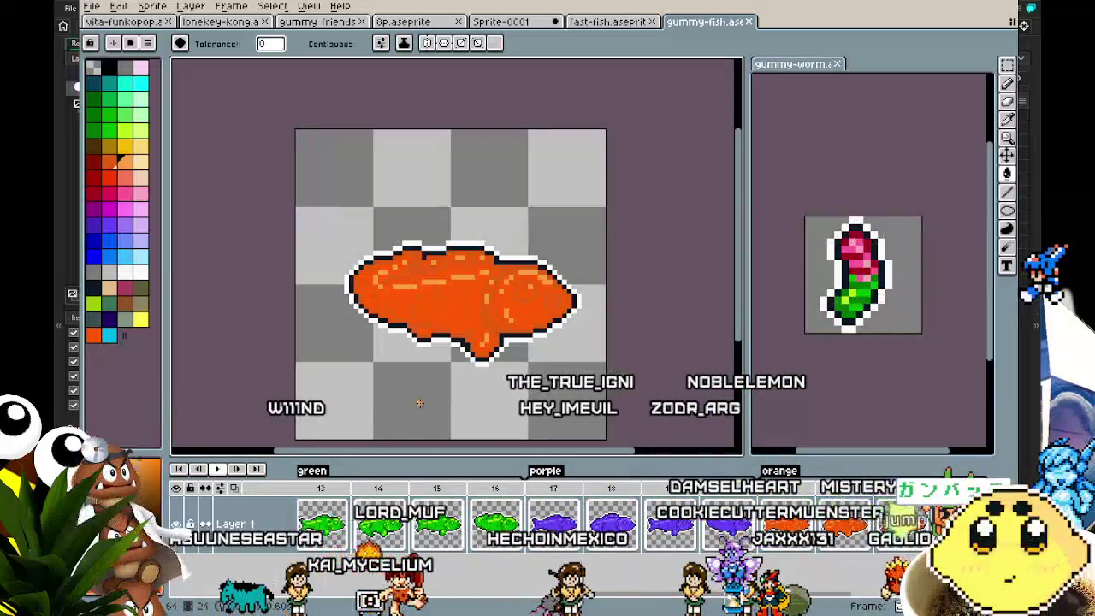
pyautogui.moveTo(419, 402); pyautogui.dragTo(405, 400)
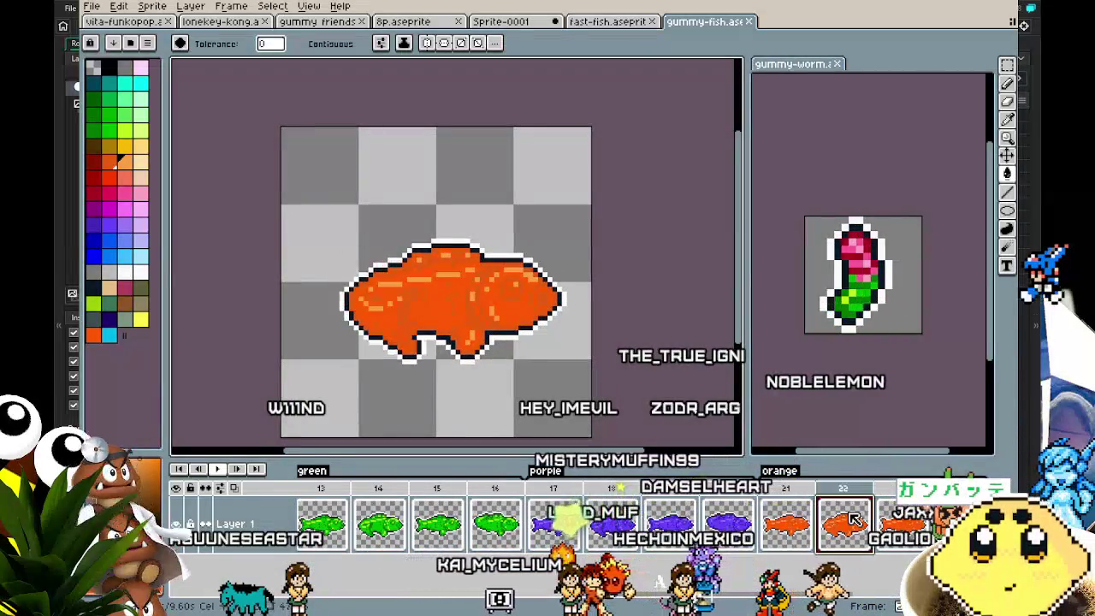
# On frame 21, select the fish's tail, try lifting it, then cancel and deselect.
pyautogui.click(787, 496)
pyautogui.scroll(1, 383, 351)
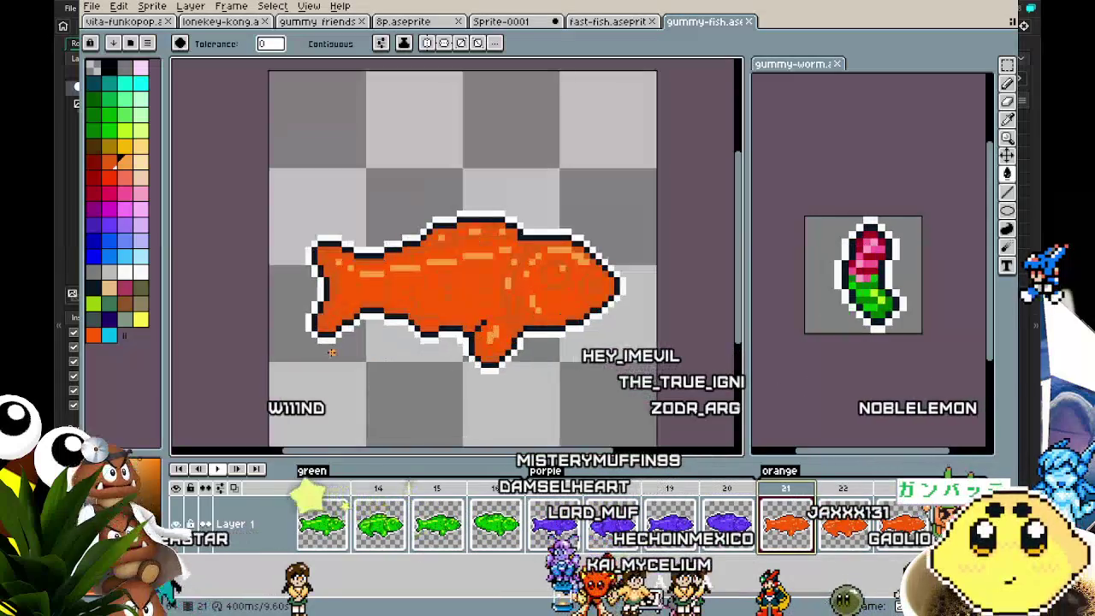
pyautogui.press('m')
pyautogui.moveTo(304, 269); pyautogui.dragTo(363, 357)
pyautogui.moveTo(338, 319)
pyautogui.mouseDown()
pyautogui.moveTo(503, 321)
pyautogui.moveTo(504, 166)
pyautogui.moveTo(373, 167)
pyautogui.mouseUp()
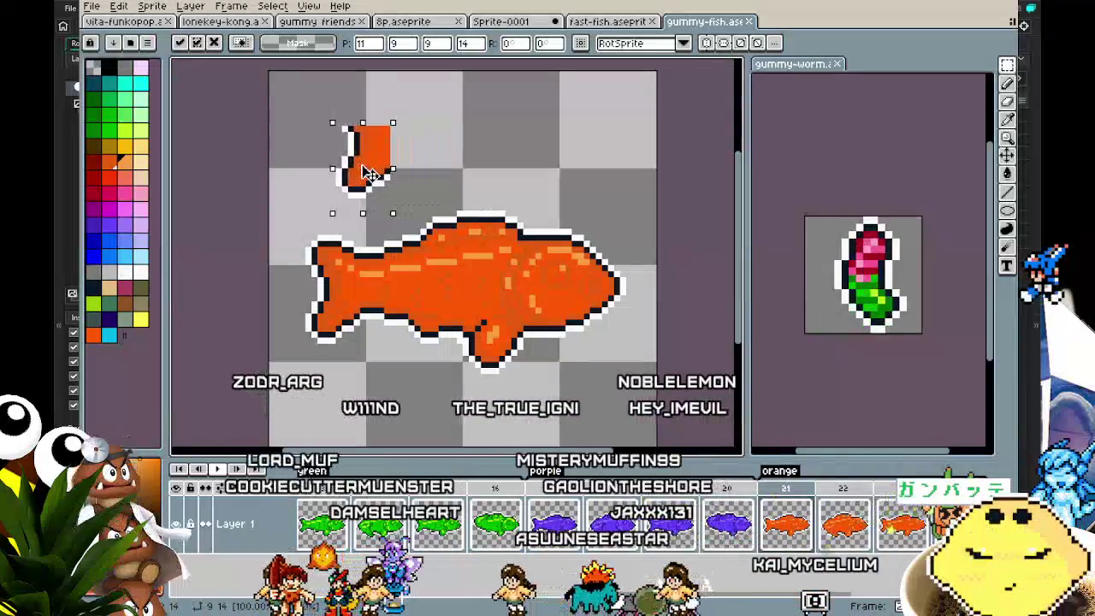
pyautogui.press('Escape')
pyautogui.hotkey('ctrl', 'd')
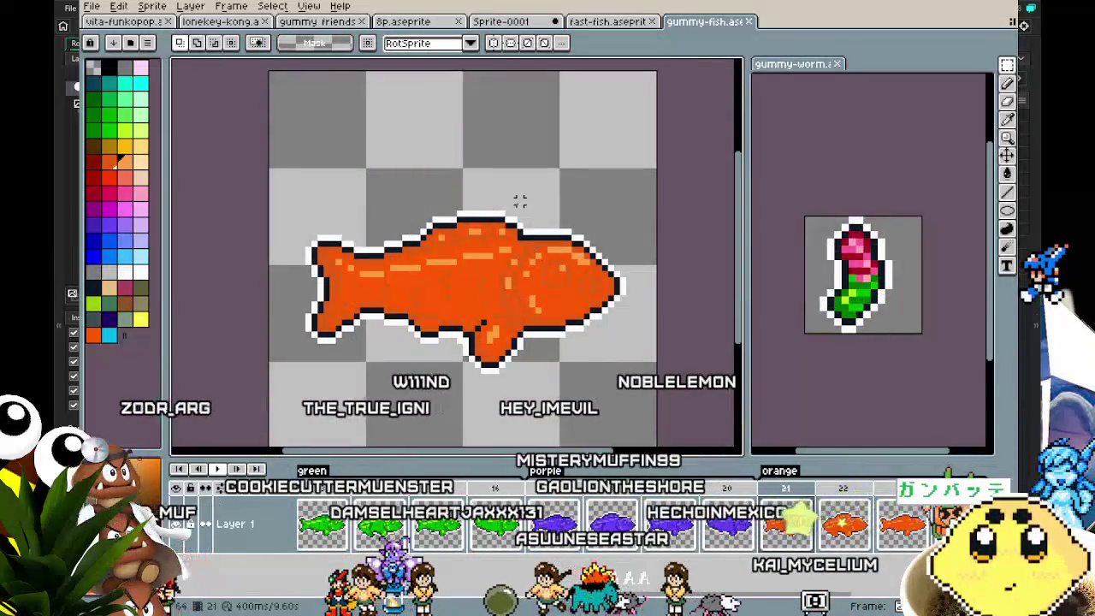
# Select the fish's head, try shifting it left, then undo the move.
pyautogui.moveTo(565, 273)
pyautogui.mouseDown()
pyautogui.moveTo(630, 330)
pyautogui.moveTo(637, 354)
pyautogui.mouseUp()
pyautogui.moveTo(592, 292)
pyautogui.mouseDown()
pyautogui.moveTo(402, 300)
pyautogui.moveTo(355, 252)
pyautogui.moveTo(394, 209)
pyautogui.mouseUp()
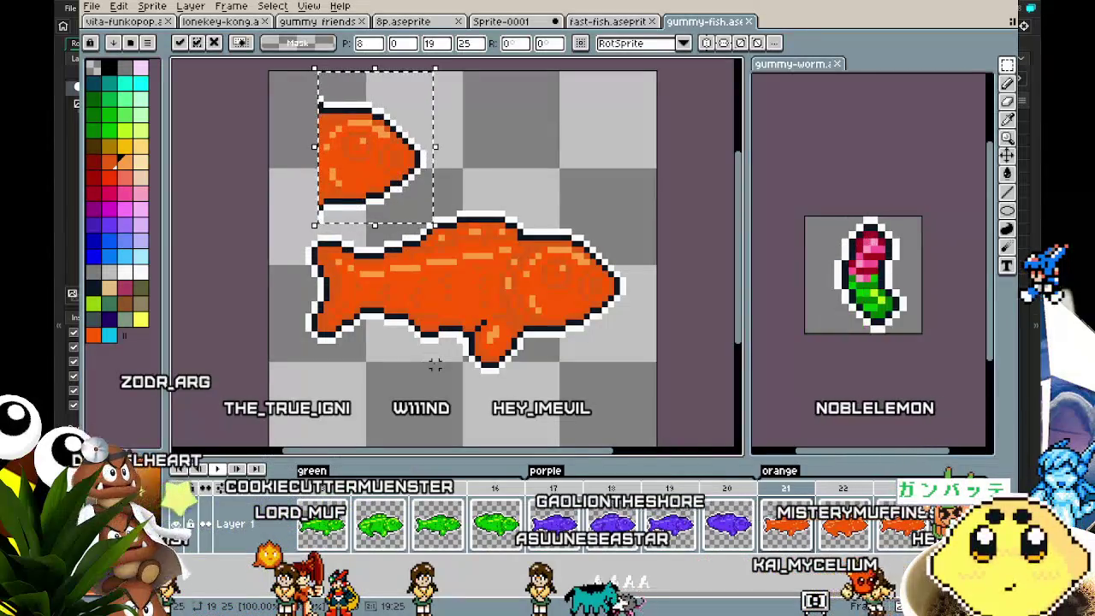
pyautogui.hotkey('ctrl', 'z')
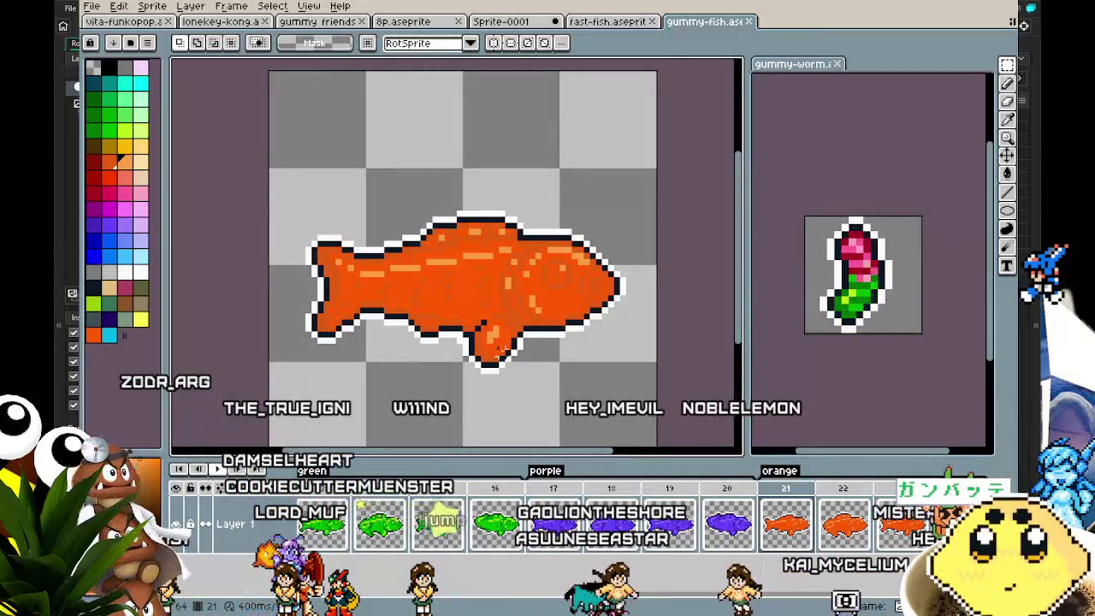
pyautogui.scroll(1, 574, 343)
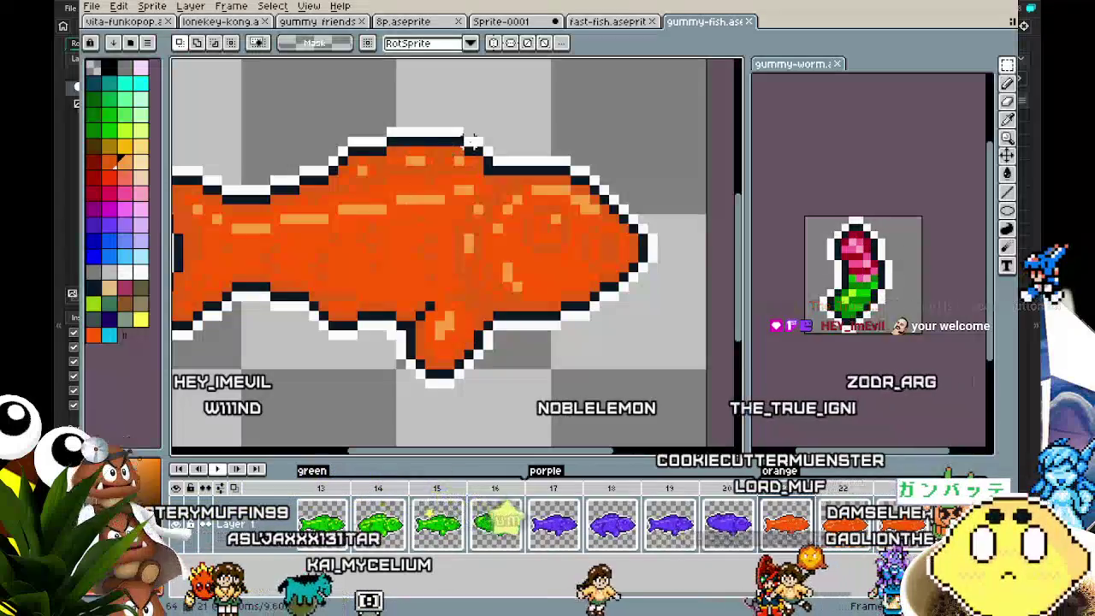
pyautogui.moveTo(633, 131)
pyautogui.mouseDown()
pyautogui.moveTo(525, 362)
pyautogui.moveTo(489, 390)
pyautogui.moveTo(684, 272)
pyautogui.moveTo(513, 403)
pyautogui.moveTo(480, 409)
pyautogui.mouseUp()
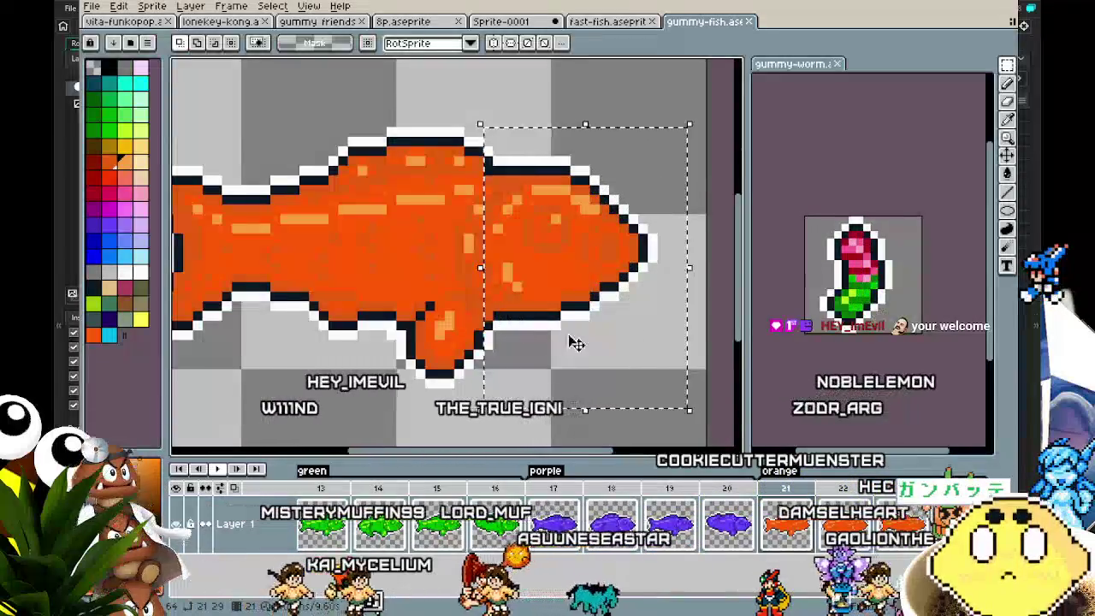
pyautogui.moveTo(603, 300); pyautogui.dragTo(545, 310)
pyautogui.moveTo(462, 321)
pyautogui.mouseDown()
pyautogui.moveTo(336, 223)
pyautogui.moveTo(496, 330)
pyautogui.moveTo(317, 379)
pyautogui.moveTo(514, 282)
pyautogui.moveTo(604, 275)
pyautogui.moveTo(513, 325)
pyautogui.moveTo(452, 416)
pyautogui.moveTo(530, 342)
pyautogui.moveTo(447, 337)
pyautogui.moveTo(479, 341)
pyautogui.moveTo(411, 321)
pyautogui.moveTo(286, 240)
pyautogui.mouseUp()
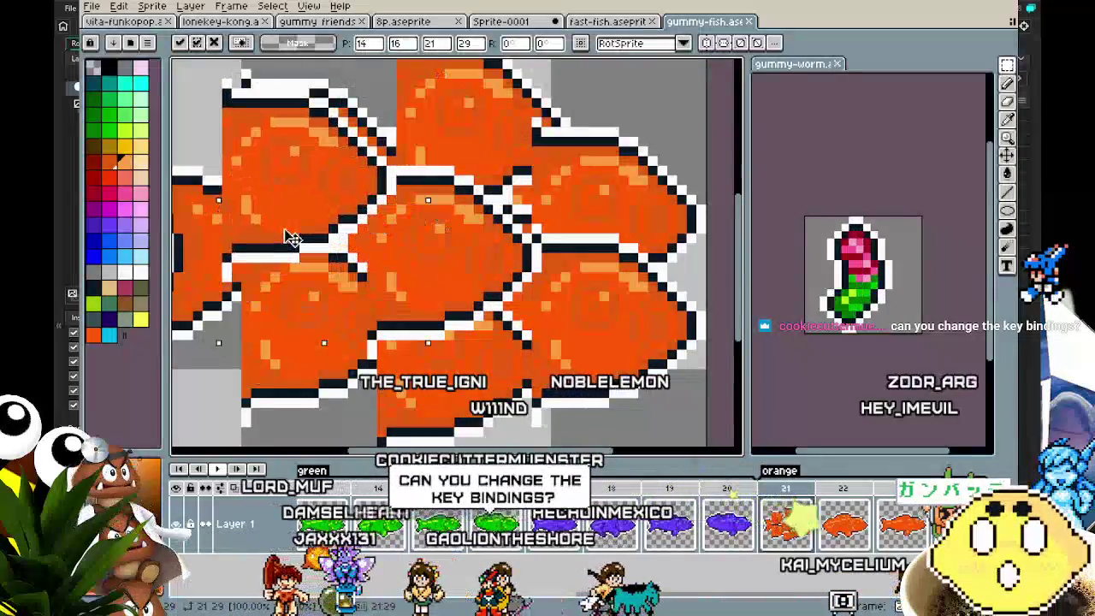
pyautogui.press('Return')
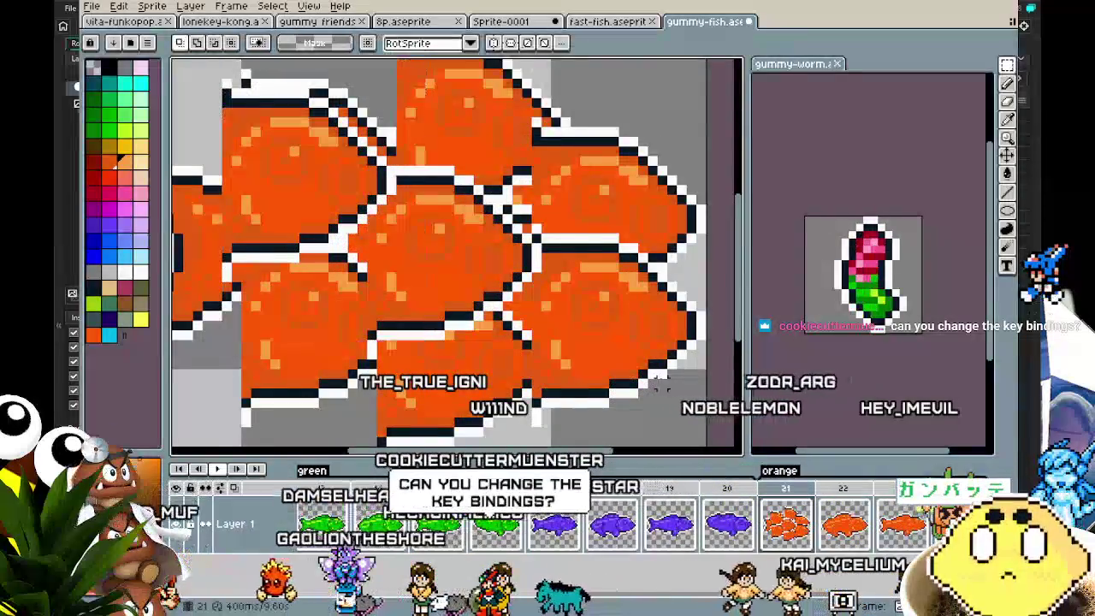
pyautogui.scroll(-1, 633, 432)
pyautogui.hotkey('ctrl', 'z')
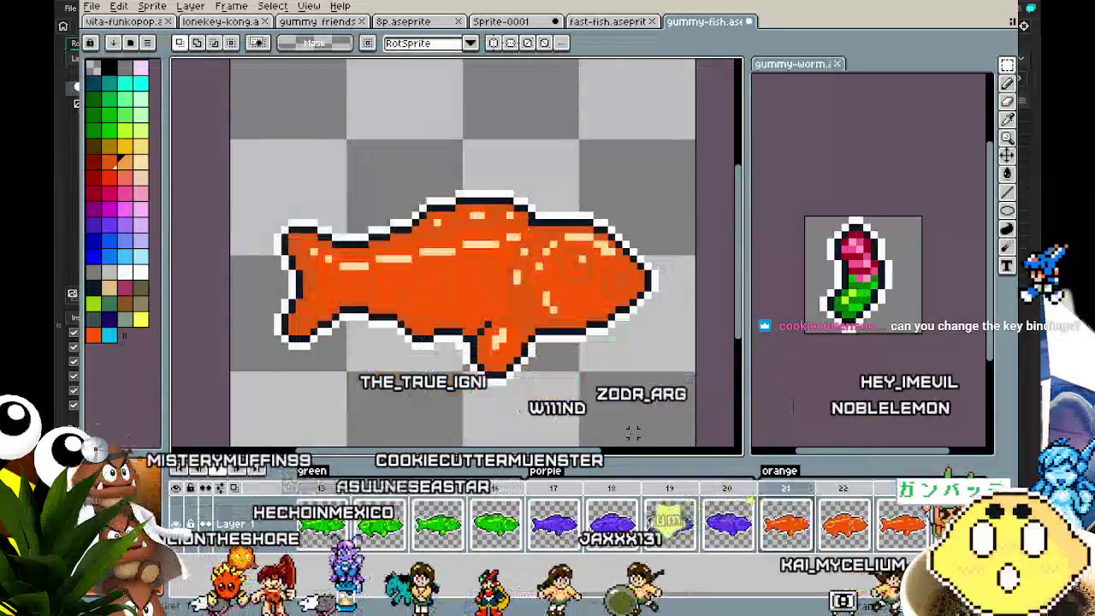
pyautogui.hotkey('ctrl', 'z')
pyautogui.hotkey('ctrl', 'z')
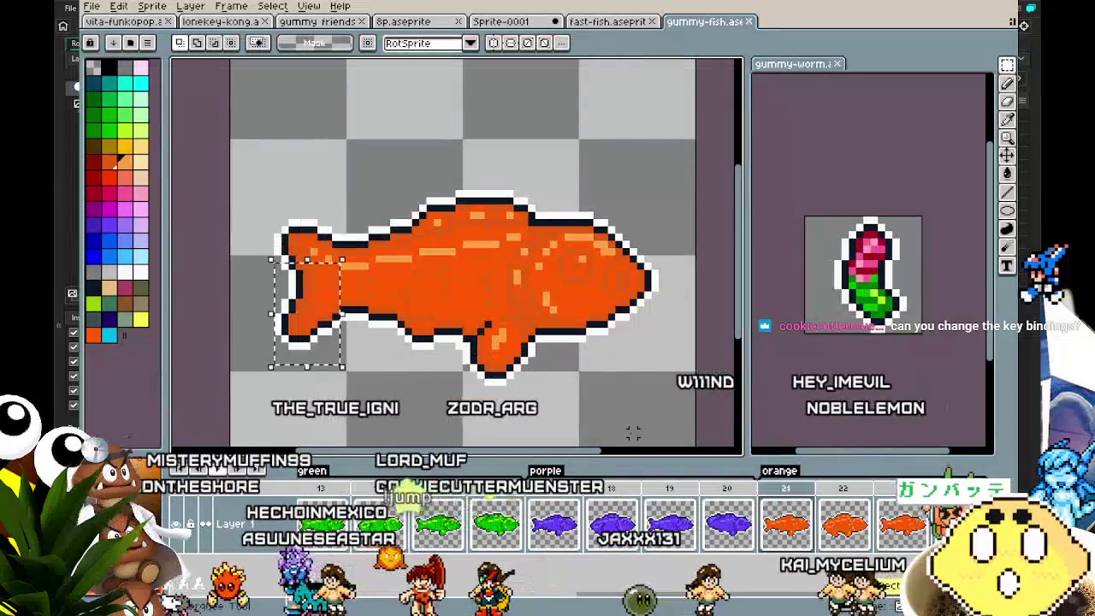
pyautogui.hotkey('ctrl', 'y')
pyautogui.hotkey('ctrl', 'z')
pyautogui.hotkey('ctrl', 'z')
pyautogui.hotkey('ctrl', 'd')
pyautogui.moveTo(452, 376)
pyautogui.mouseDown()
pyautogui.moveTo(384, 329)
pyautogui.moveTo(402, 352)
pyautogui.moveTo(419, 323)
pyautogui.mouseUp()
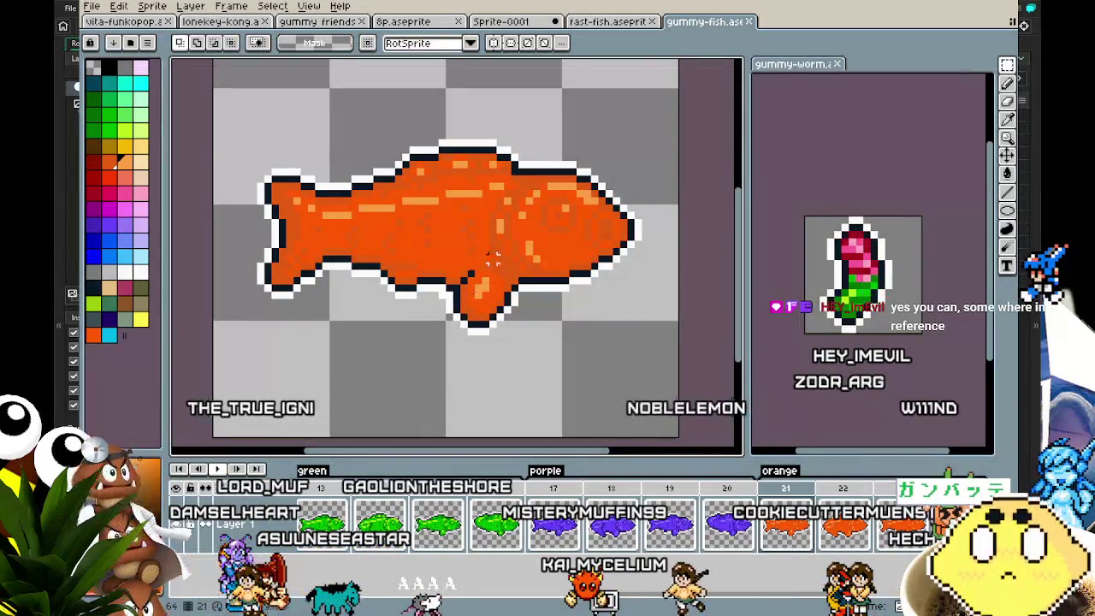
# Zoom out, scroll the timeline back to the start and show frame 1's red fish.
pyautogui.scroll(-2, 494, 256)
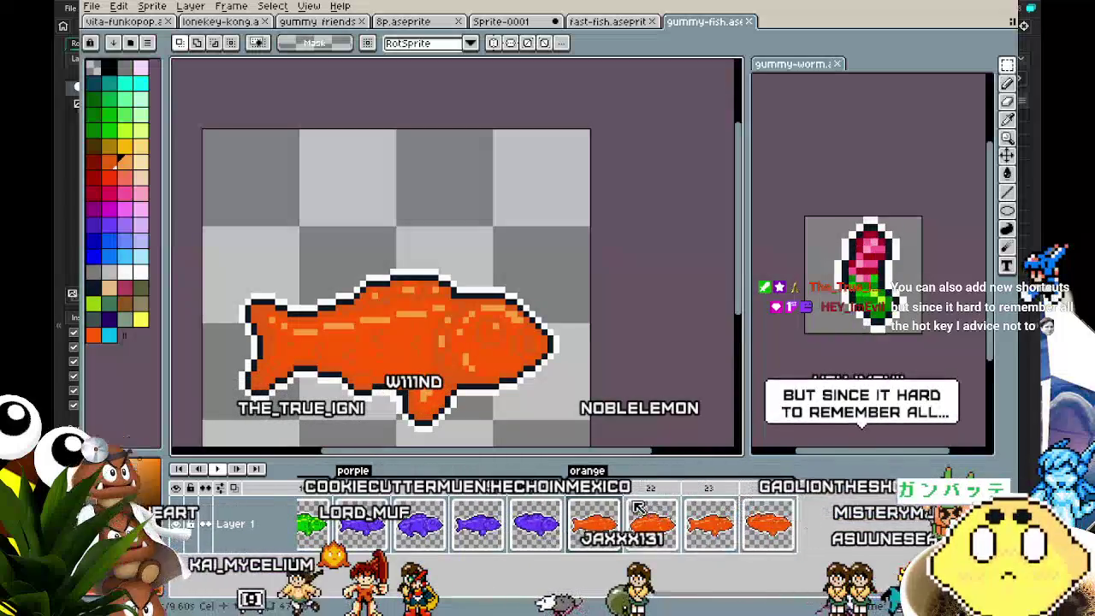
pyautogui.hscroll(-10, 427, 599)
pyautogui.moveTo(395, 597); pyautogui.dragTo(757, 592)
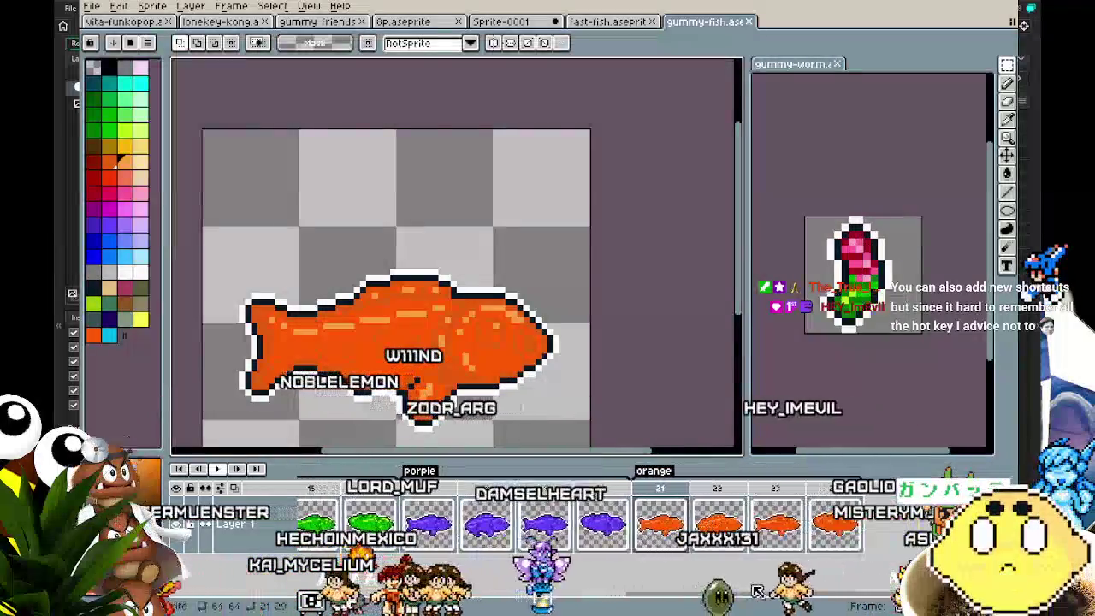
pyautogui.moveTo(545, 594)
pyautogui.mouseDown()
pyautogui.moveTo(451, 595)
pyautogui.moveTo(551, 594)
pyautogui.mouseUp()
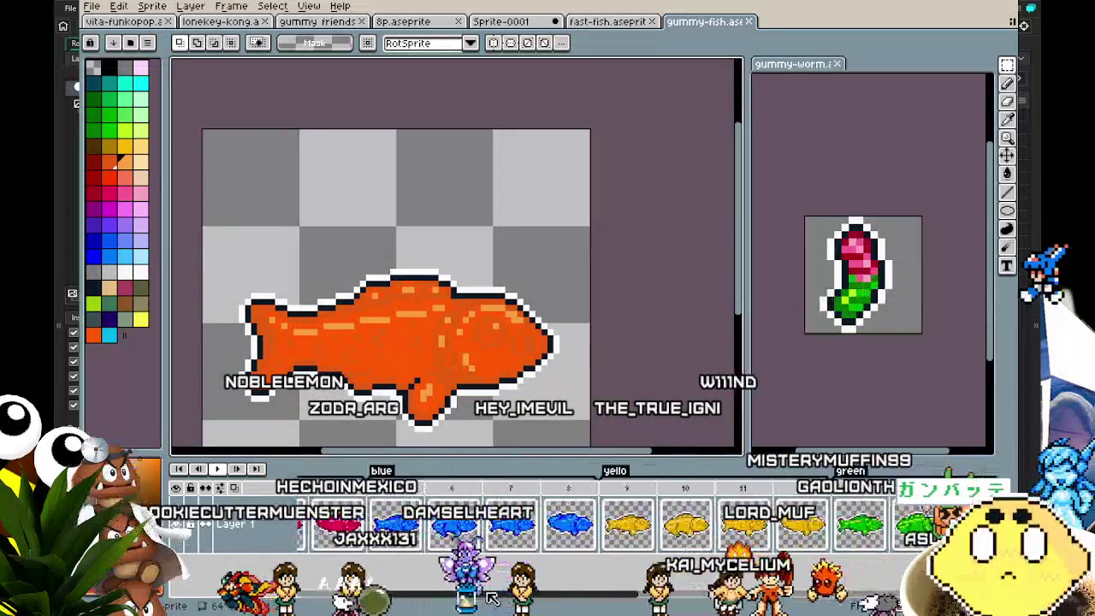
pyautogui.click(347, 531)
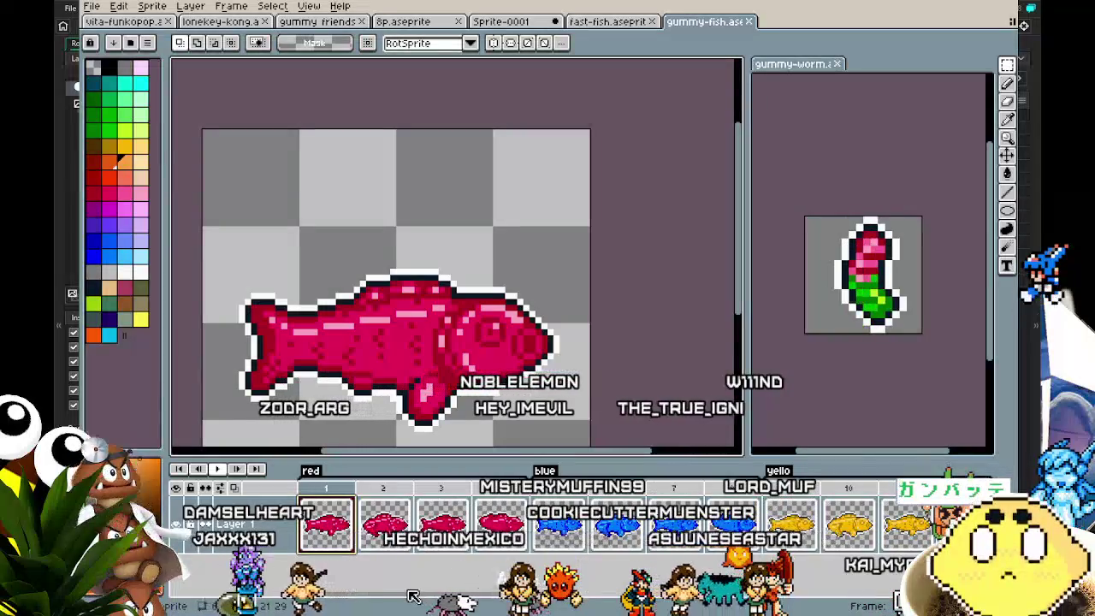
pyautogui.moveTo(428, 594)
pyautogui.mouseDown()
pyautogui.moveTo(791, 596)
pyautogui.moveTo(737, 597)
pyautogui.mouseUp()
pyautogui.moveTo(551, 609); pyautogui.dragTo(434, 604)
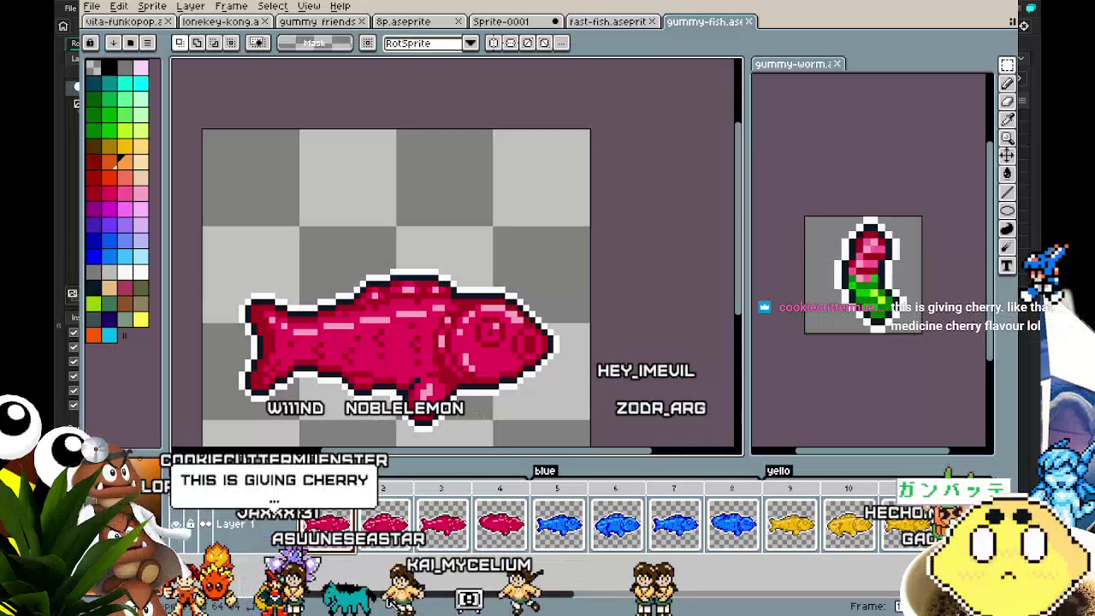
pyautogui.moveTo(616, 590); pyautogui.dragTo(687, 591)
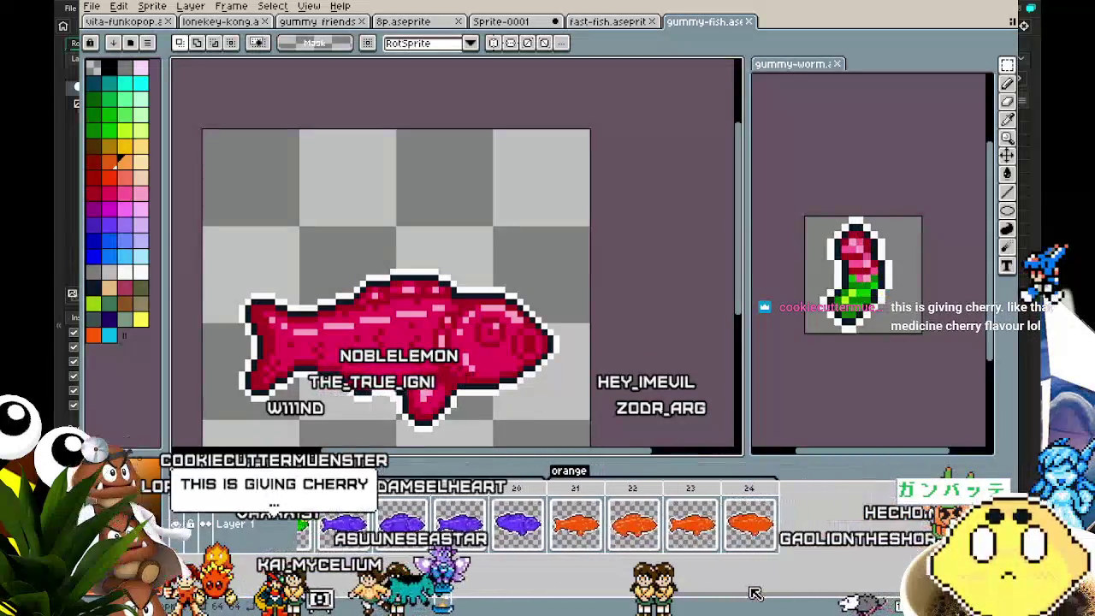
pyautogui.moveTo(754, 593); pyautogui.dragTo(725, 593)
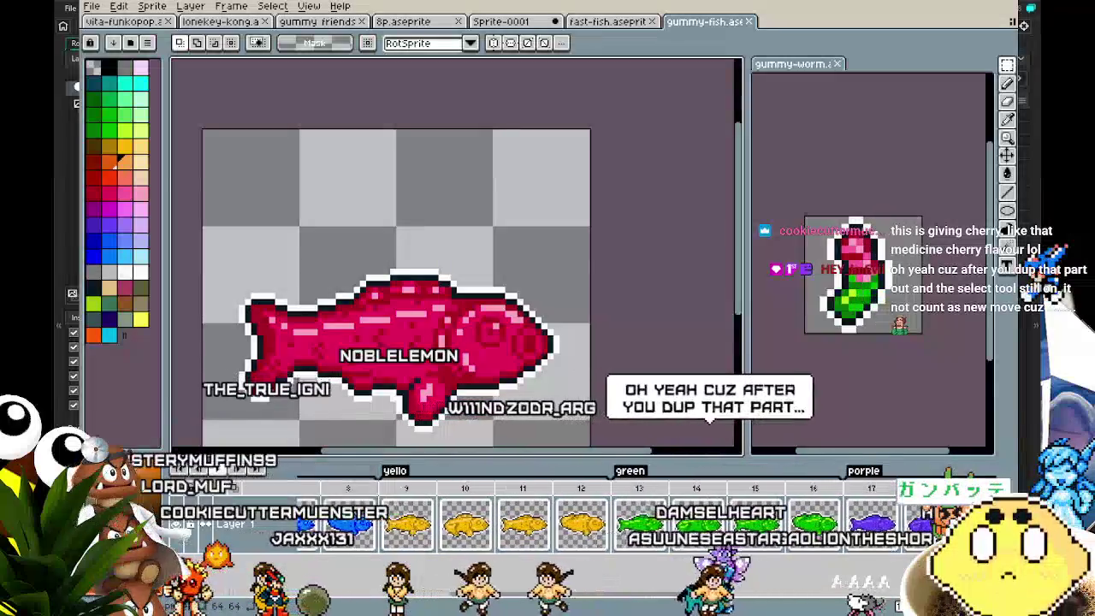
pyautogui.moveTo(725, 593)
pyautogui.mouseDown()
pyautogui.moveTo(712, 593)
pyautogui.moveTo(770, 593)
pyautogui.mouseUp()
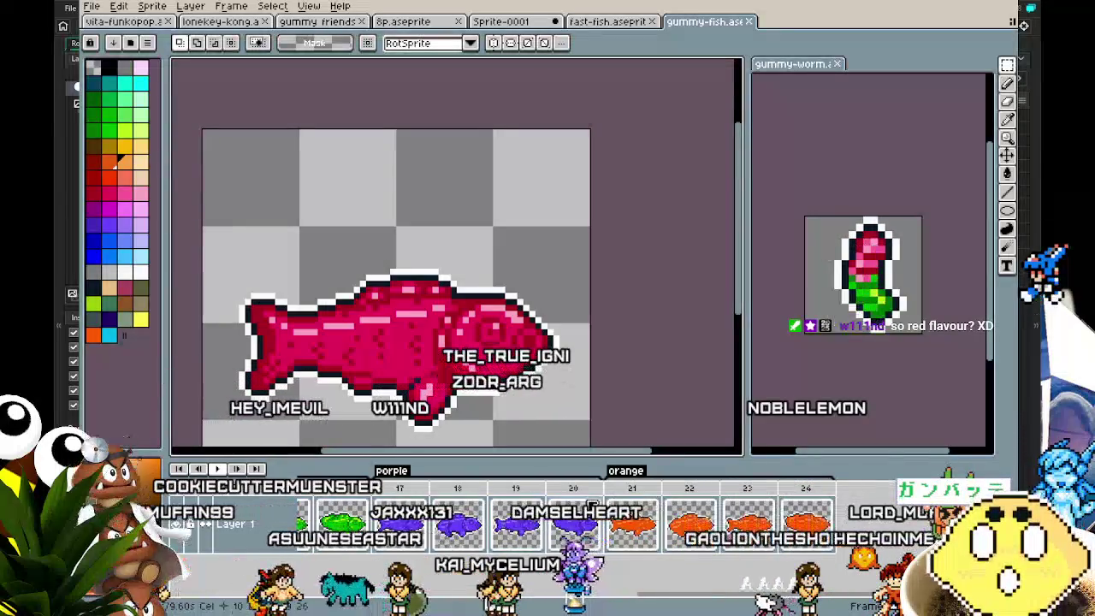
# Step through orange frames 21–24 and play the orange swim loop.
pyautogui.click(614, 500)
pyautogui.click(685, 495)
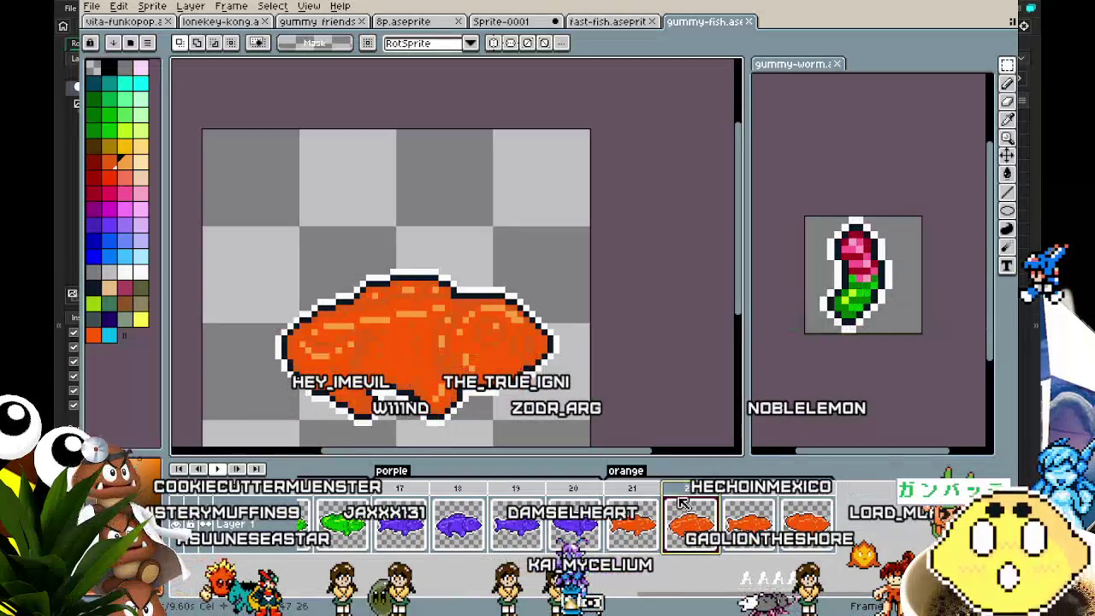
pyautogui.moveTo(615, 606)
pyautogui.mouseDown()
pyautogui.moveTo(442, 605)
pyautogui.moveTo(620, 605)
pyautogui.mouseUp()
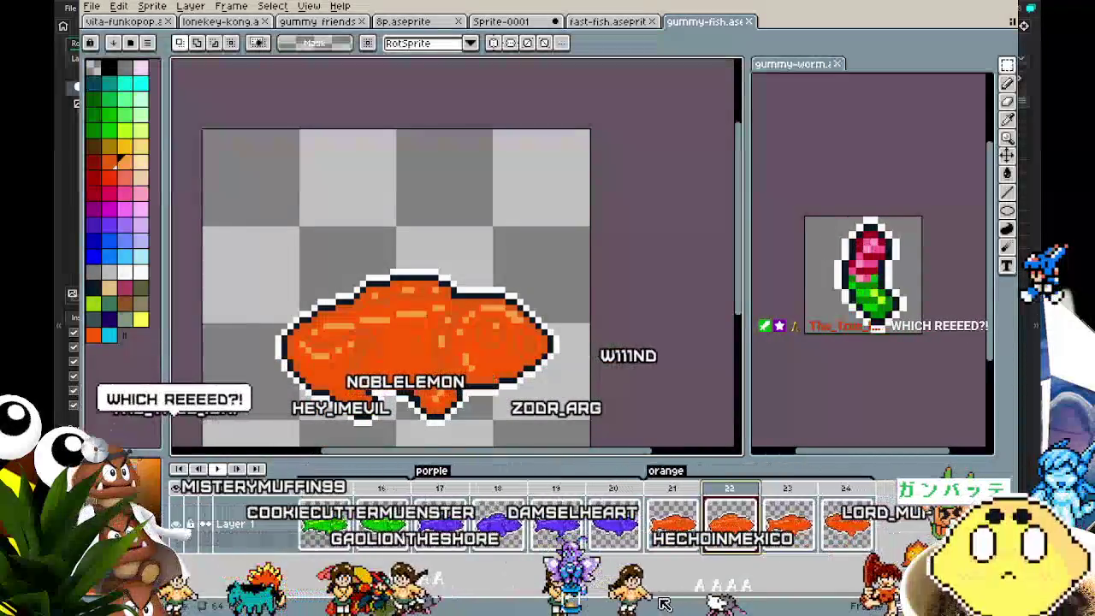
pyautogui.click(672, 489)
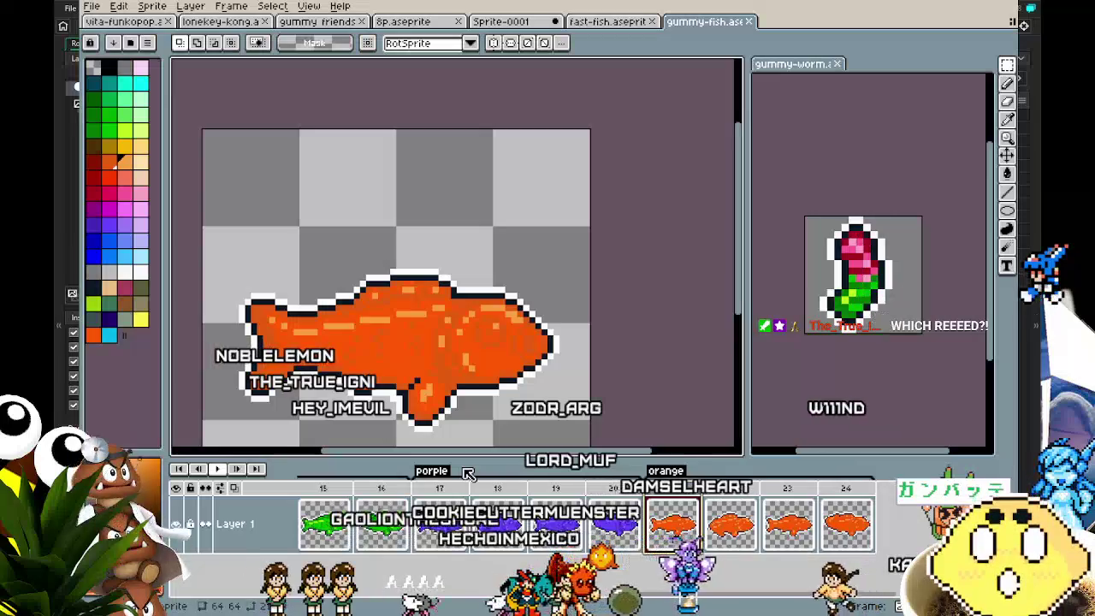
pyautogui.click(849, 500)
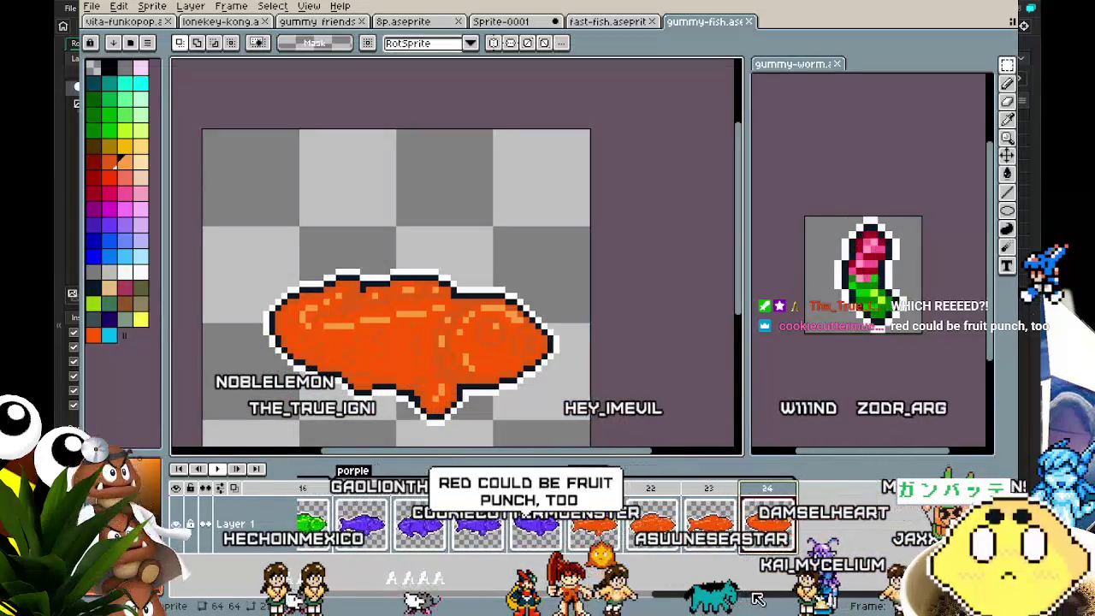
pyautogui.press('Return')
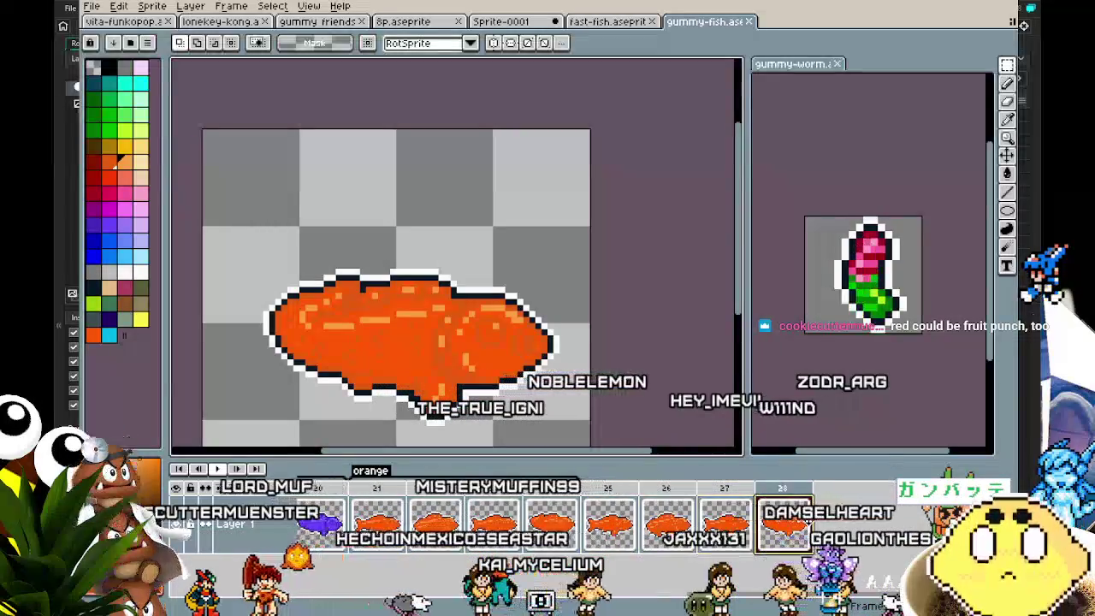
# Select frames 25–28 and give them a new tag named 'mint'.
pyautogui.click(709, 496)
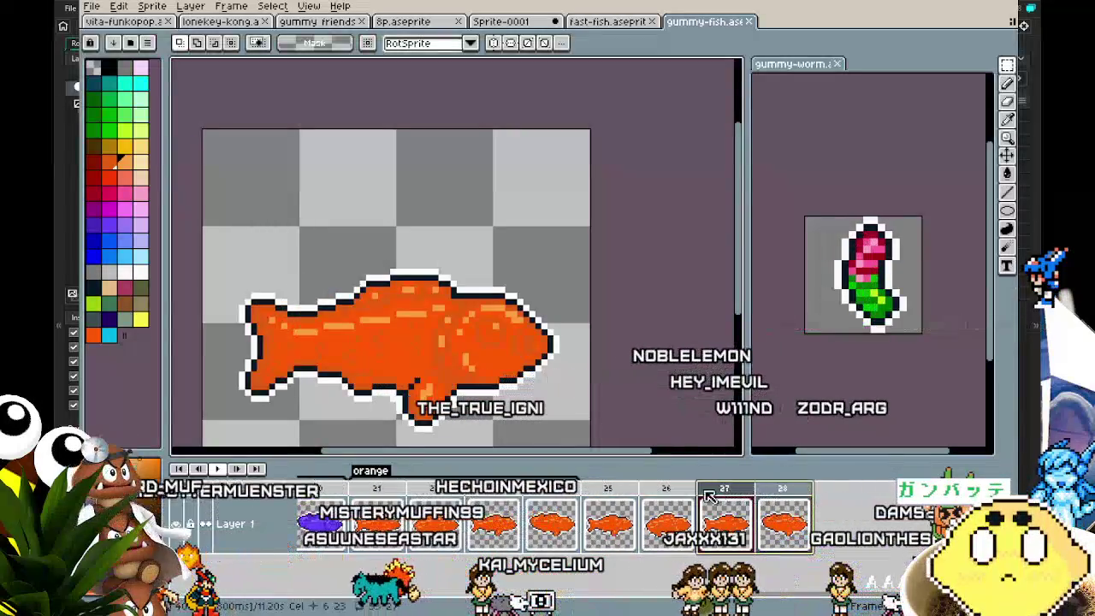
pyautogui.moveTo(709, 496); pyautogui.dragTo(607, 494)
pyautogui.rightClick(608, 494)
pyautogui.click(683, 547)
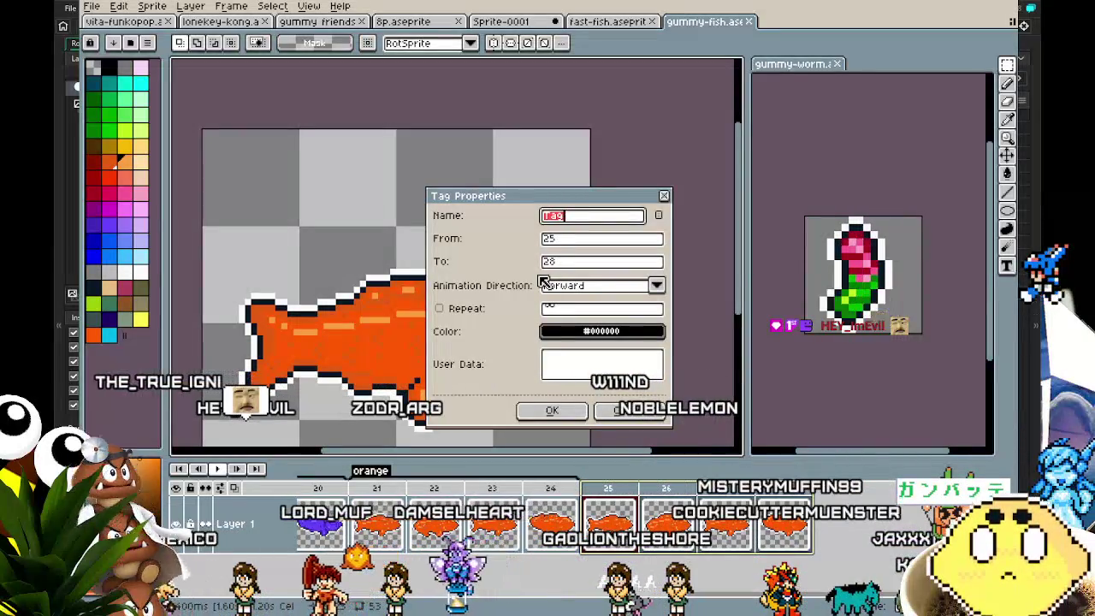
pyautogui.write('mint')
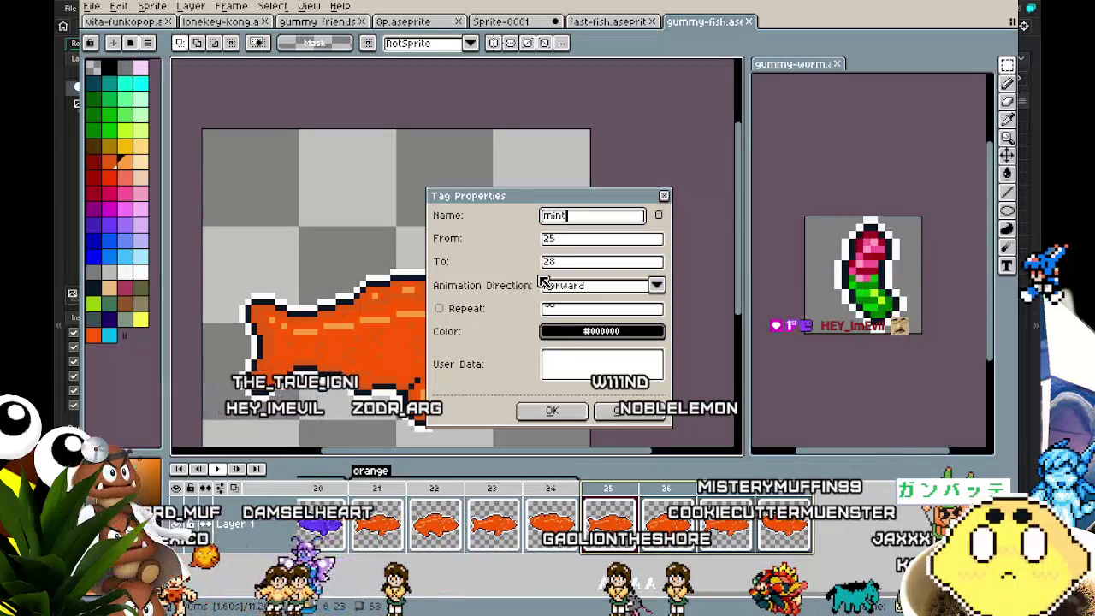
pyautogui.press('Return')
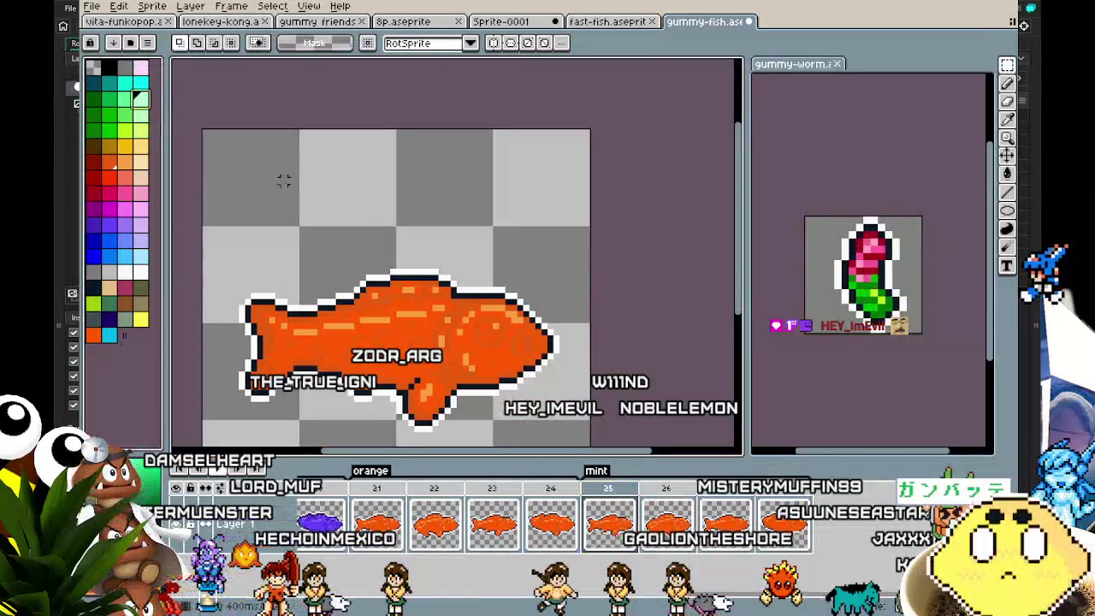
pyautogui.scroll(2, 485, 380)
# Bucket-fill the orange fish body with mint green on frames 25 and 28.
pyautogui.press('g')
pyautogui.click(495, 257)
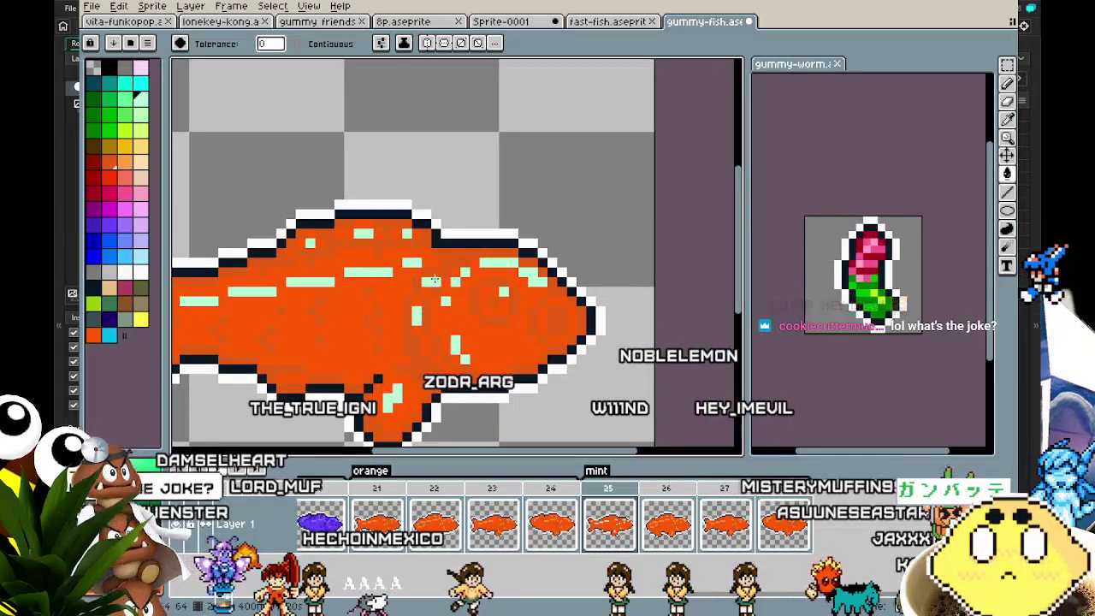
pyautogui.click(342, 294)
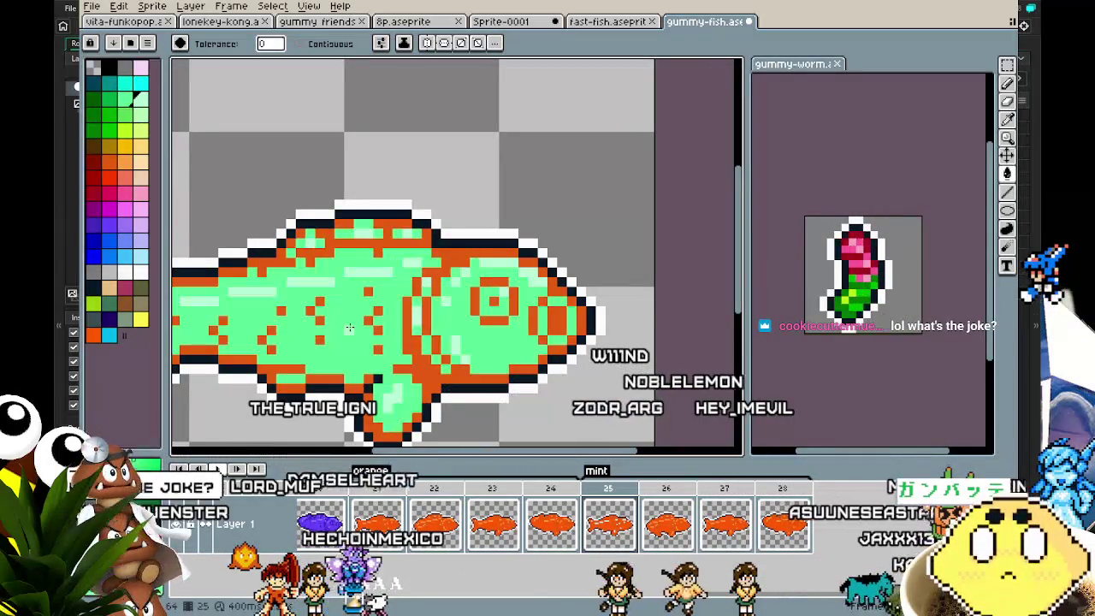
pyautogui.scroll(1, 374, 318)
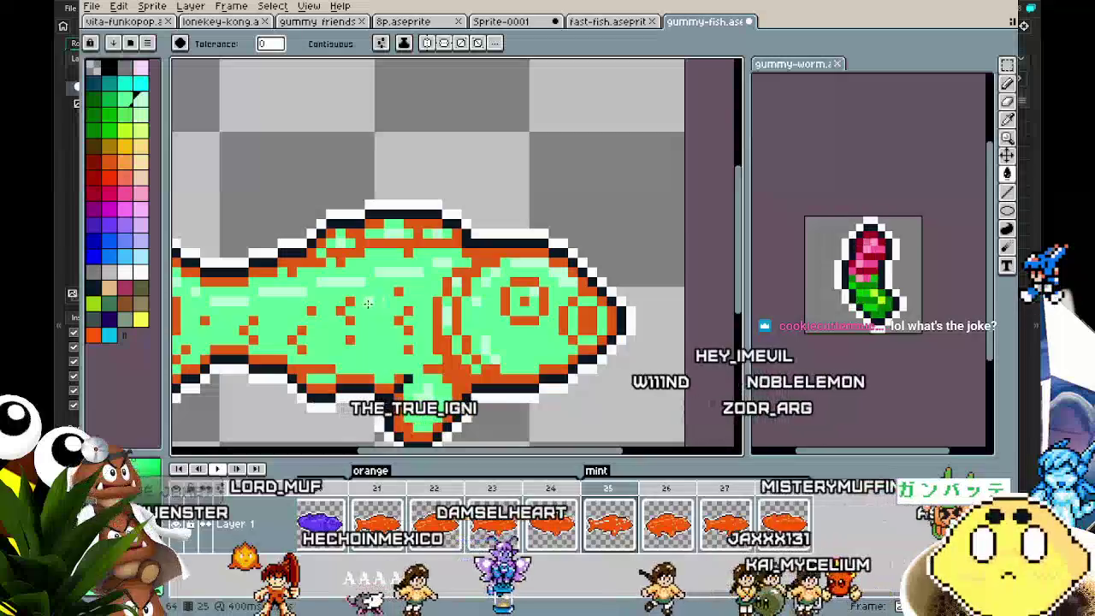
pyautogui.press('Right')
pyautogui.press('Right')
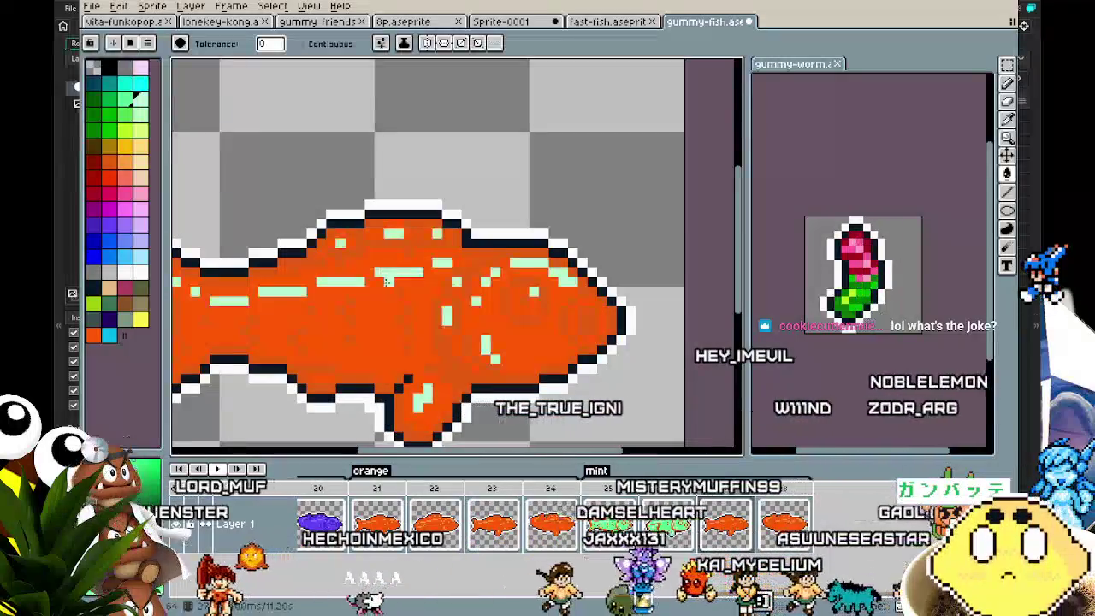
pyautogui.press('Right')
pyautogui.click(369, 314)
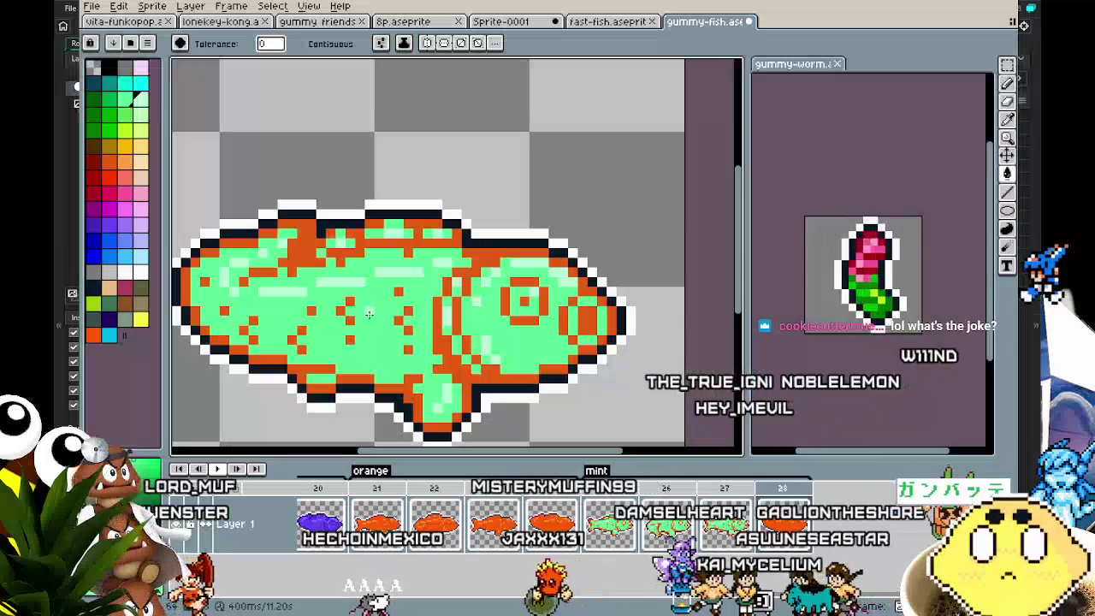
# Pick a lighter green, step back to frame 25 and preview the swim loop.
pyautogui.click(112, 100)
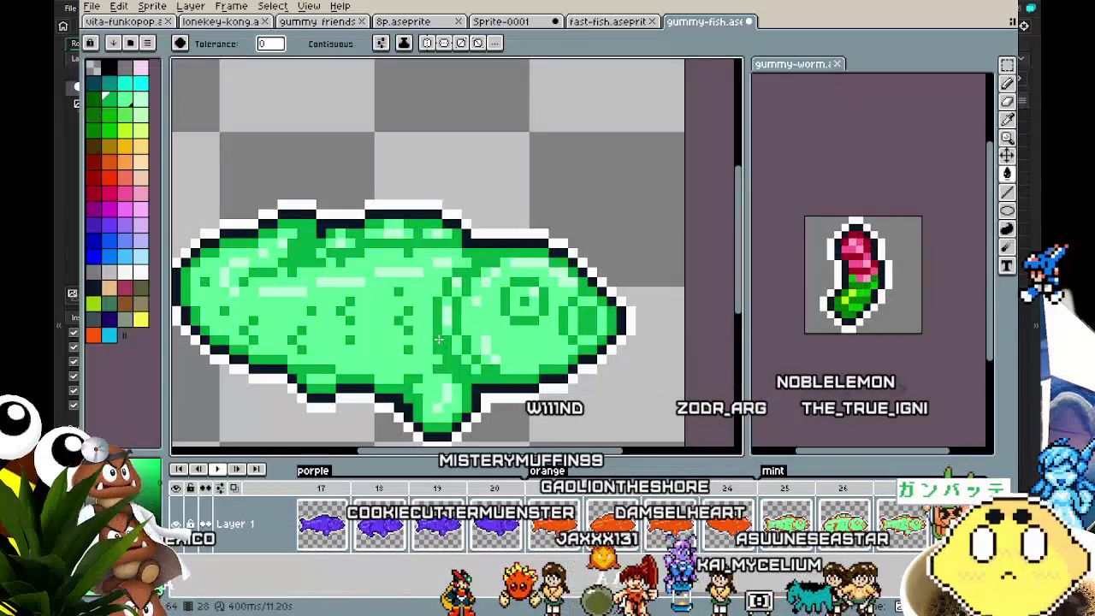
pyautogui.press(',')
pyautogui.press(',')
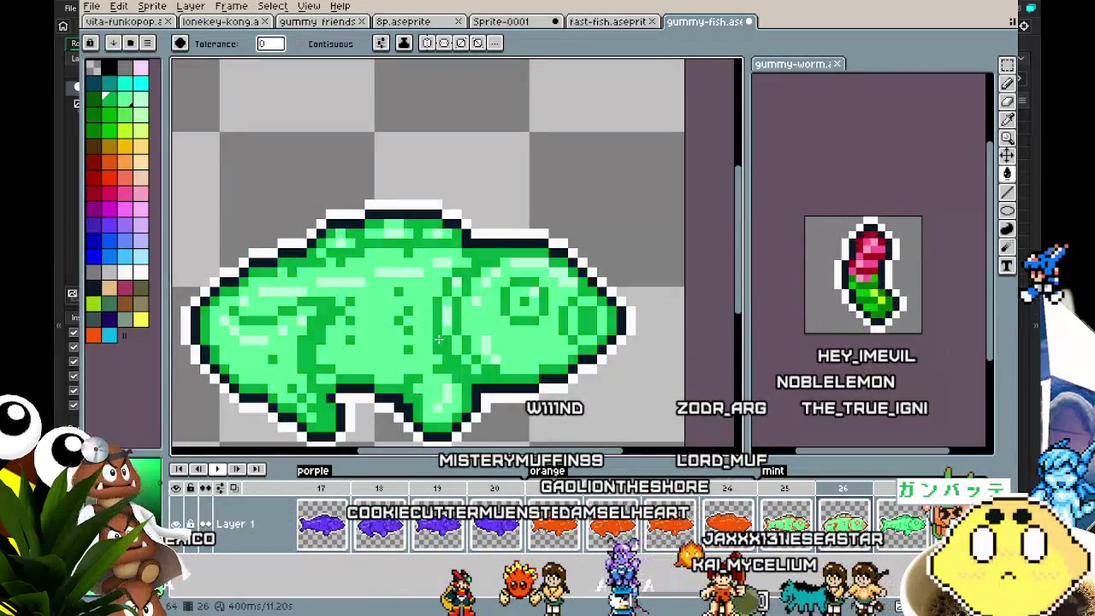
pyautogui.press(',')
pyautogui.scroll(-2, 385, 388)
pyautogui.press('Return')
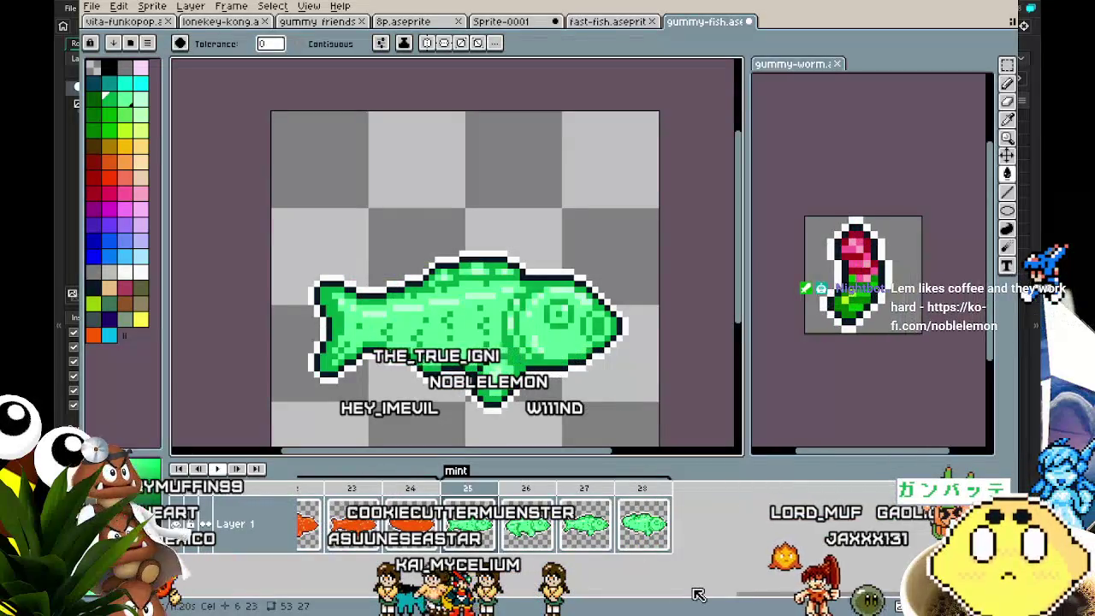
pyautogui.moveTo(485, 364); pyautogui.dragTo(507, 363)
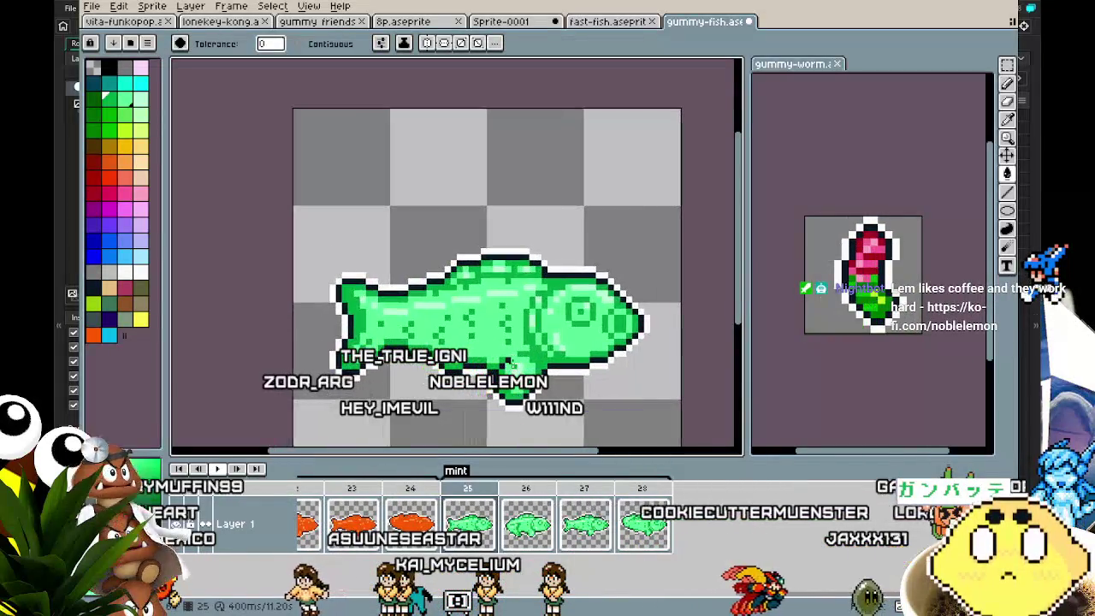
pyautogui.hotkey('ctrl', 's')
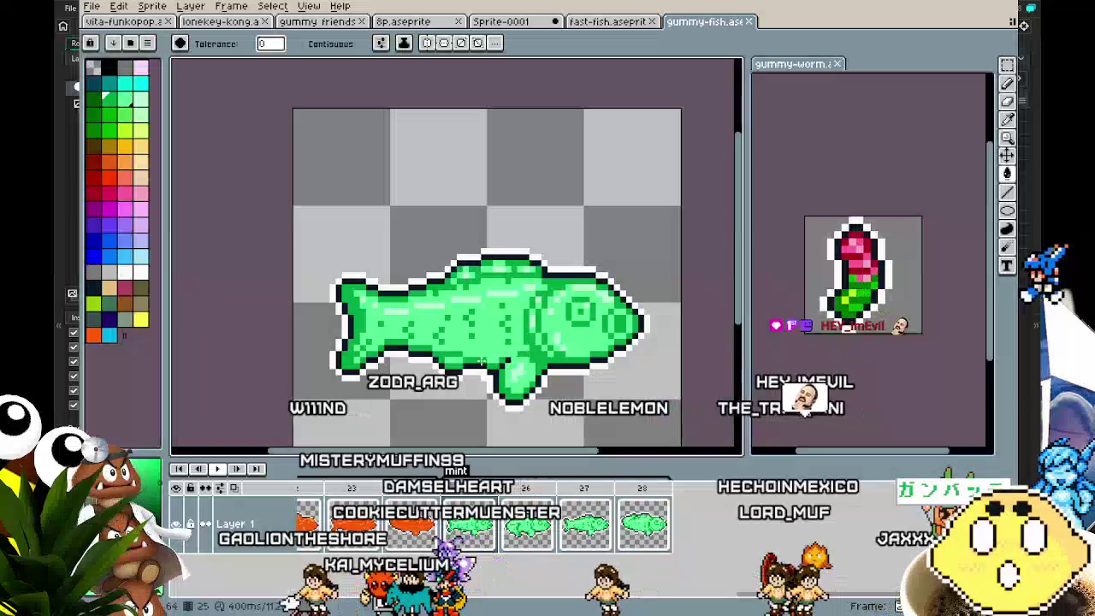
pyautogui.moveTo(431, 368); pyautogui.dragTo(374, 357)
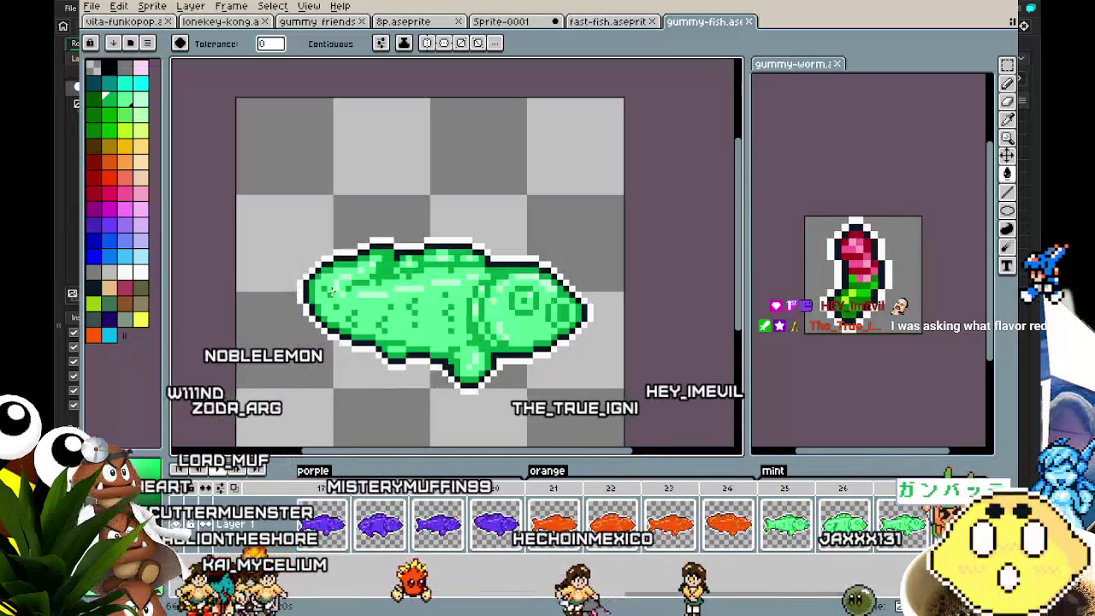
pyautogui.scroll(1, 347, 255)
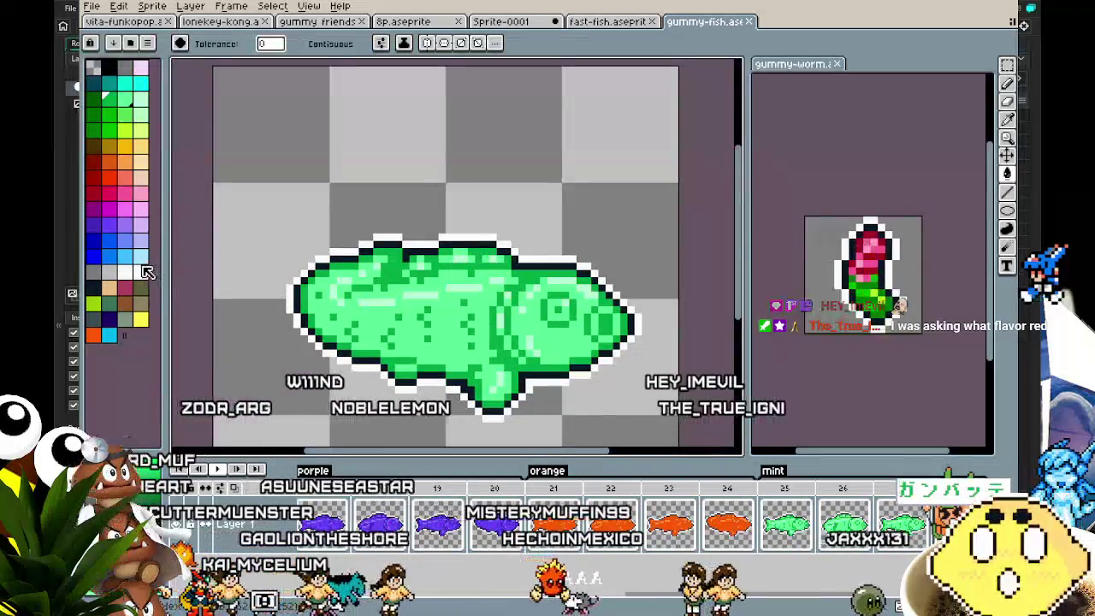
pyautogui.scroll(1, 466, 318)
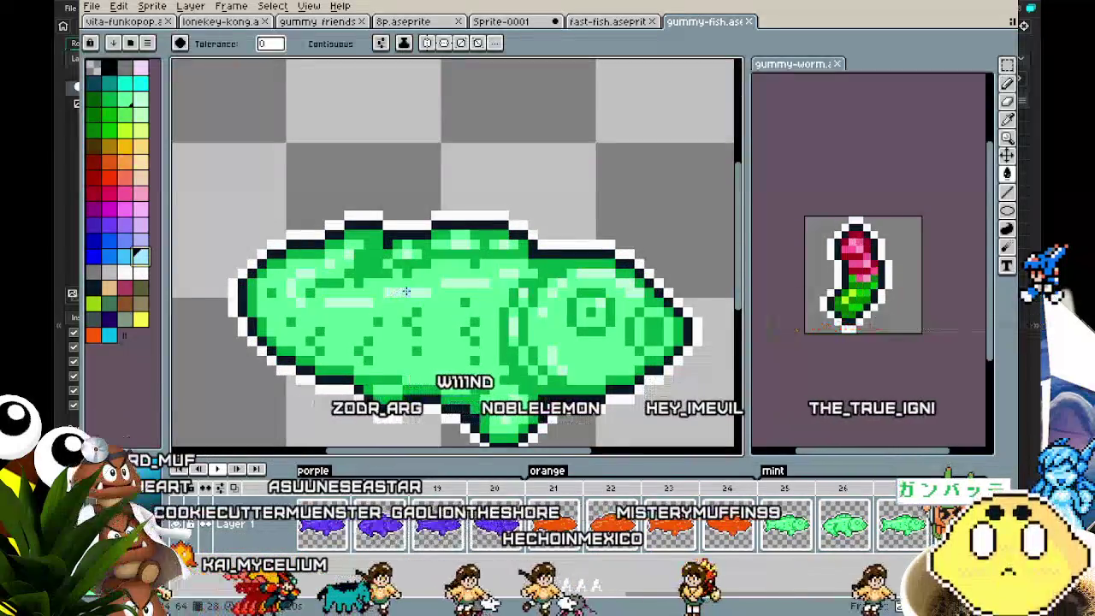
pyautogui.click(457, 350)
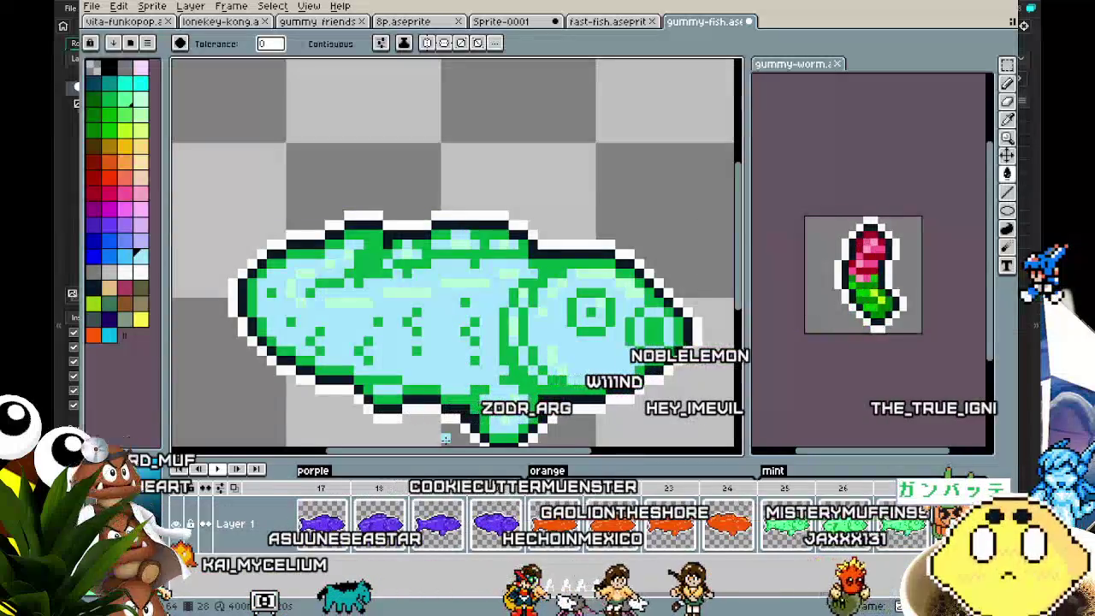
pyautogui.hotkey('ctrl', 'z')
pyautogui.click(454, 328)
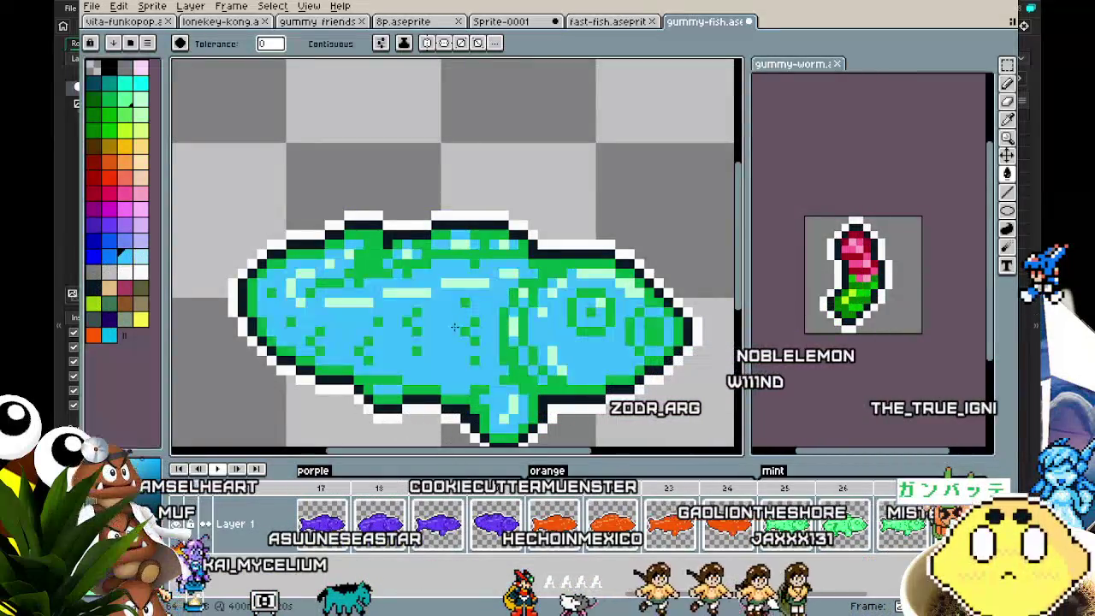
pyautogui.hotkey('ctrl', 'z')
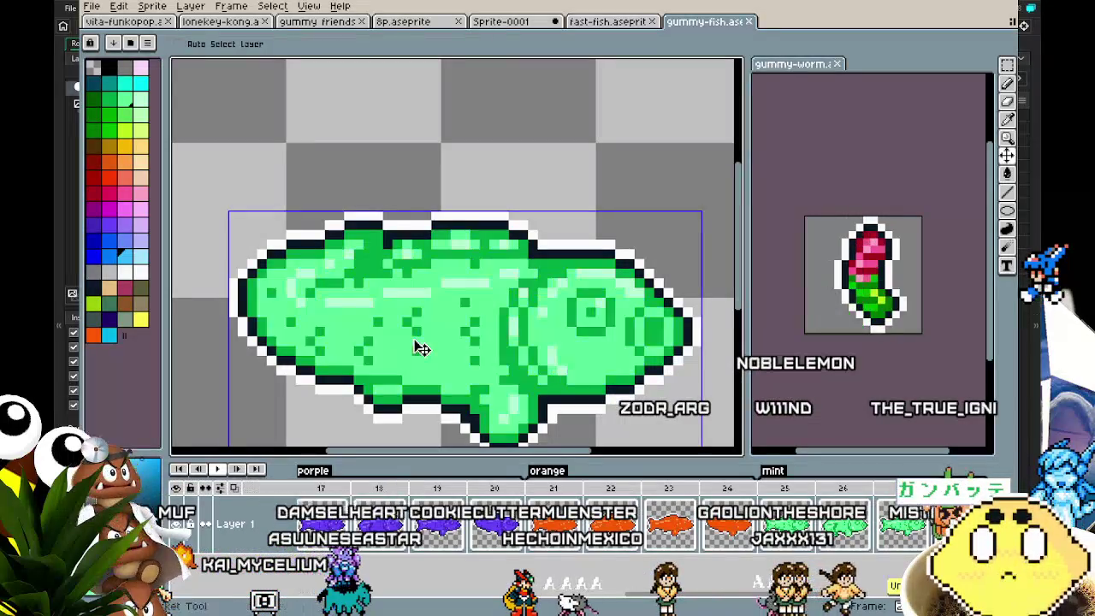
pyautogui.scroll(-1, 413, 340)
pyautogui.scroll(-1, 385, 378)
pyautogui.scroll(1, 359, 360)
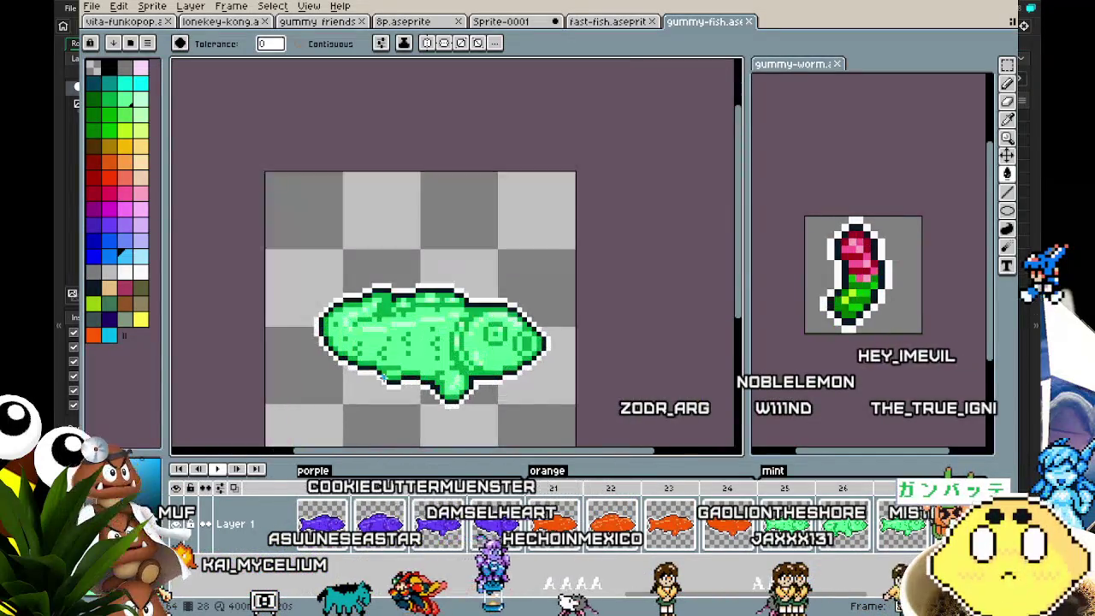
pyautogui.scroll(-1, 317, 342)
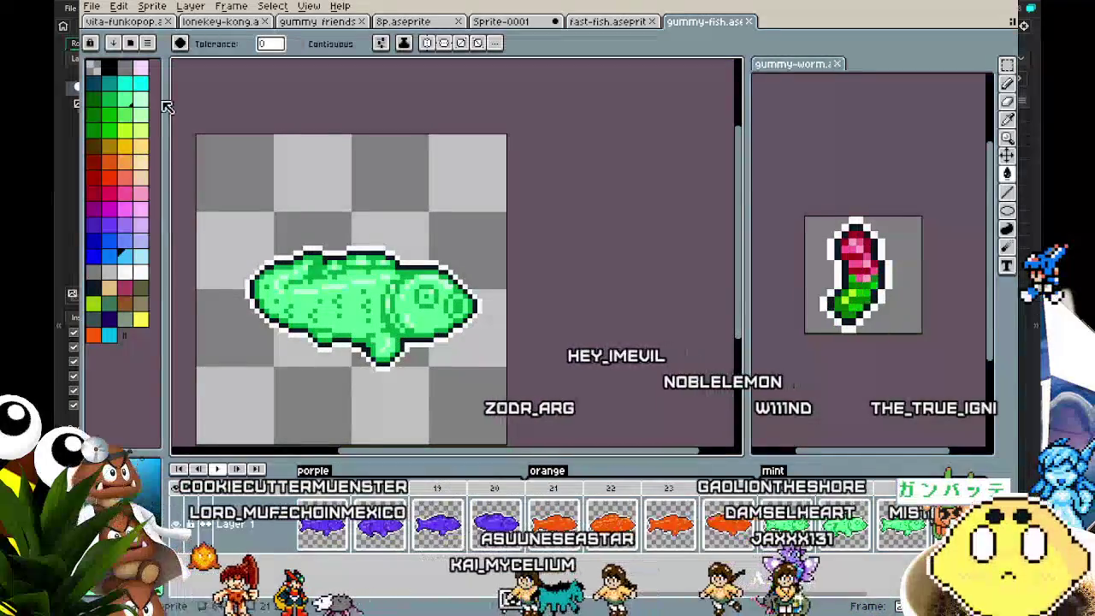
pyautogui.click(140, 83)
pyautogui.scroll(4, 396, 251)
pyautogui.click(395, 250)
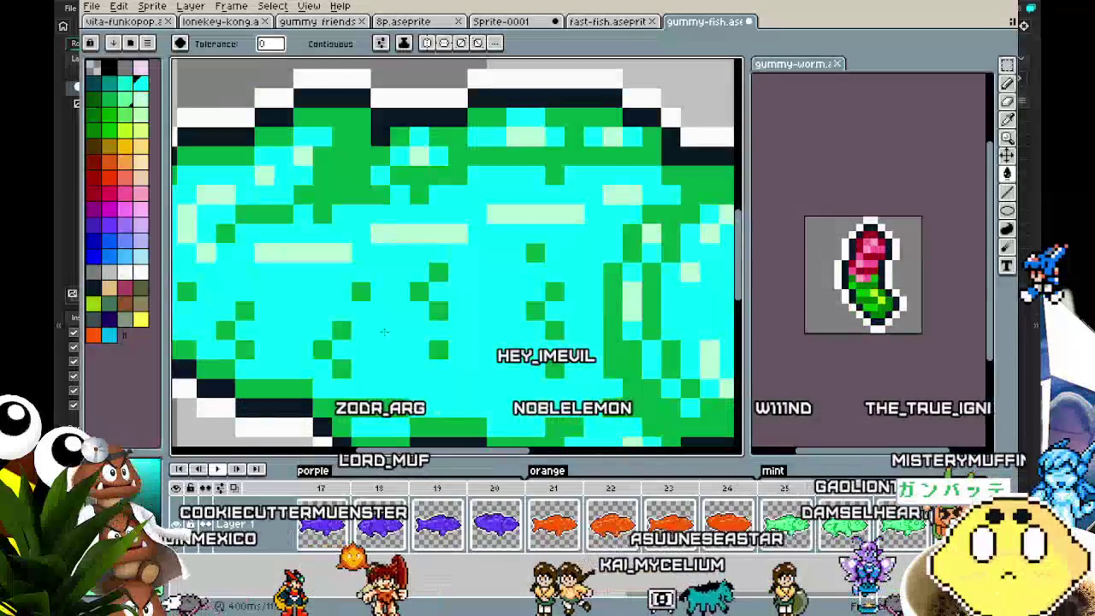
pyautogui.scroll(-4, 352, 393)
pyautogui.hotkey('ctrl', 'z')
pyautogui.moveTo(358, 400)
pyautogui.mouseDown()
pyautogui.moveTo(354, 320)
pyautogui.moveTo(310, 275)
pyautogui.mouseUp()
pyautogui.moveTo(530, 370)
pyautogui.mouseDown()
pyautogui.moveTo(488, 342)
pyautogui.moveTo(473, 383)
pyautogui.mouseUp()
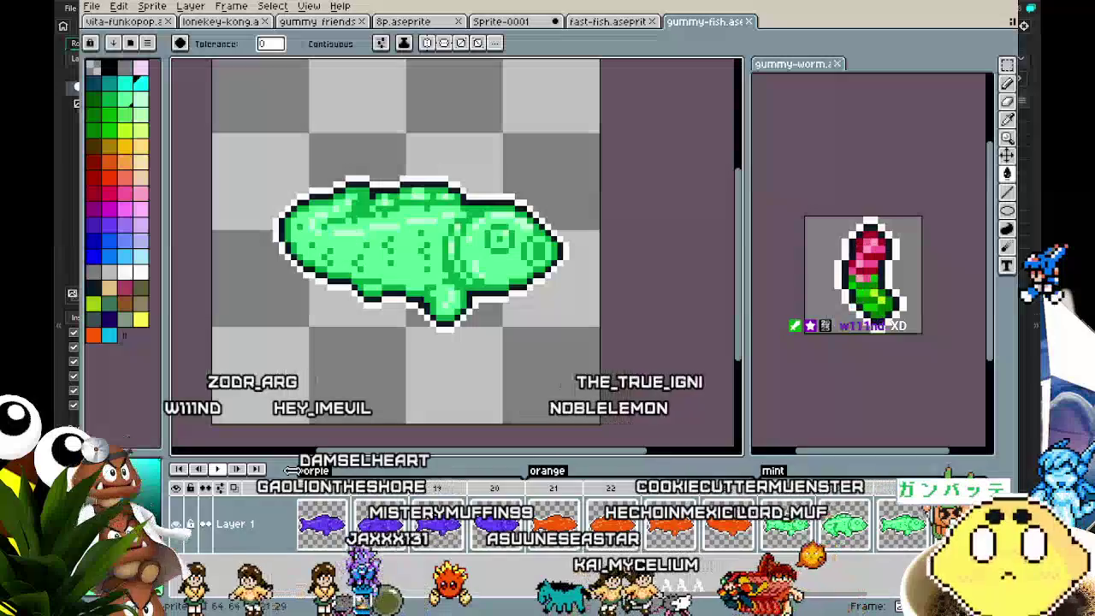
pyautogui.moveTo(630, 599); pyautogui.dragTo(459, 602)
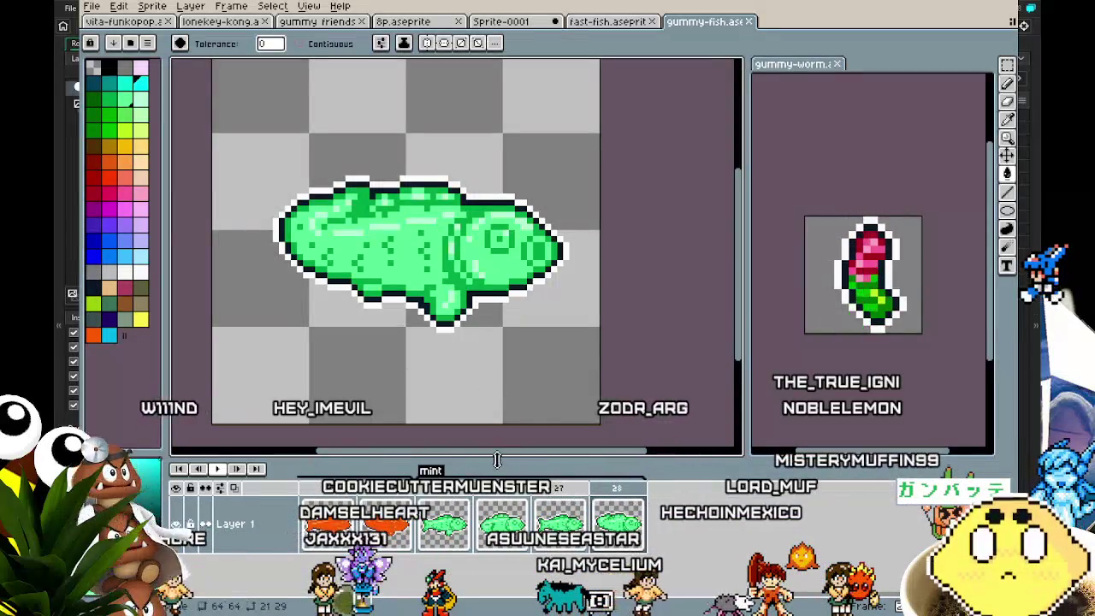
pyautogui.moveTo(444, 496); pyautogui.dragTo(611, 495)
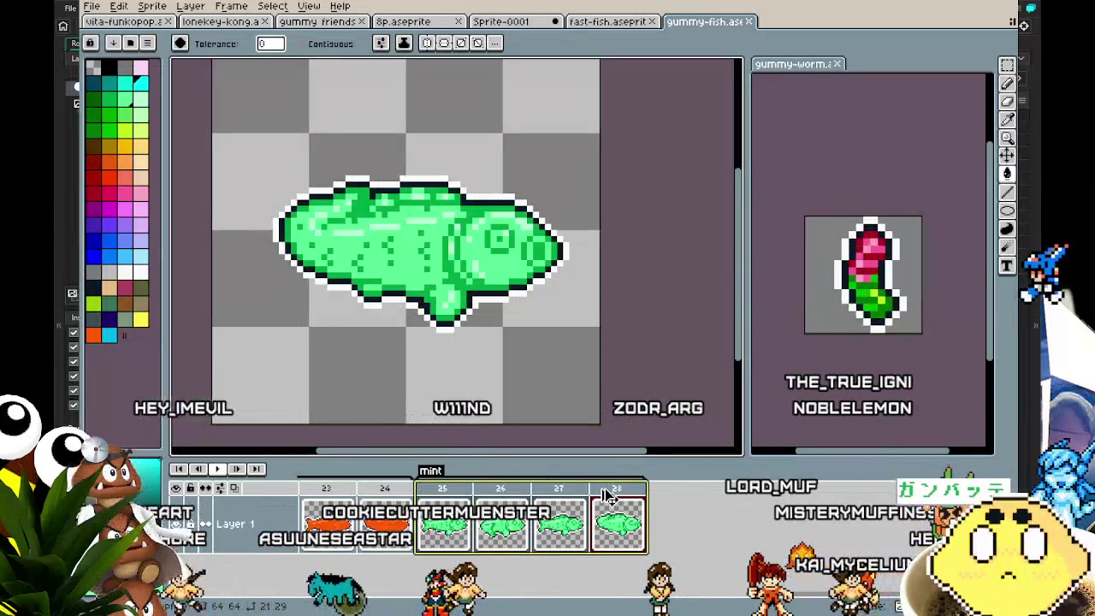
# Duplicate mint frames 25–28 as frames 29–32 and start a new tag over them with Alt+F2.
pyautogui.hotkey('alt', 'd')
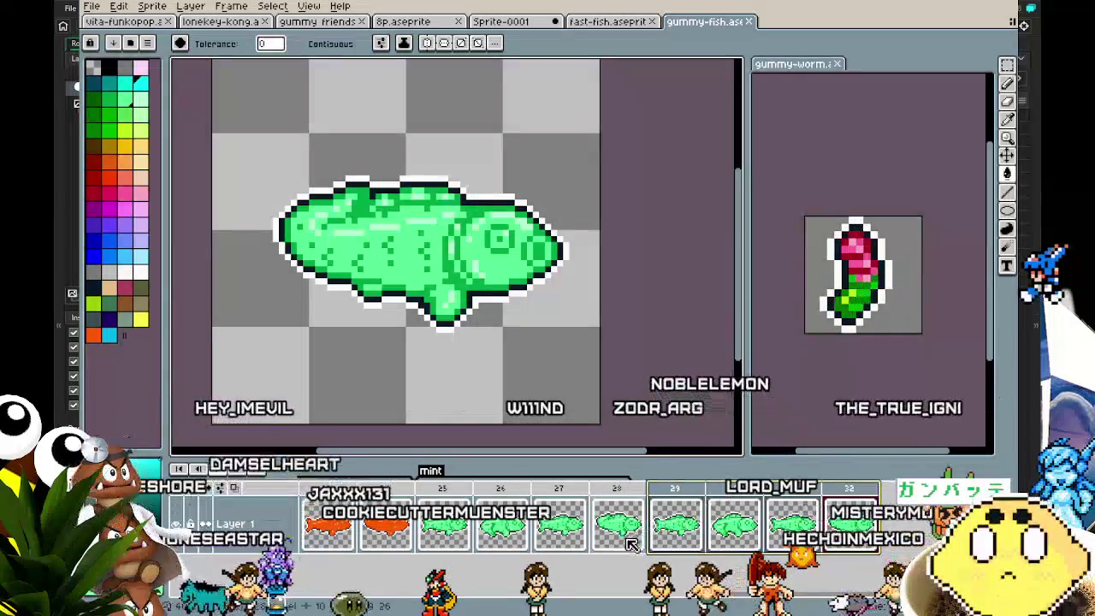
pyautogui.click(777, 487)
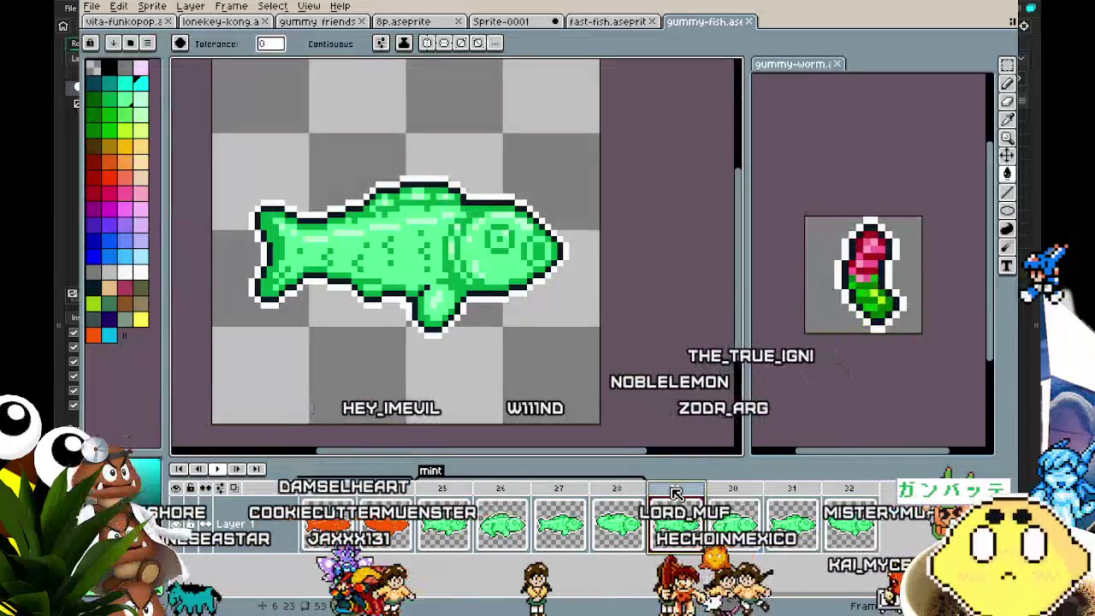
pyautogui.click(847, 490)
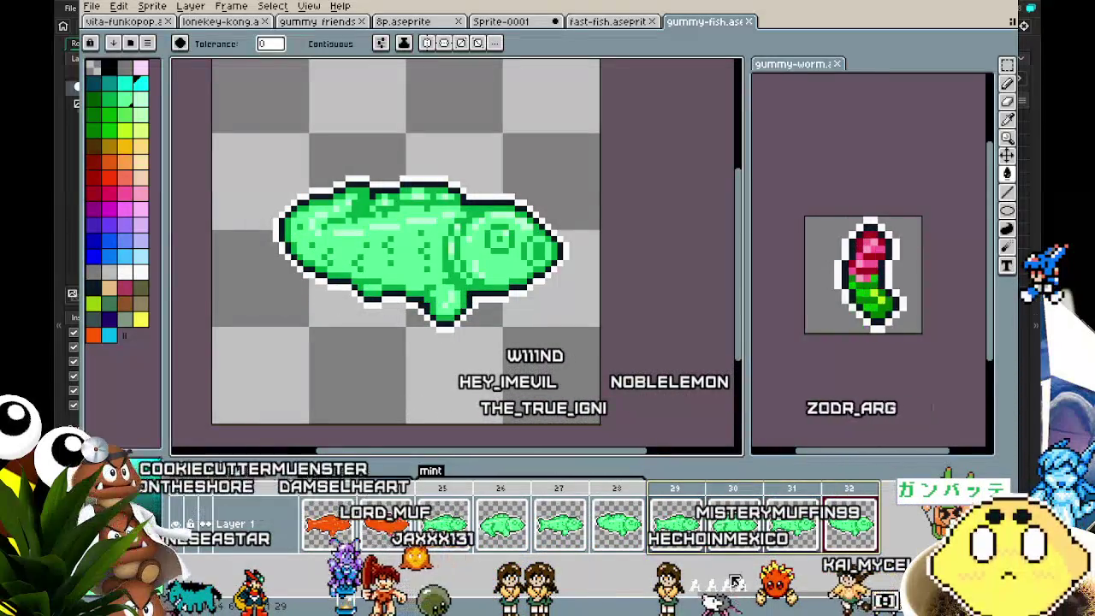
pyautogui.hotkey('ctrl', 'z')
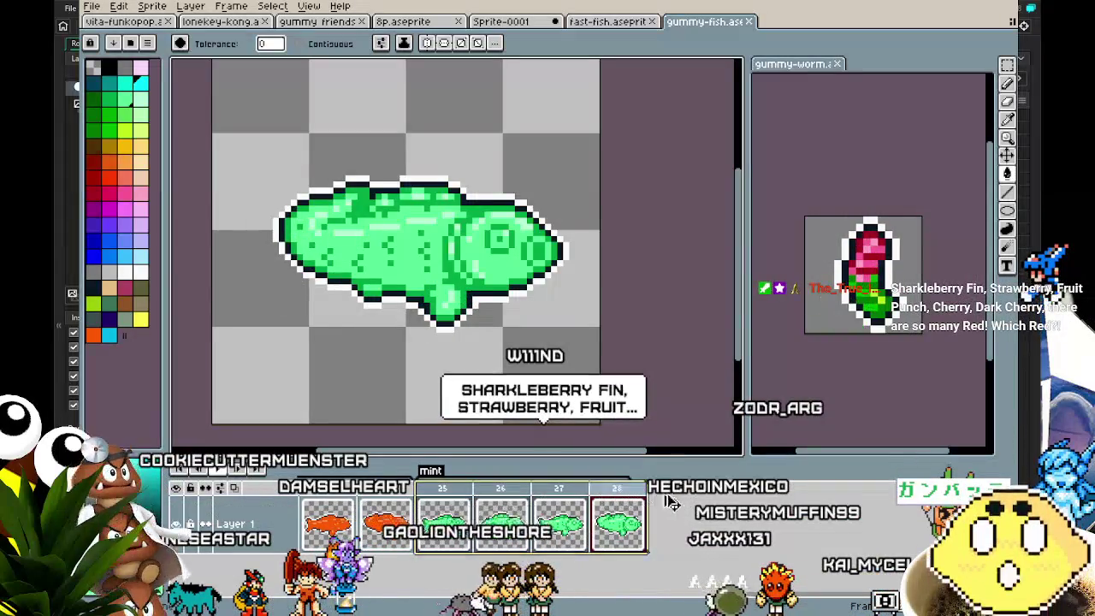
pyautogui.hotkey('ctrl', 'y')
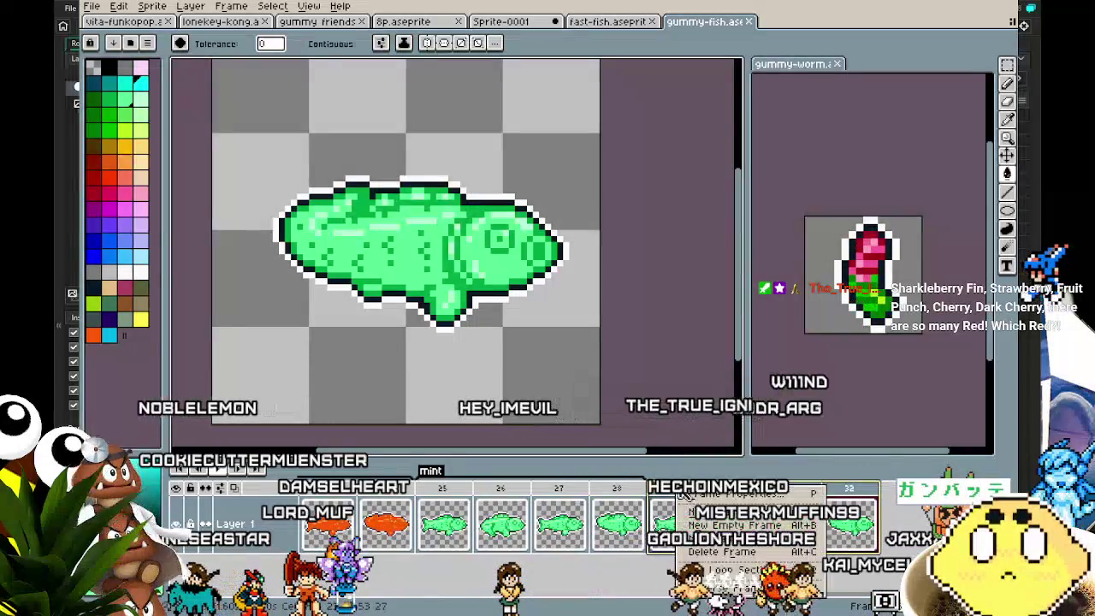
pyautogui.hotkey('alt', 'F2')
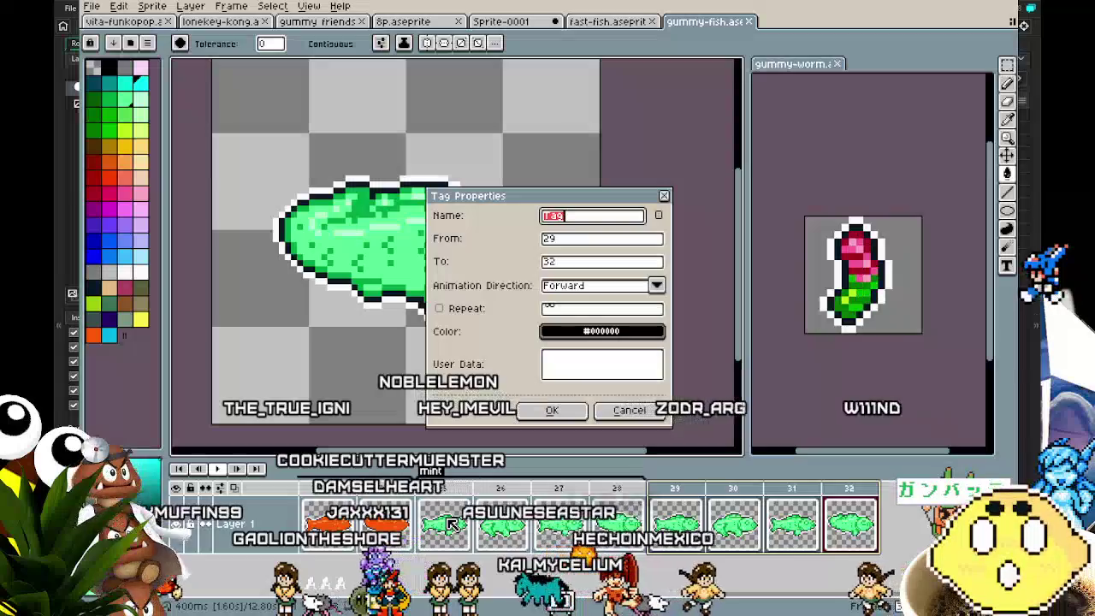
# Replace the default tag name with 'Cin' for cinnamon and confirm it.
pyautogui.press('BackSpace')
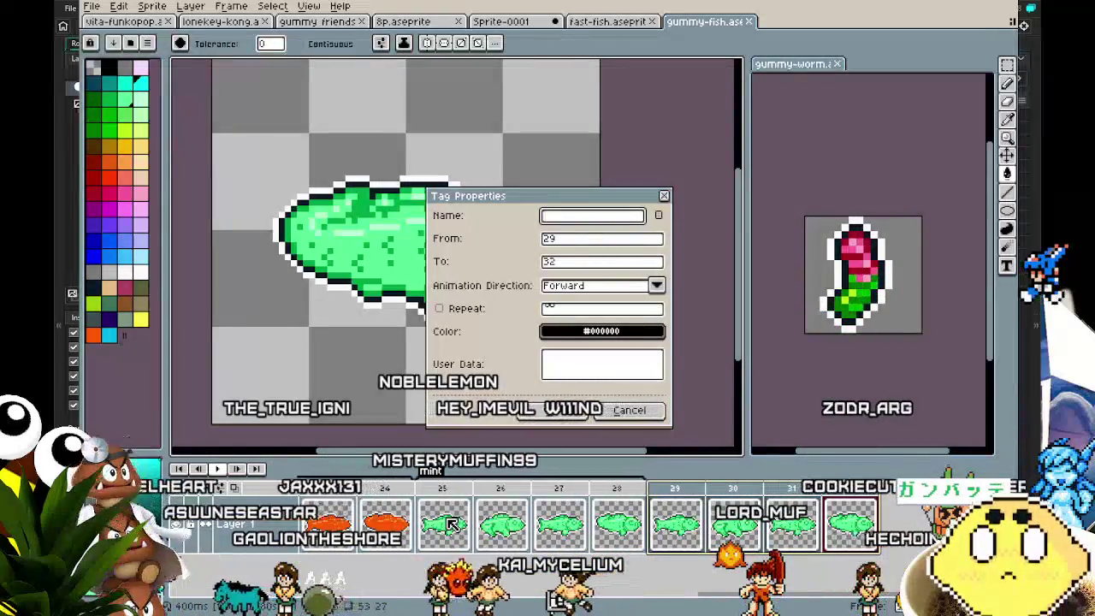
pyautogui.write('Cin')
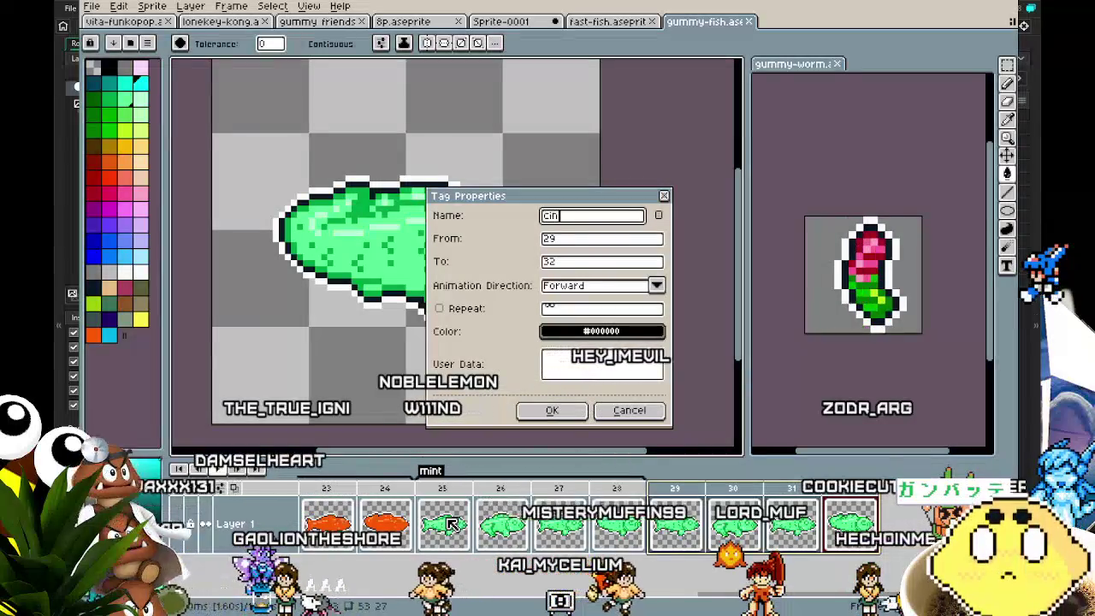
pyautogui.press('Return')
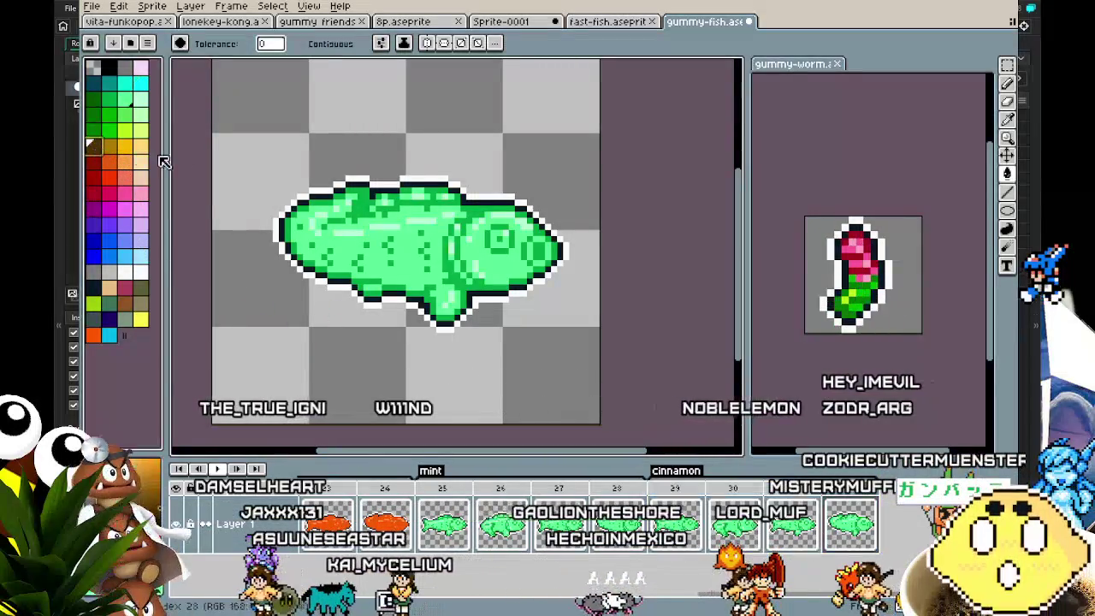
# Try brown, gold, dark red and orange fills on the green fish, undoing each.
pyautogui.scroll(2, 411, 374)
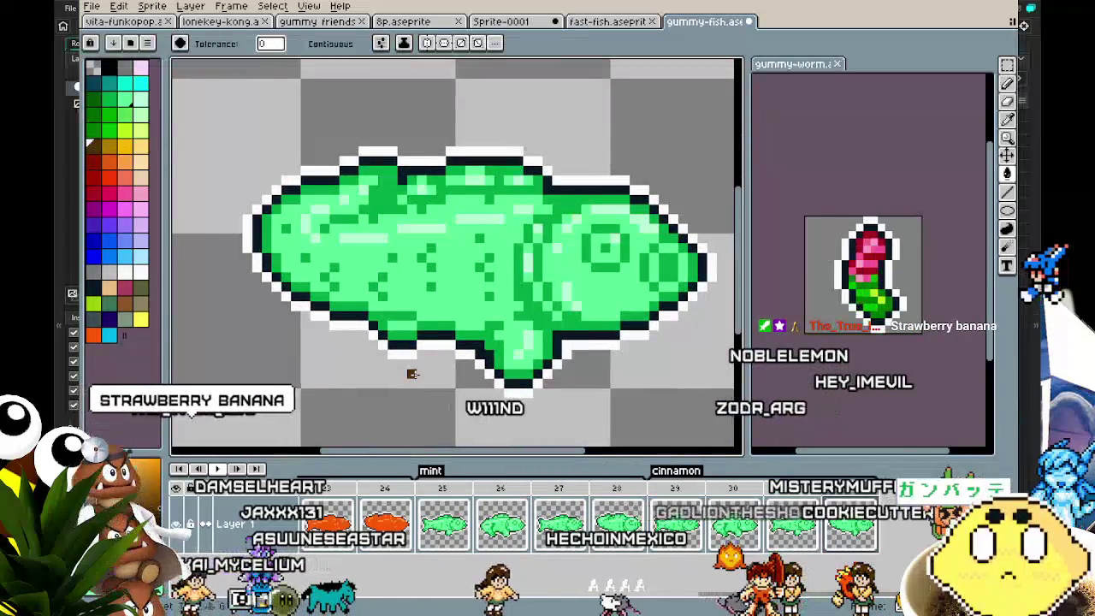
pyautogui.click(358, 256)
pyautogui.press('v')
pyautogui.hotkey('ctrl', 'z')
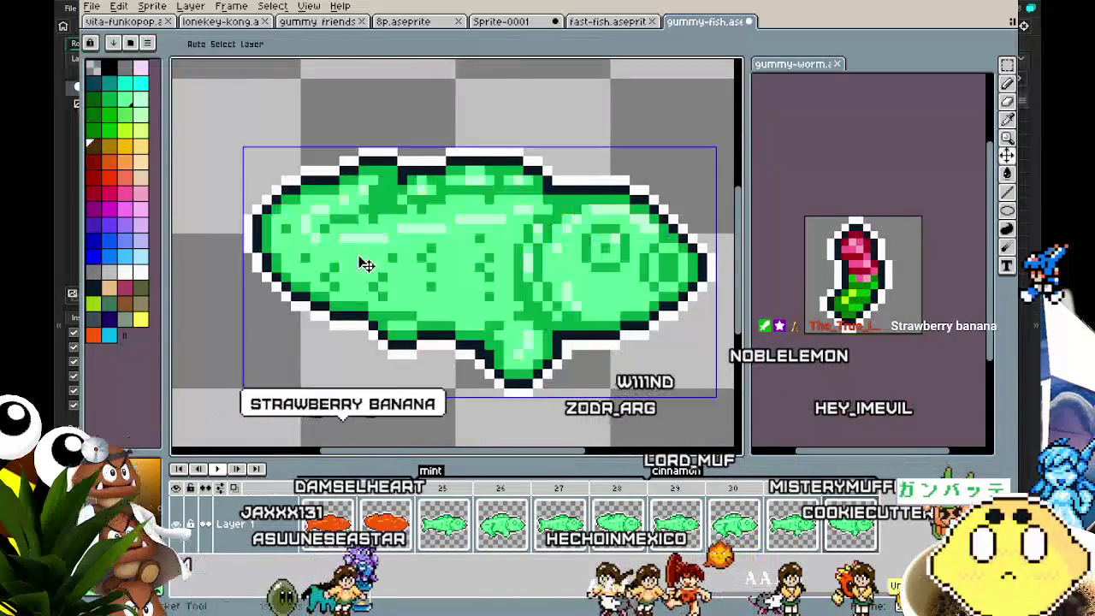
pyautogui.press('g')
pyautogui.click(348, 259)
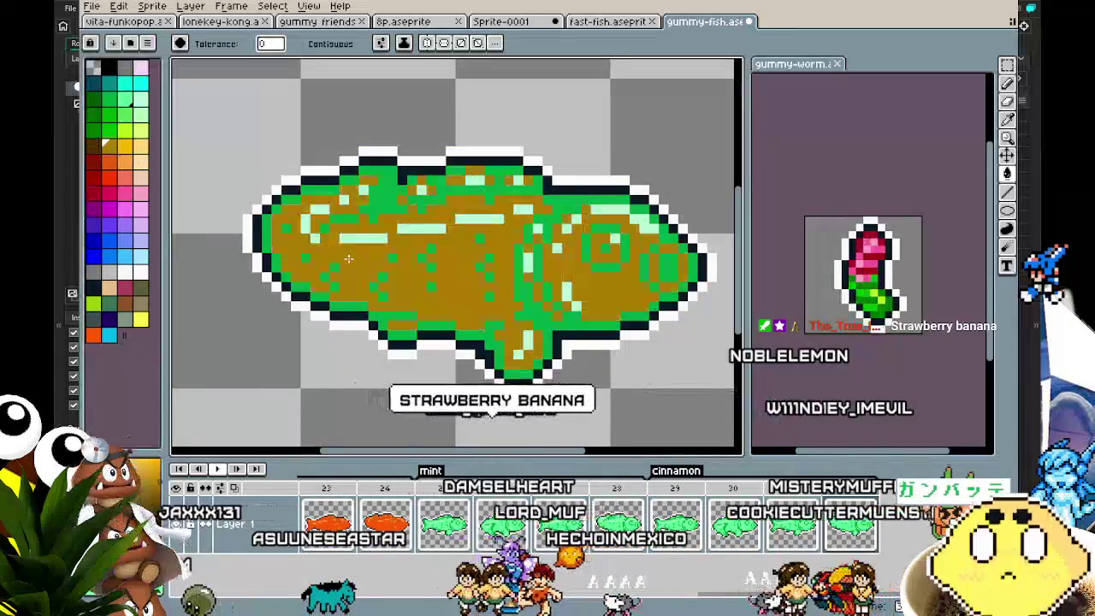
pyautogui.hotkey('ctrl', 'z')
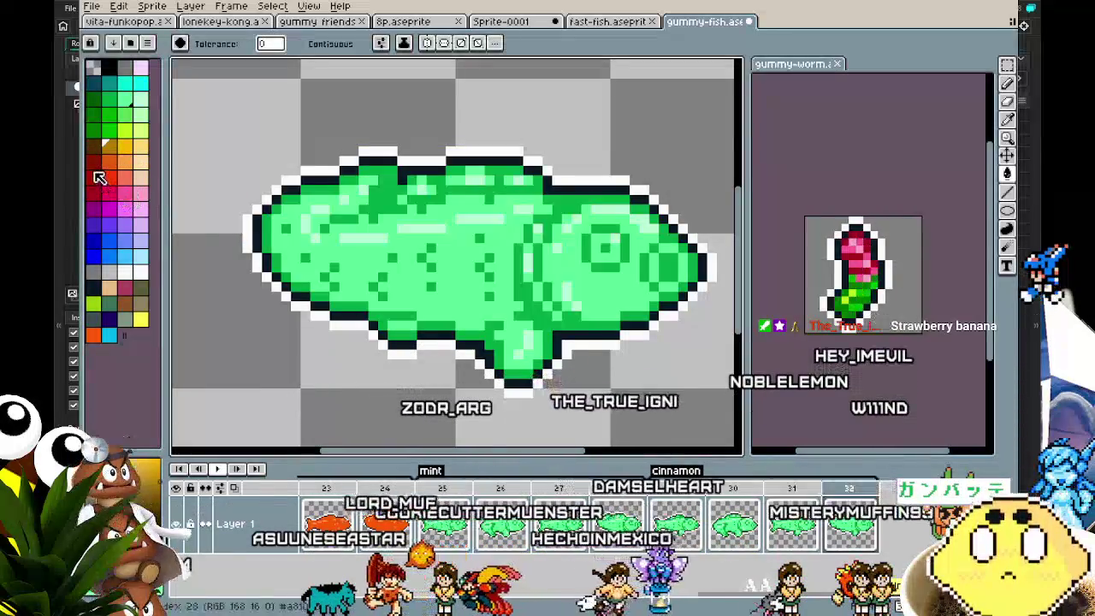
pyautogui.click(354, 258)
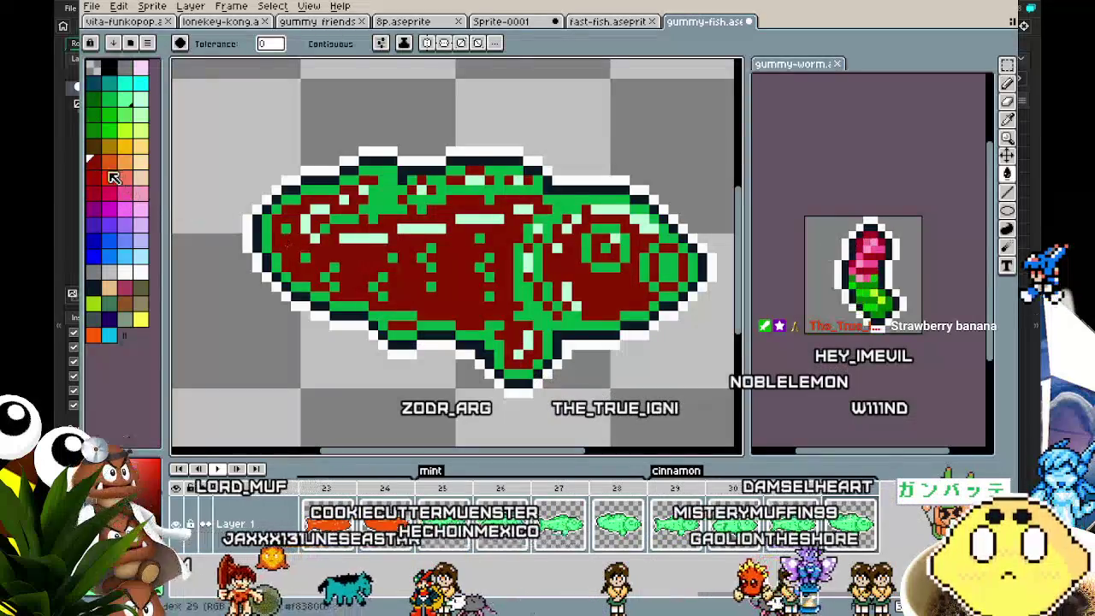
pyautogui.click(109, 162)
pyautogui.click(363, 236)
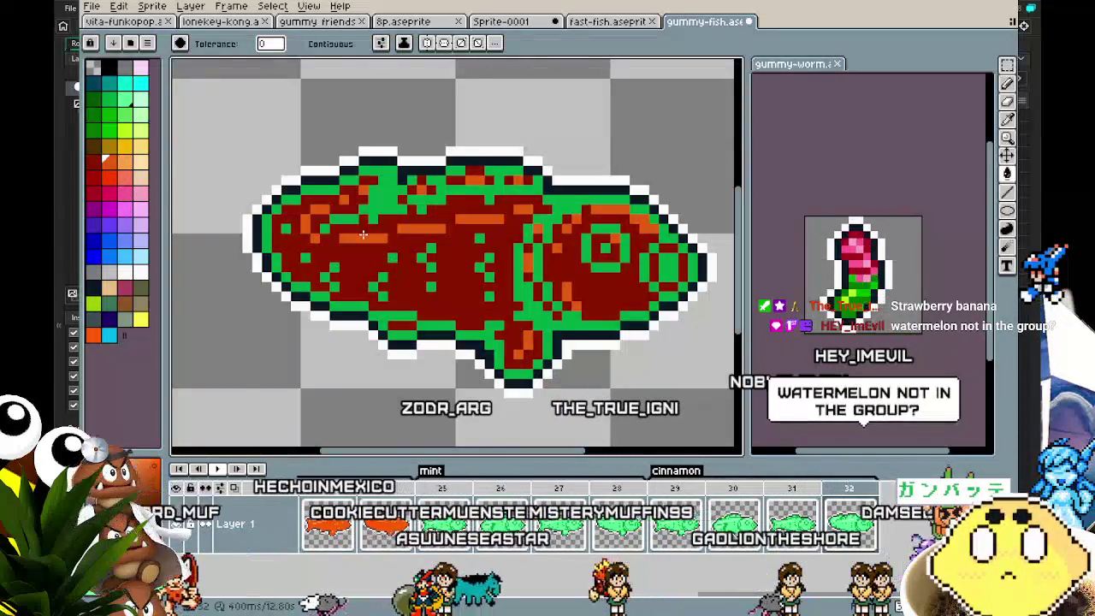
pyautogui.hotkey('ctrl', 'z')
pyautogui.hotkey('ctrl', 'z')
# Fill the fish body and mint highlights orange and the green outline dark red.
pyautogui.click(354, 286)
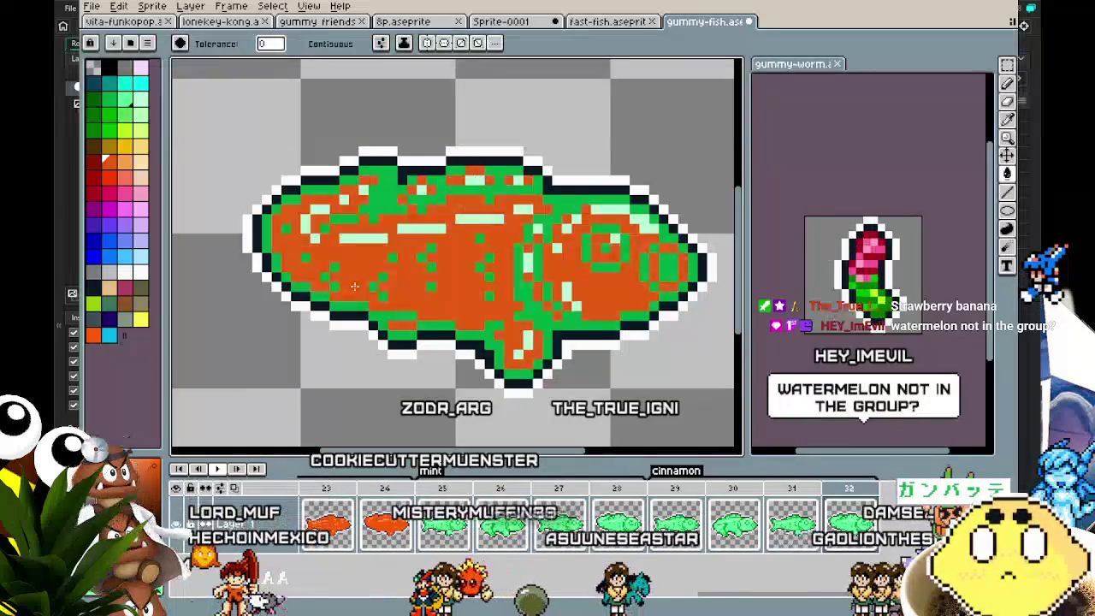
pyautogui.click(93, 162)
pyautogui.click(360, 310)
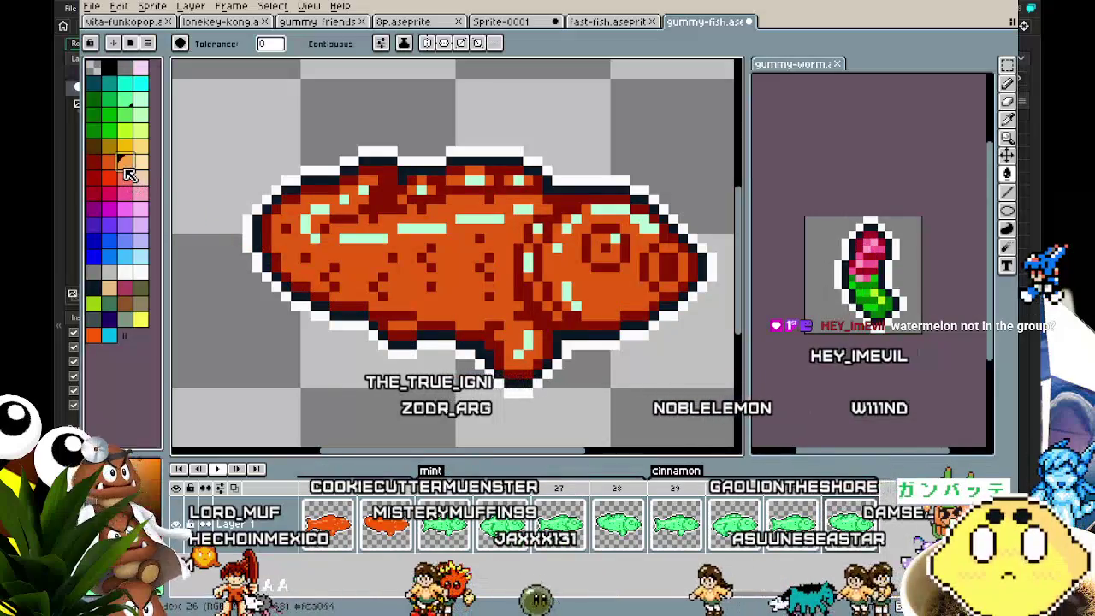
pyautogui.click(331, 238)
pyautogui.scroll(-4, 328, 360)
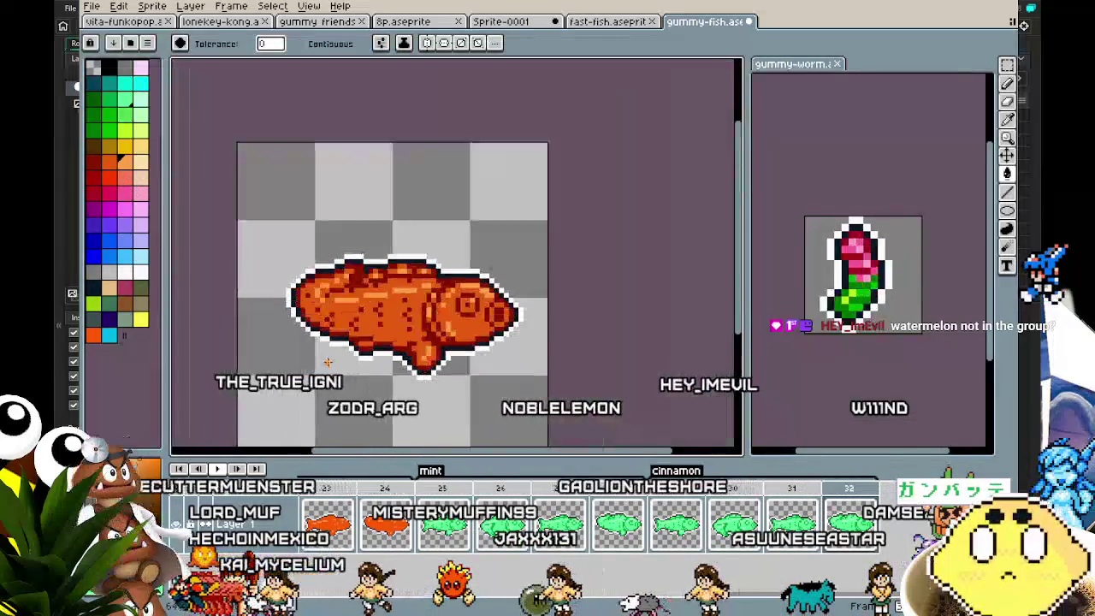
pyautogui.scroll(2, 327, 360)
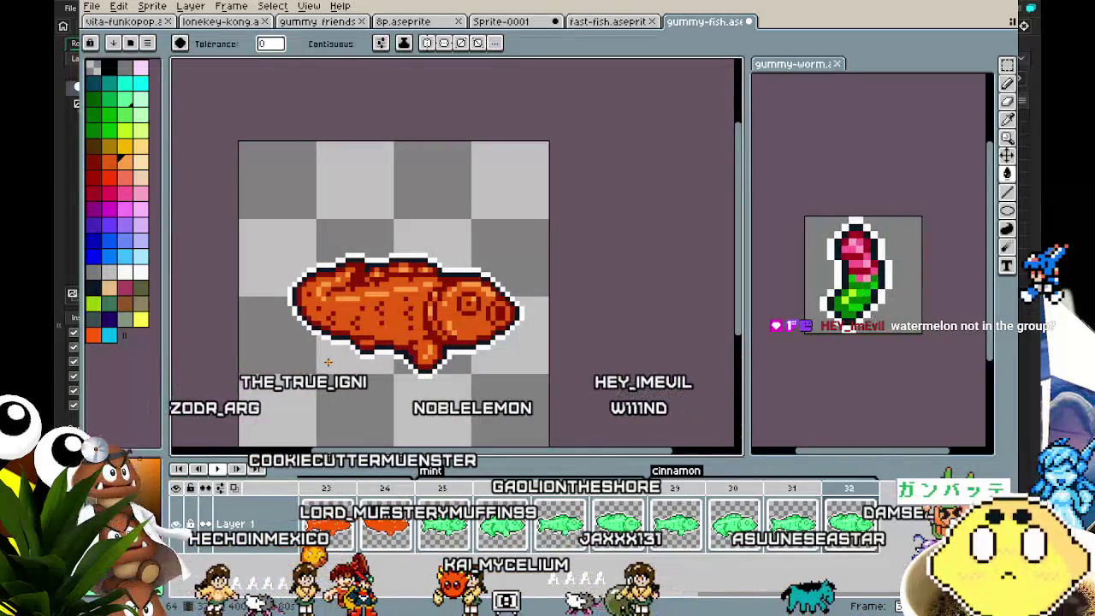
pyautogui.scroll(1, 327, 360)
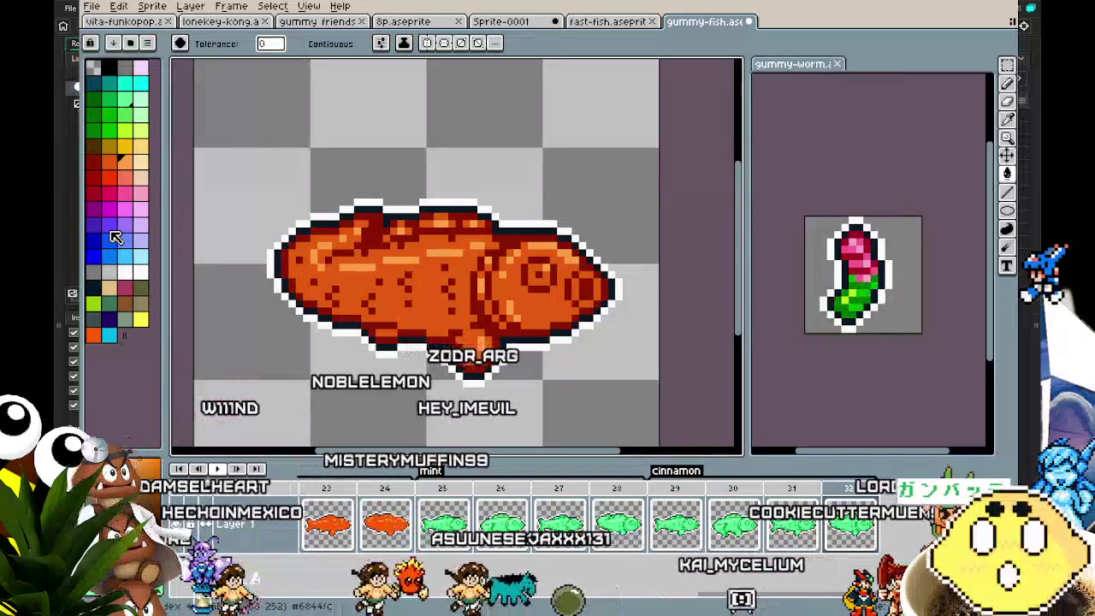
# Try rose on the details and body, then undo back to the orange fish.
pyautogui.click(125, 289)
pyautogui.click(325, 254)
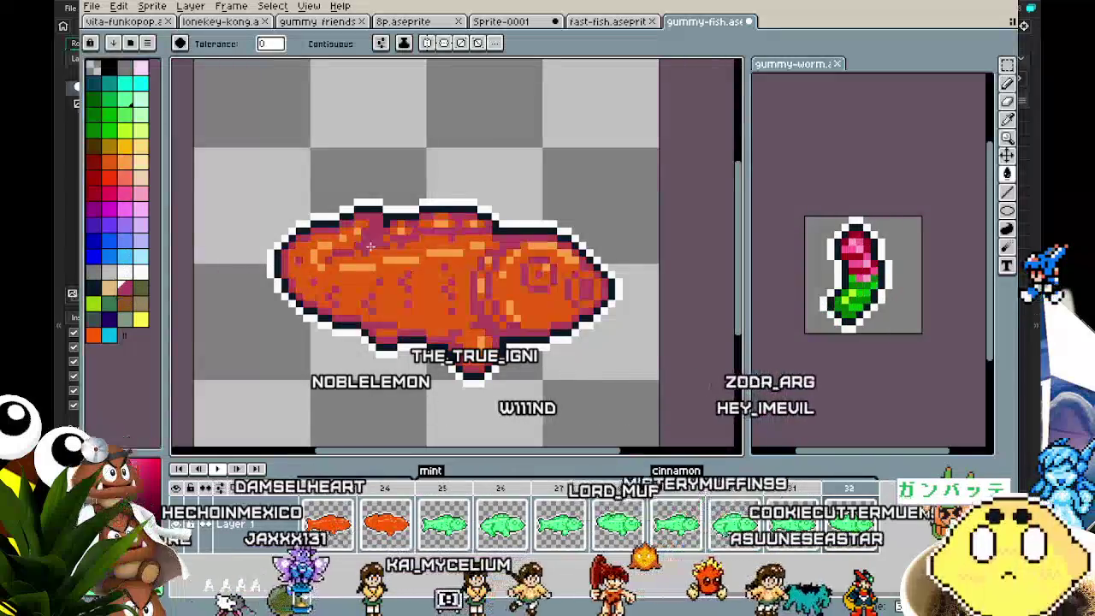
pyautogui.press('v')
pyautogui.press('g')
pyautogui.click(353, 287)
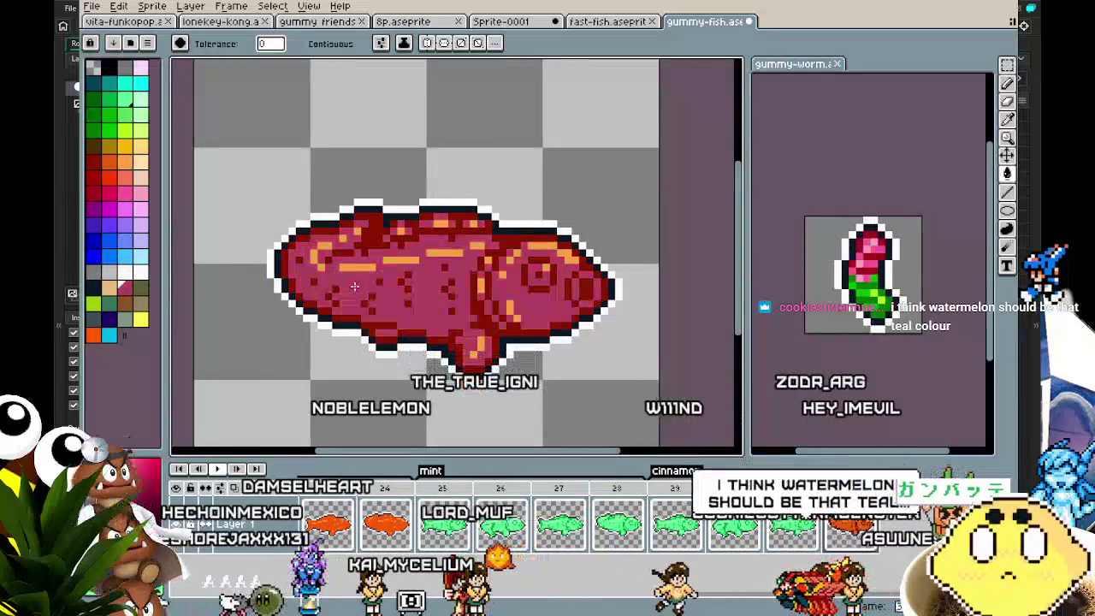
pyautogui.hotkey('ctrl', 'z')
pyautogui.hotkey('ctrl', 'z')
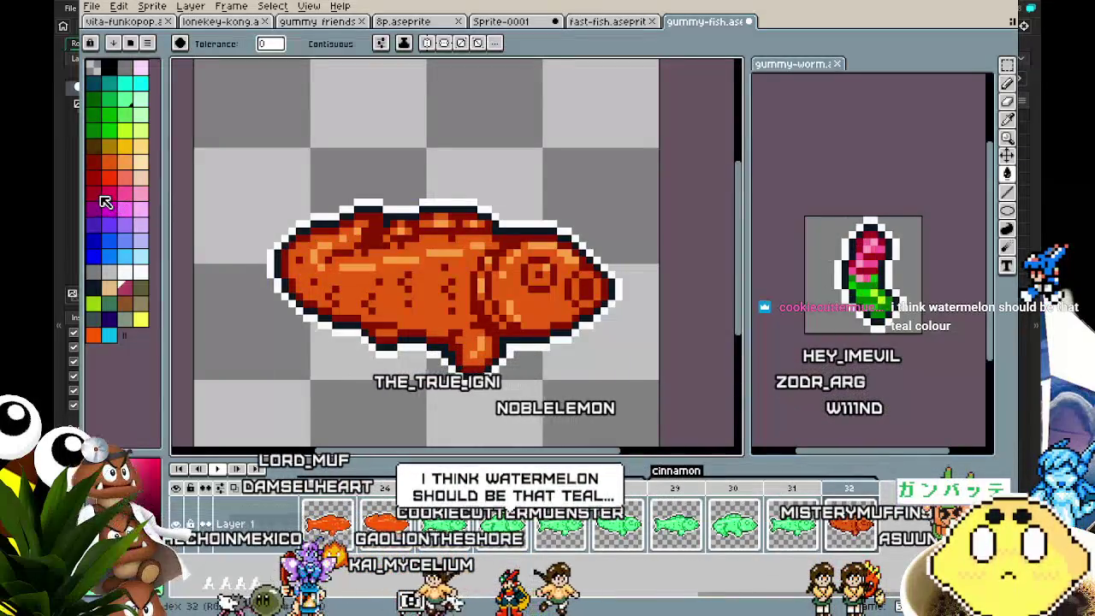
pyautogui.press('v')
pyautogui.hotkey('ctrl', 'z')
pyautogui.press('w')
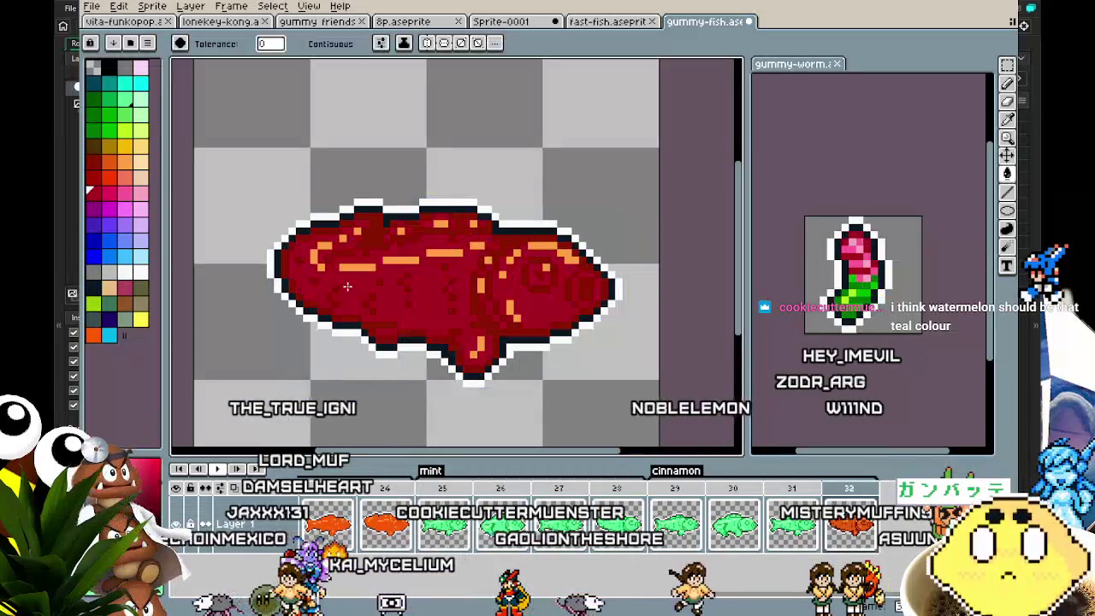
pyautogui.press('v')
pyautogui.hotkey('ctrl', 'y')
pyautogui.press('w')
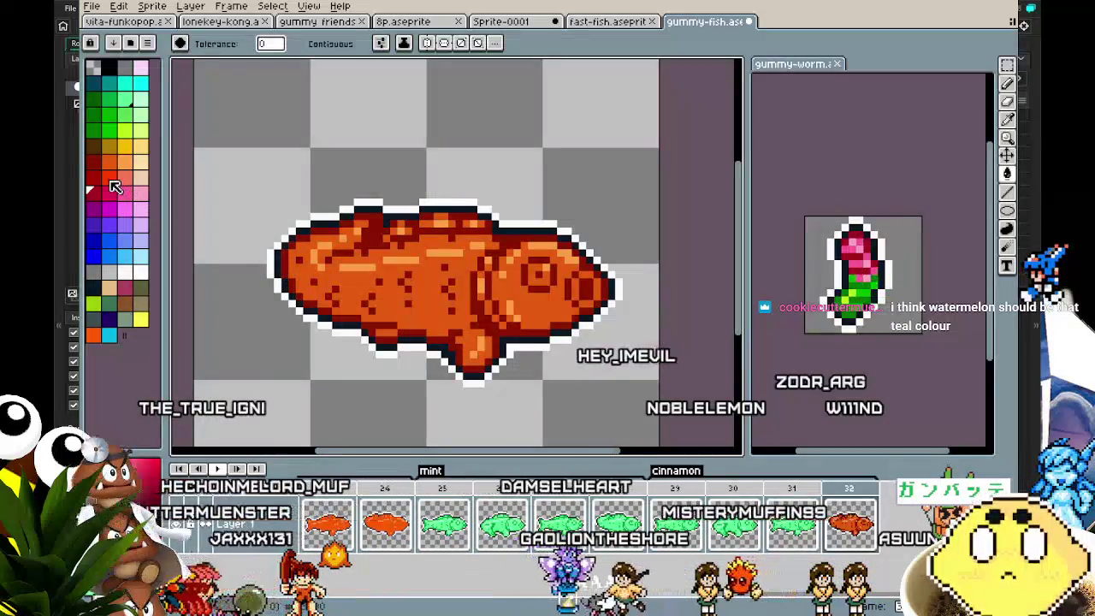
# Test crimson and dark red body fills, undo both, and pan along the fish.
pyautogui.click(112, 195)
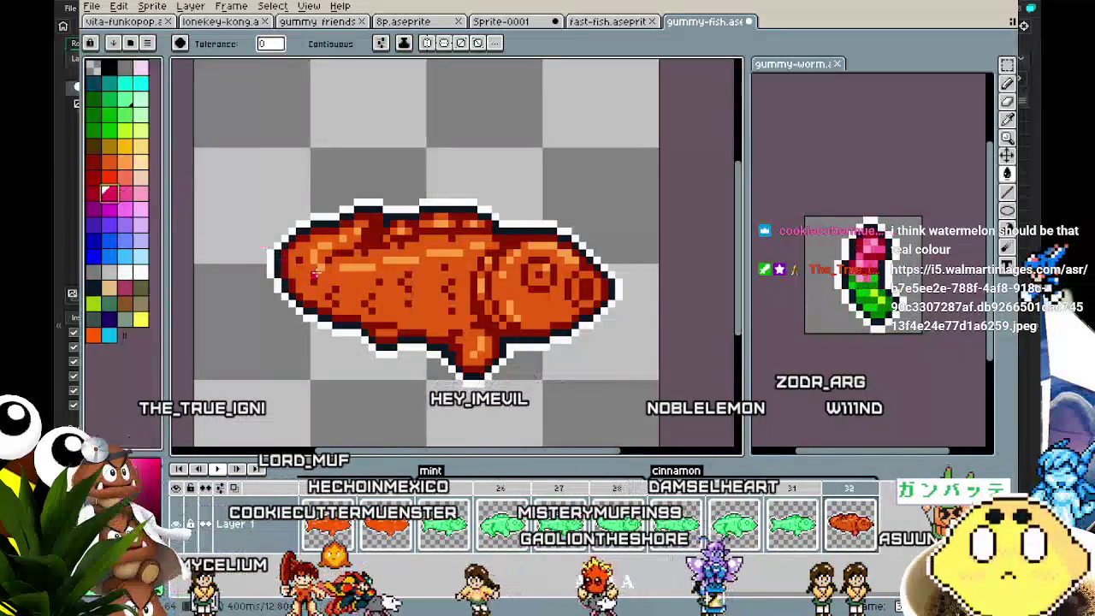
pyautogui.click(351, 281)
pyautogui.hotkey('ctrl', 'z')
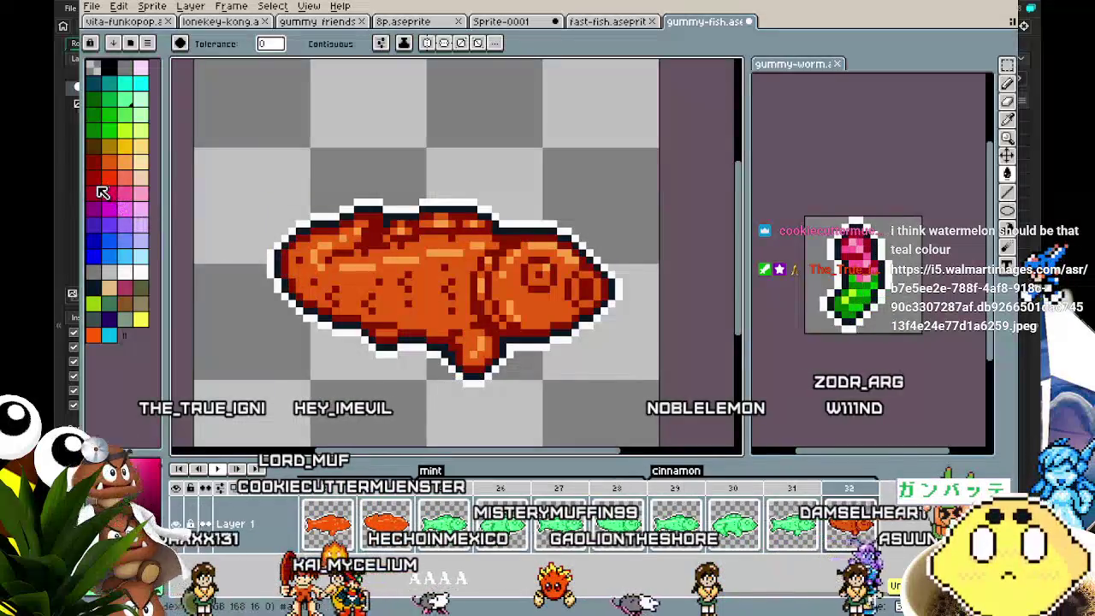
pyautogui.click(347, 288)
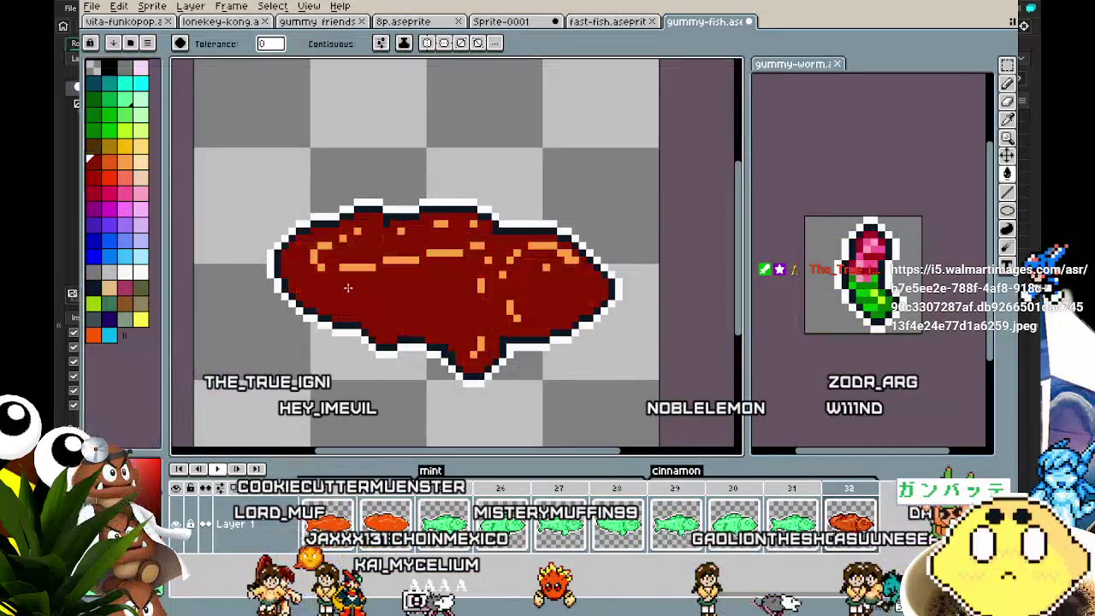
pyautogui.hotkey('ctrl', 'z')
pyautogui.scroll(2, 335, 318)
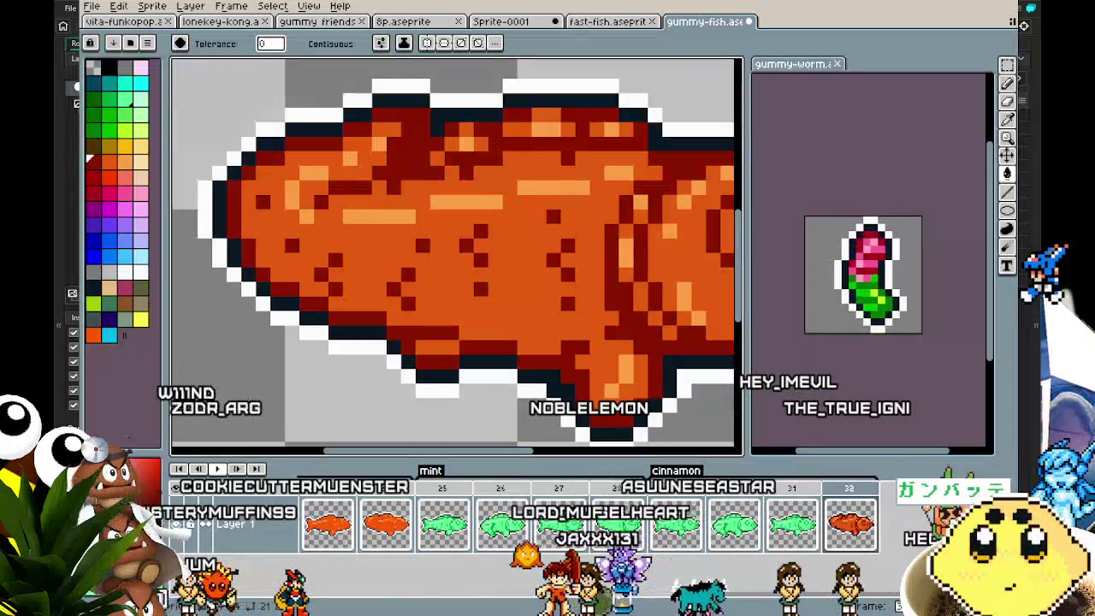
pyautogui.moveTo(425, 311)
pyautogui.mouseDown()
pyautogui.moveTo(315, 310)
pyautogui.moveTo(358, 297)
pyautogui.mouseUp()
pyautogui.scroll(-1, 314, 312)
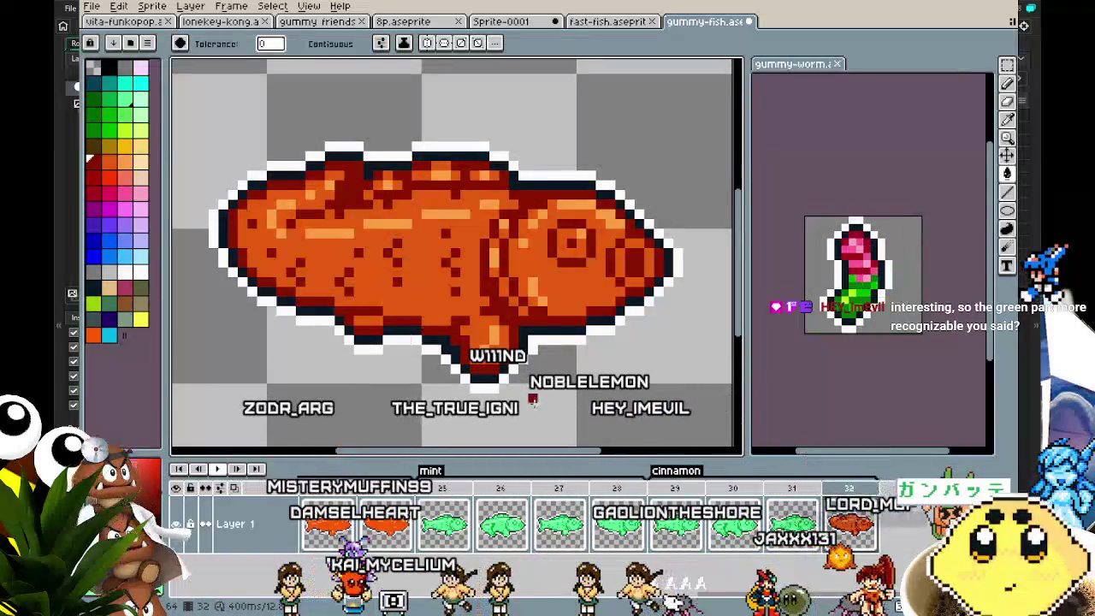
# Review frames 29–32 and frame 24's orange fish against the green copies.
pyautogui.click(676, 535)
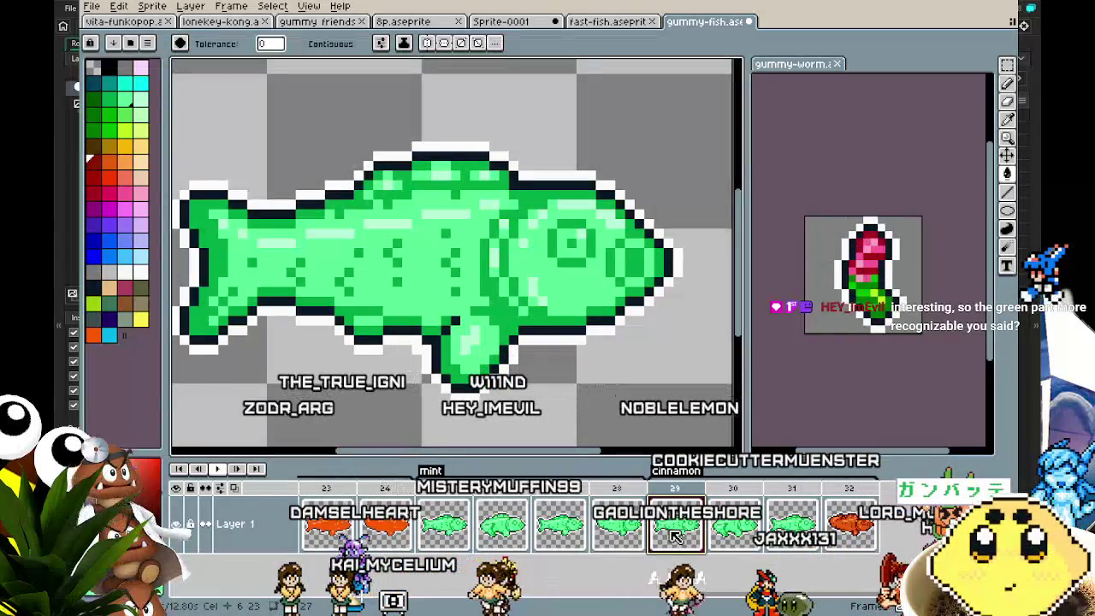
pyautogui.click(725, 520)
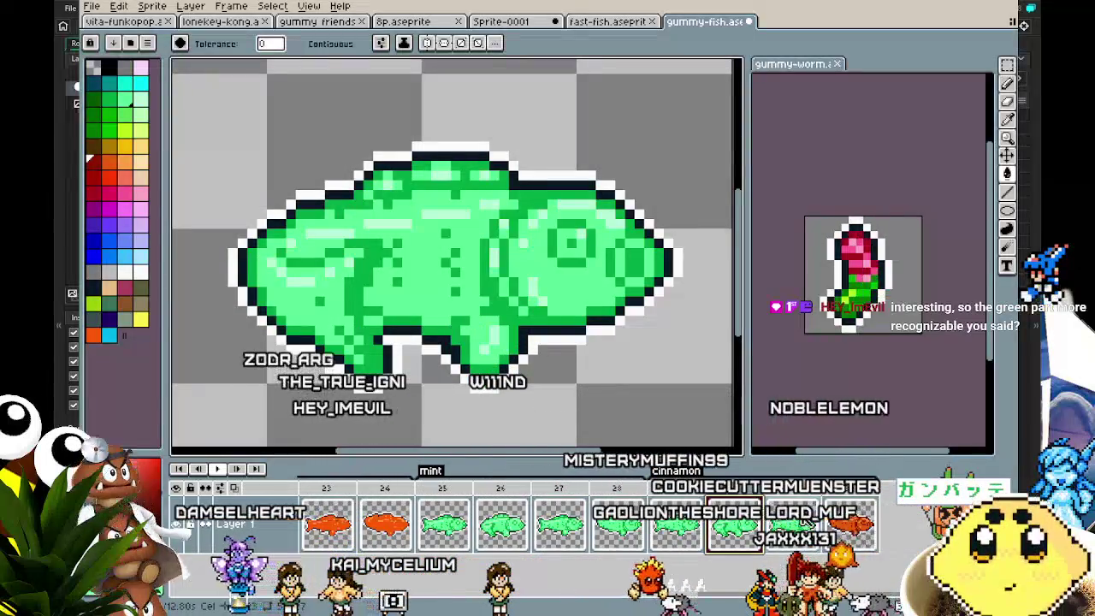
pyautogui.click(800, 517)
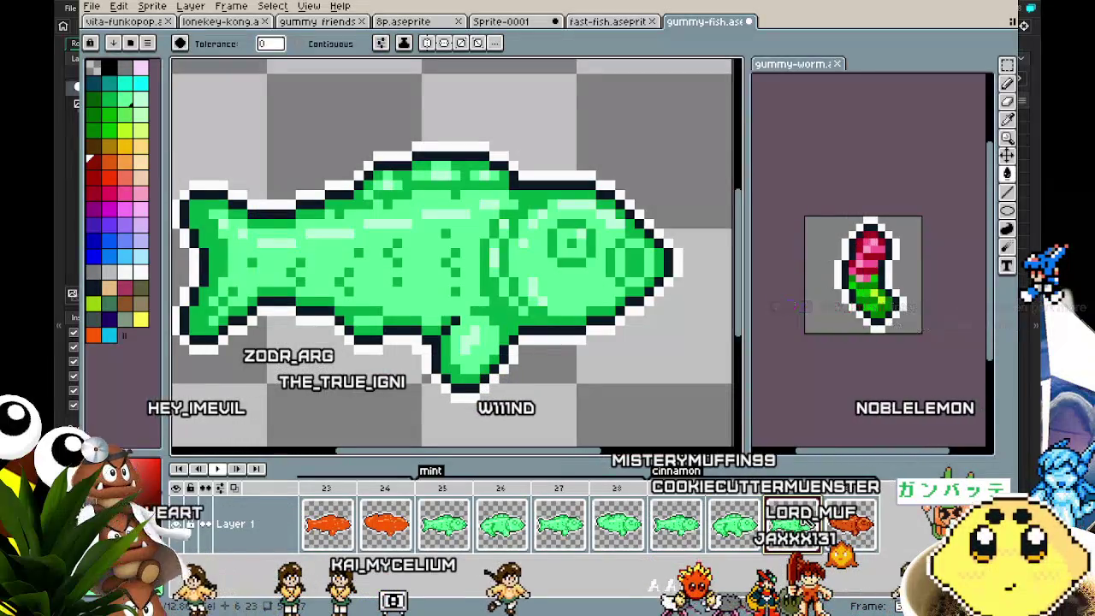
pyautogui.click(849, 522)
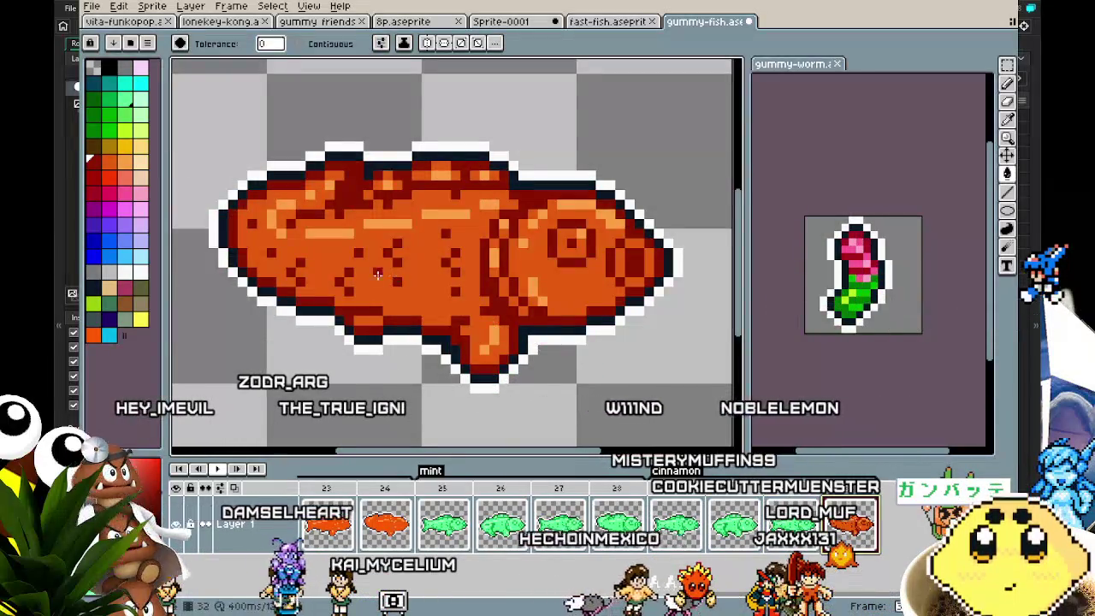
pyautogui.moveTo(333, 266); pyautogui.dragTo(389, 311)
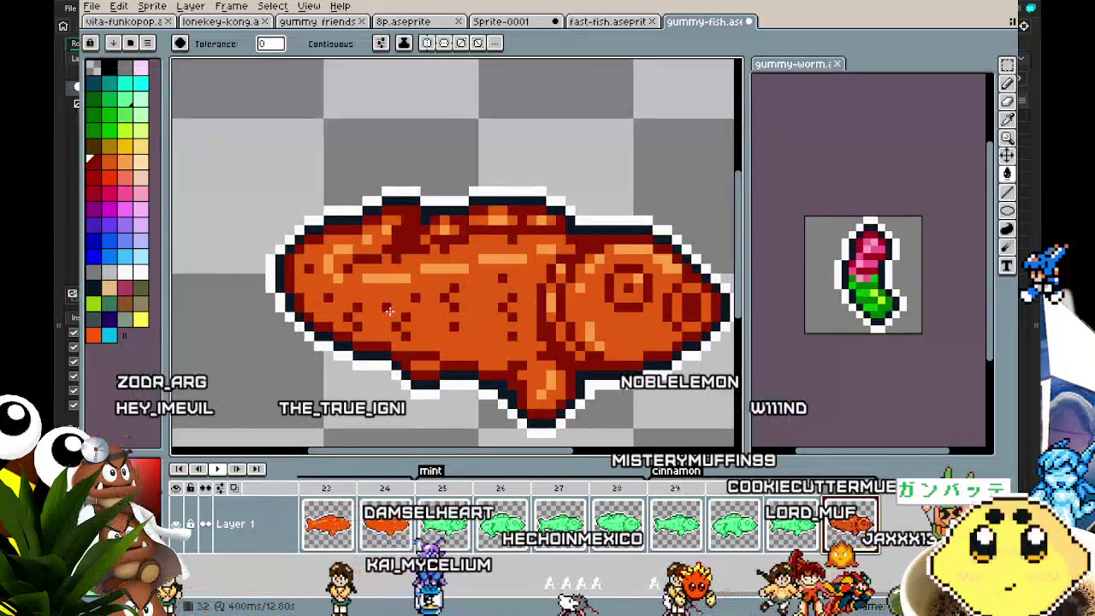
pyautogui.click(378, 535)
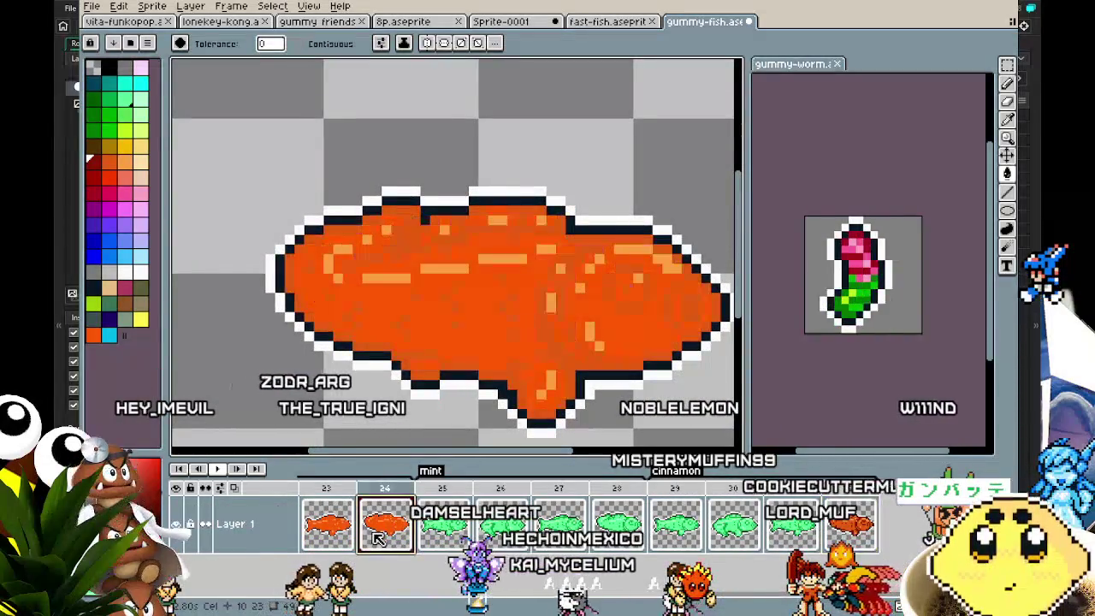
pyautogui.click(865, 539)
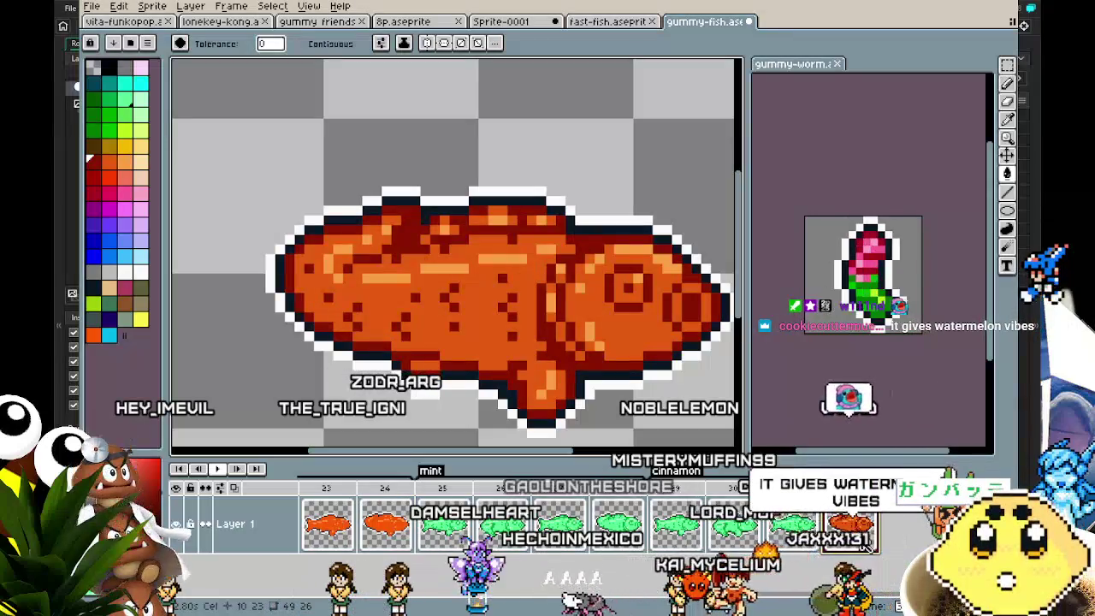
pyautogui.scroll(1, 486, 368)
# Recolour the dark-green pixels dark red and green areas orange on two green fish frames.
pyautogui.press('i')
pyautogui.press('w')
pyautogui.press('Left')
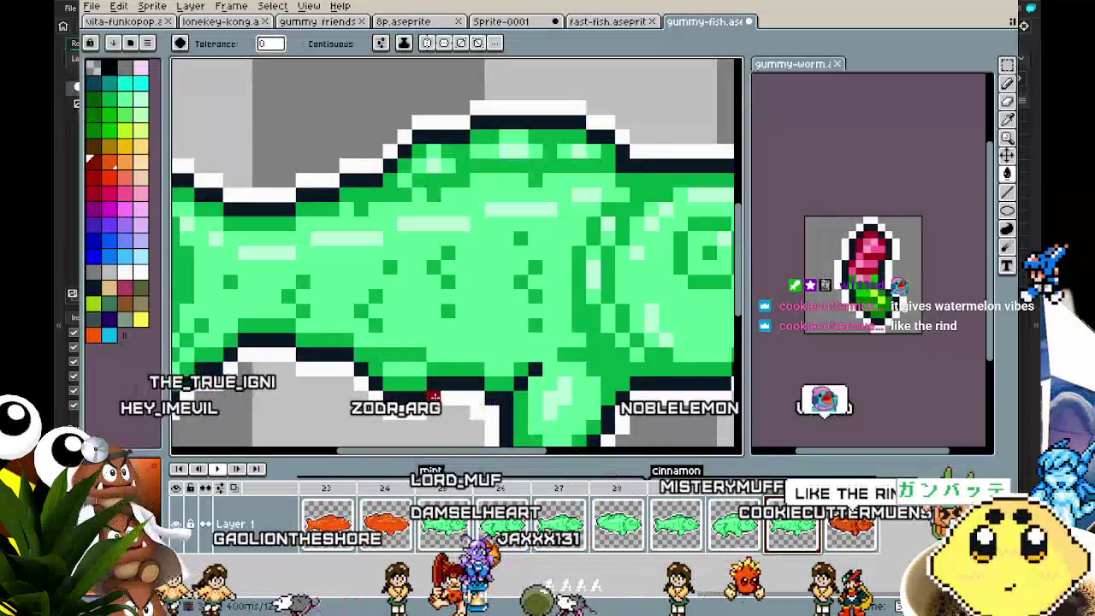
pyautogui.click(403, 367)
pyautogui.press('Left')
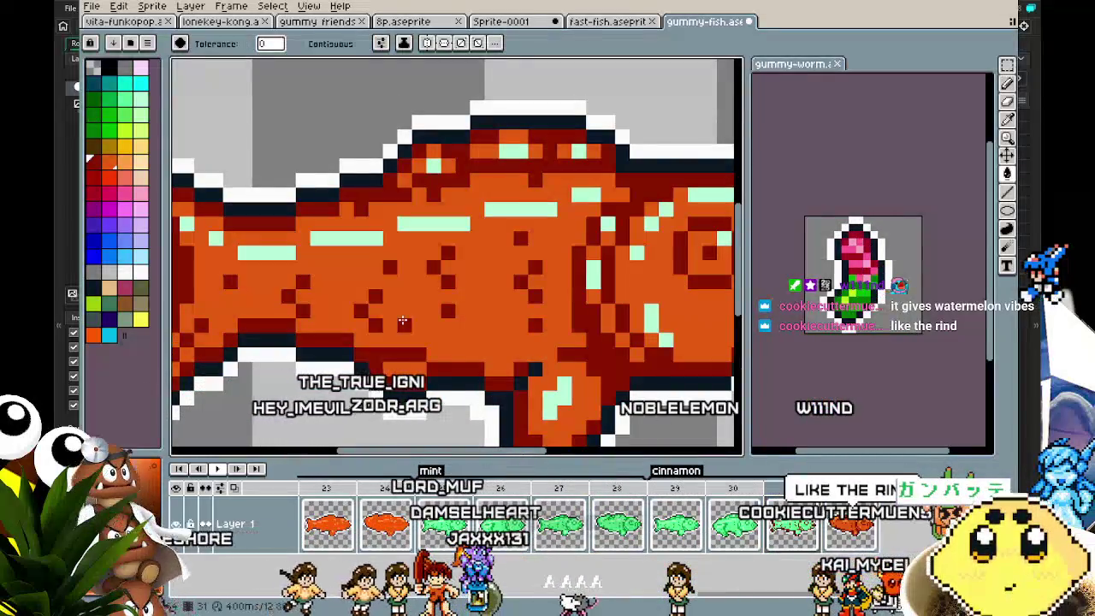
pyautogui.press('Right')
pyautogui.press('Right')
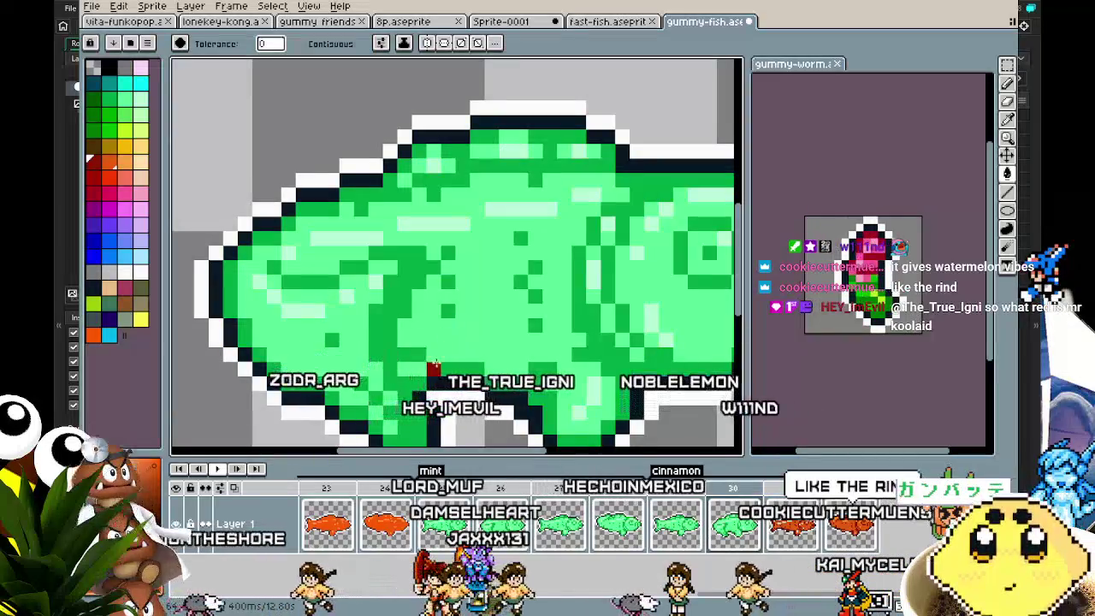
pyautogui.click(447, 324)
pyautogui.click(472, 340)
# Fill the remaining green fish orange with dark red shading, then check frames 29–32.
pyautogui.press('Right')
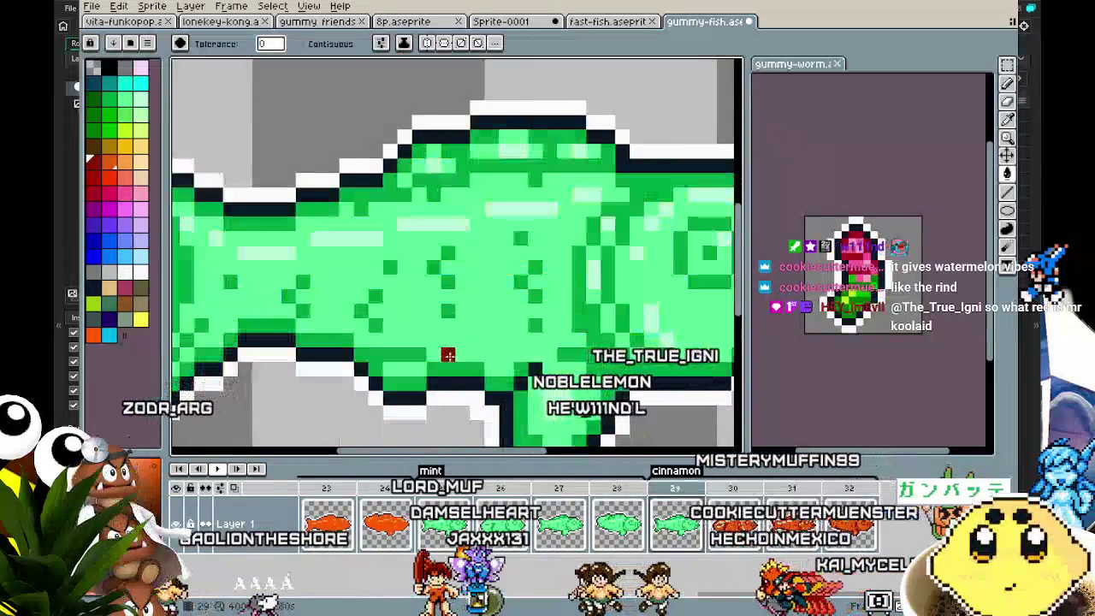
pyautogui.click(448, 354)
pyautogui.click(457, 340)
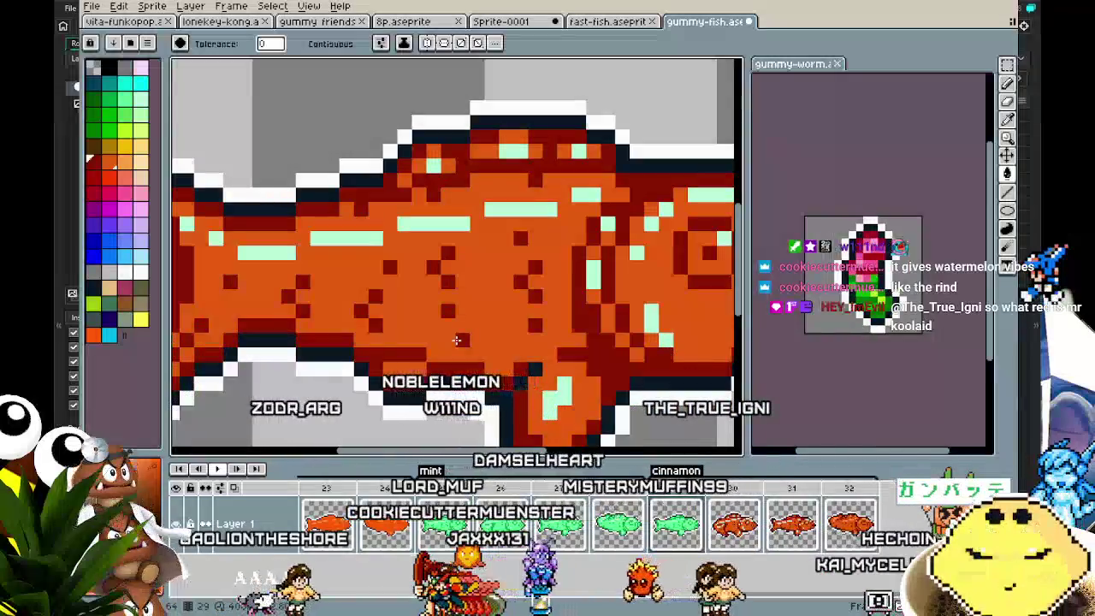
pyautogui.press('Right')
pyautogui.press('Left')
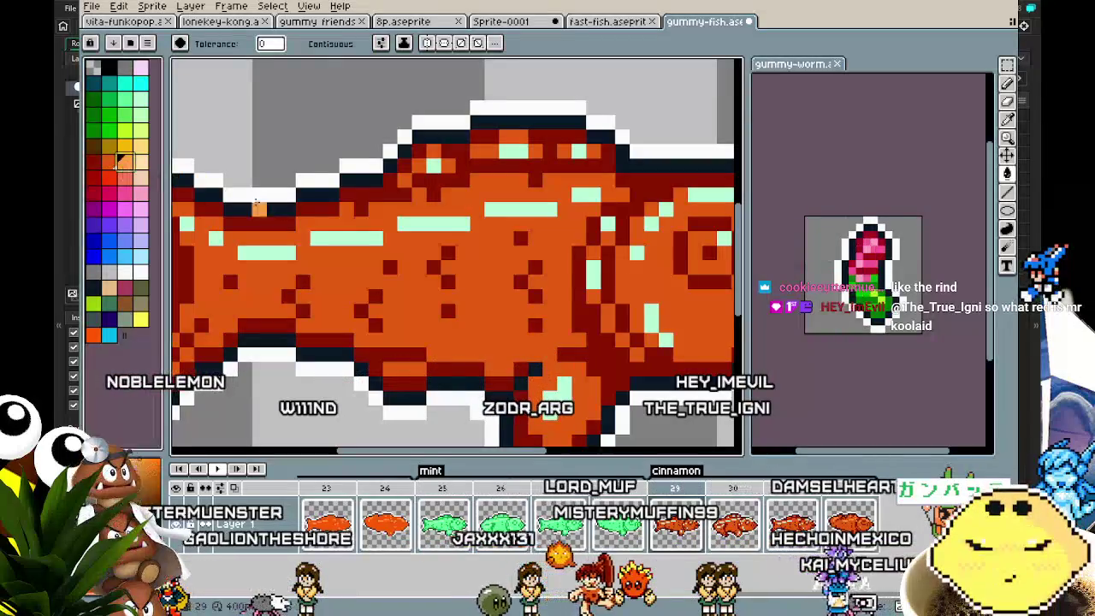
pyautogui.press('Right')
pyautogui.press('Right')
pyautogui.press('Right')
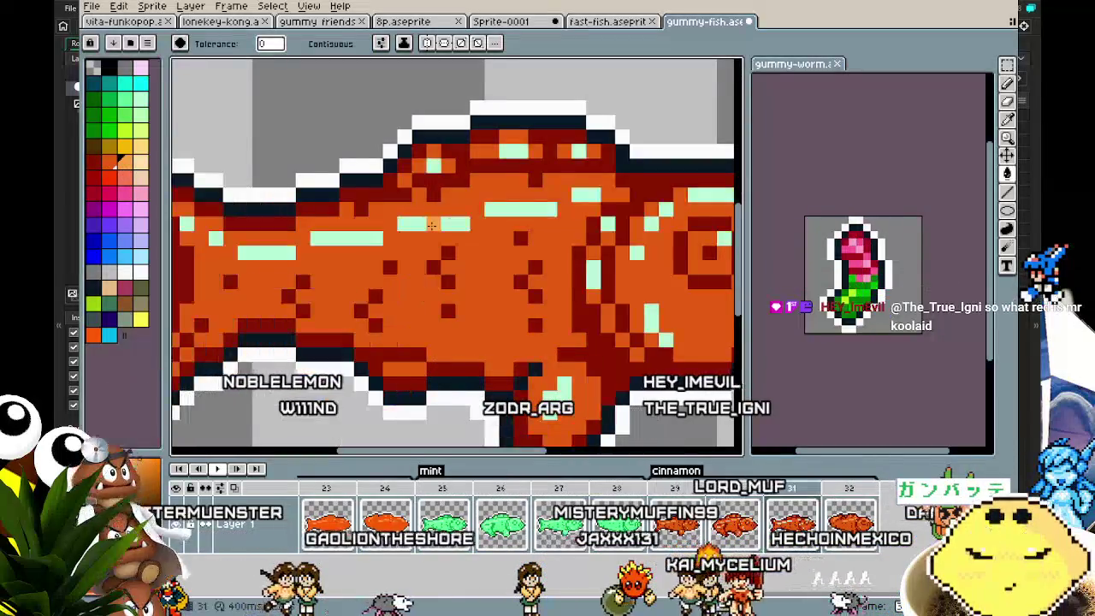
pyautogui.scroll(-4, 424, 250)
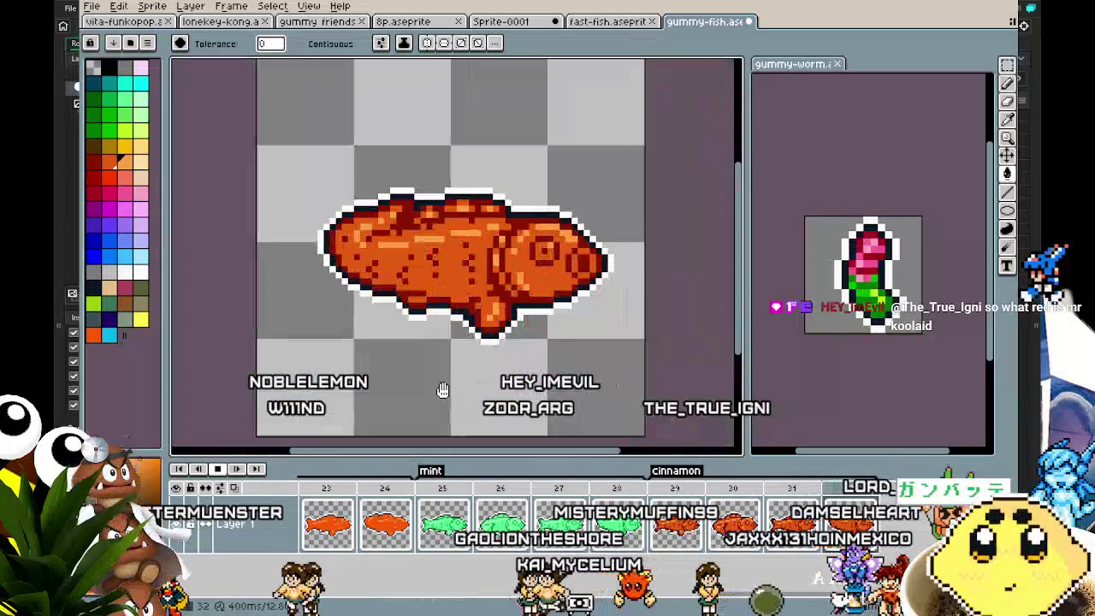
# Play the swim animation, stop it and save the sprite.
pyautogui.press('Return')
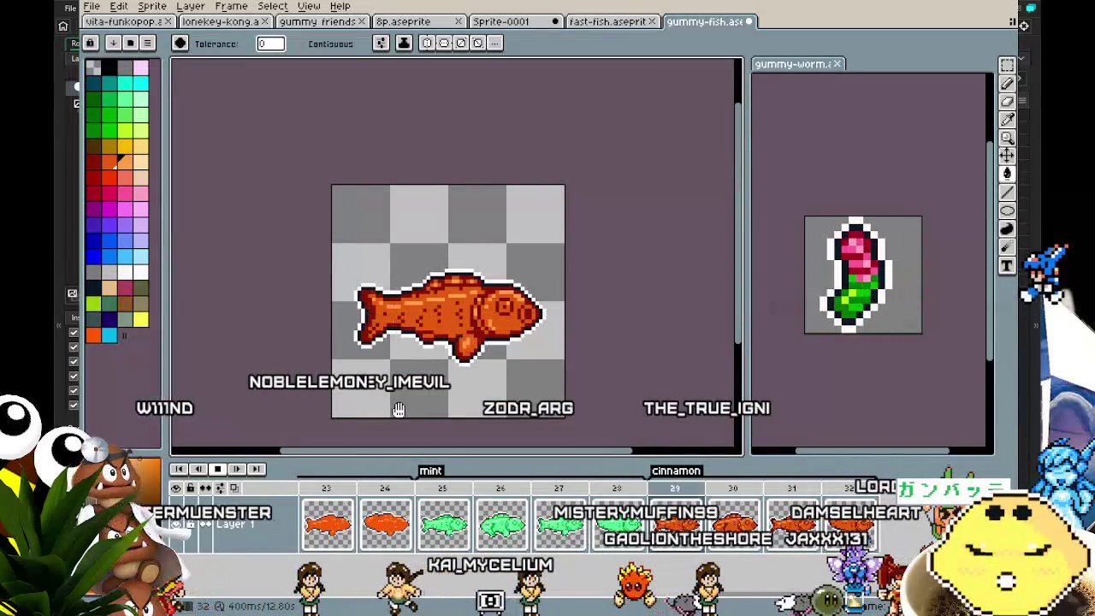
pyautogui.scroll(1, 399, 410)
pyautogui.moveTo(399, 410)
pyautogui.mouseDown()
pyautogui.moveTo(513, 437)
pyautogui.moveTo(565, 323)
pyautogui.moveTo(436, 313)
pyautogui.moveTo(367, 354)
pyautogui.moveTo(400, 403)
pyautogui.mouseUp()
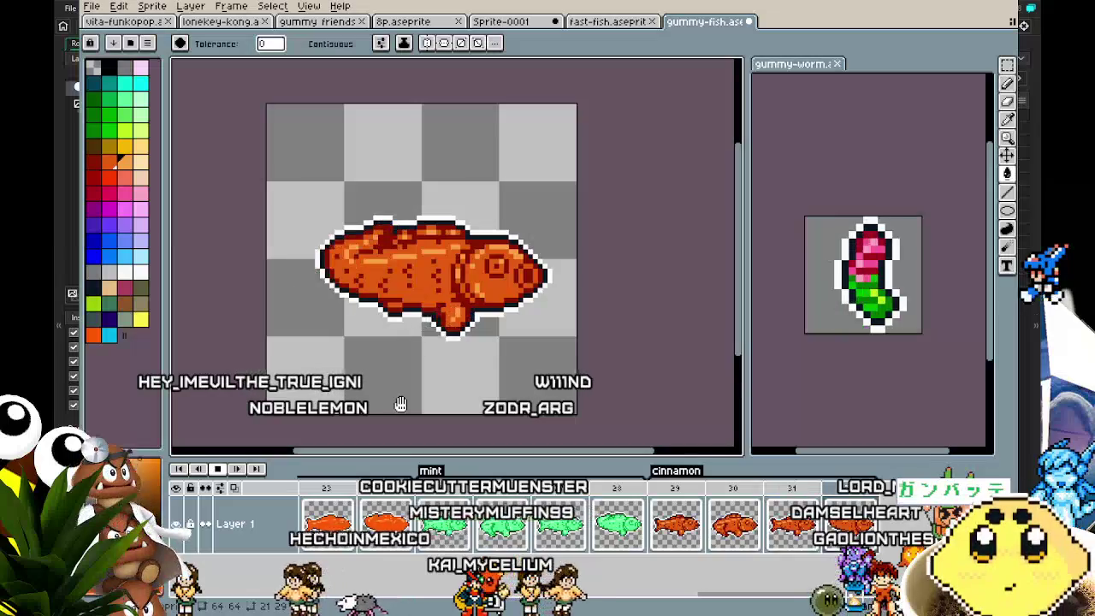
pyautogui.press('Return')
pyautogui.hotkey('ctrl', 's')
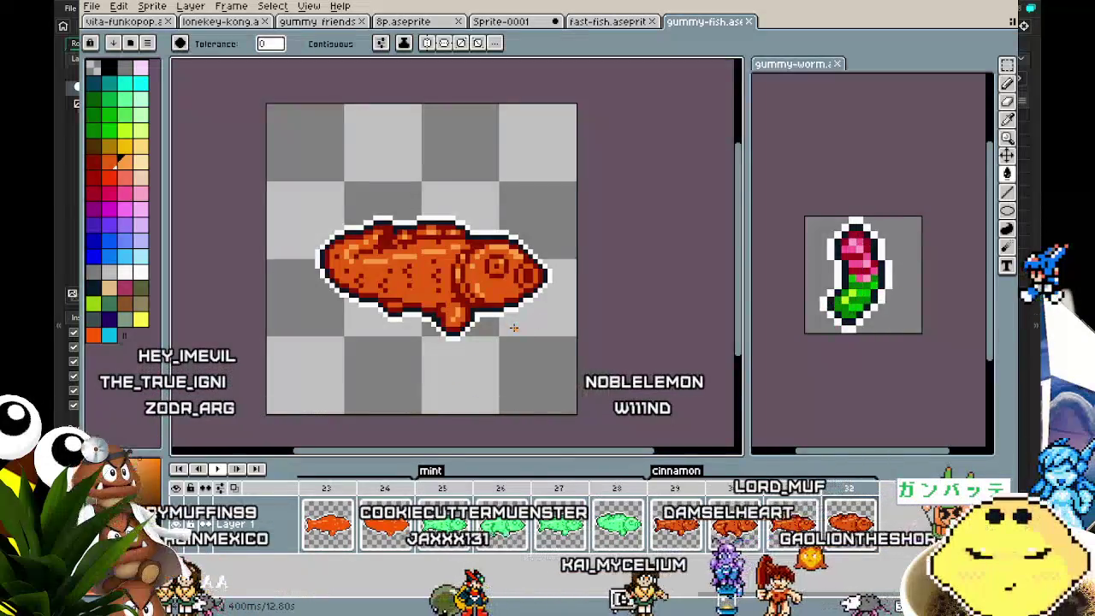
# Step through every colour variant from frame 1, then select frames from 29 onward.
pyautogui.press('Home')
pyautogui.press('Right')
pyautogui.press('Right')
pyautogui.press('Right')
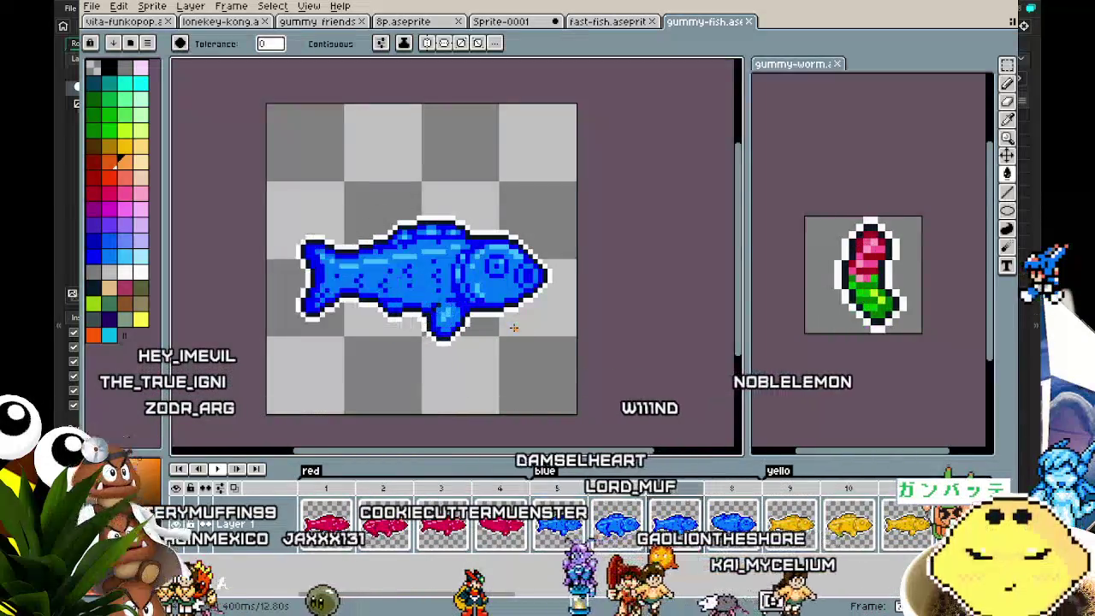
pyautogui.press('Right')
pyautogui.press('Right')
pyautogui.press('Right')
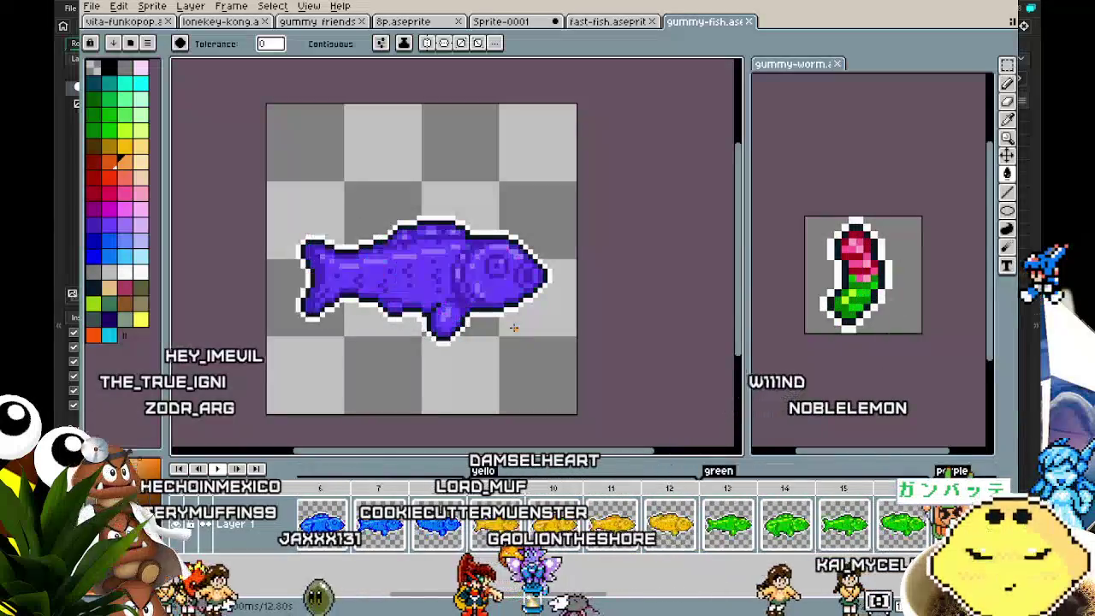
pyautogui.press('Right')
pyautogui.press('Right')
pyautogui.press('Right')
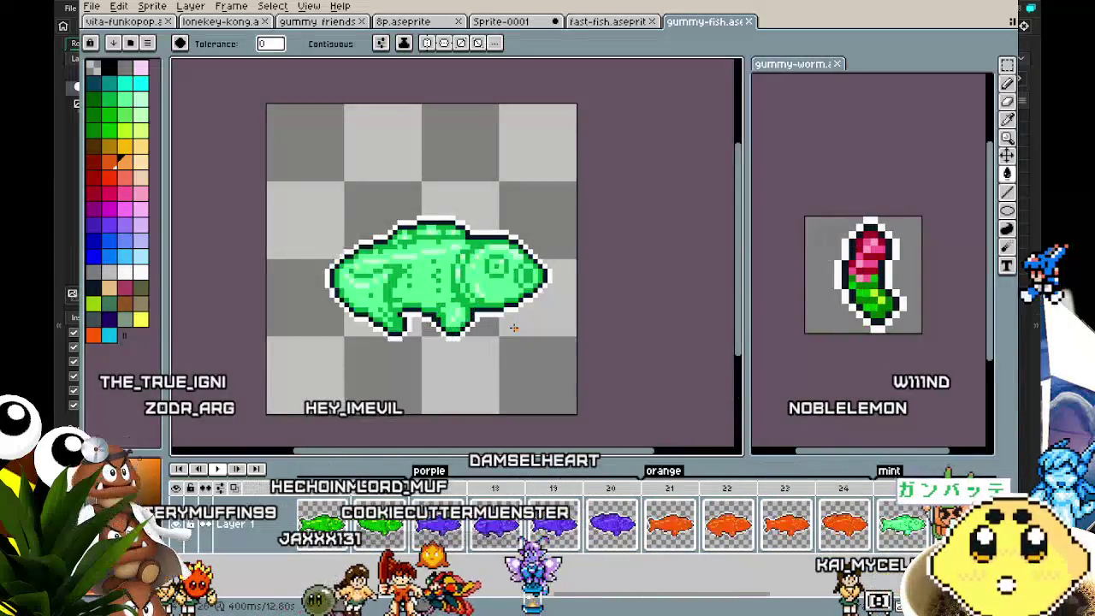
pyautogui.press('Right')
pyautogui.press('Right')
pyautogui.press('Right')
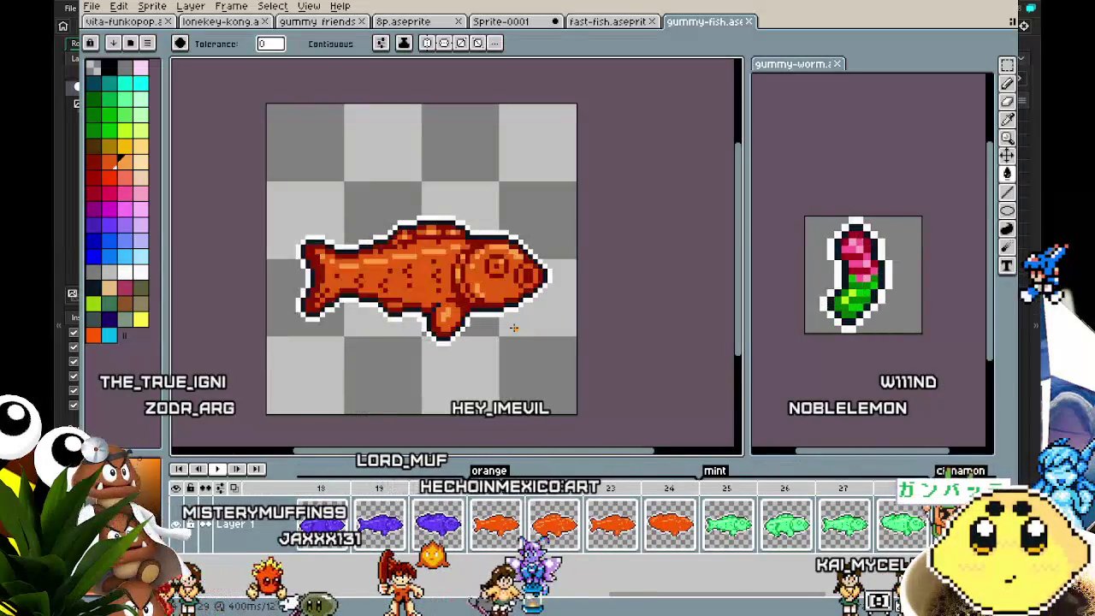
pyautogui.press('Right')
pyautogui.press('Left')
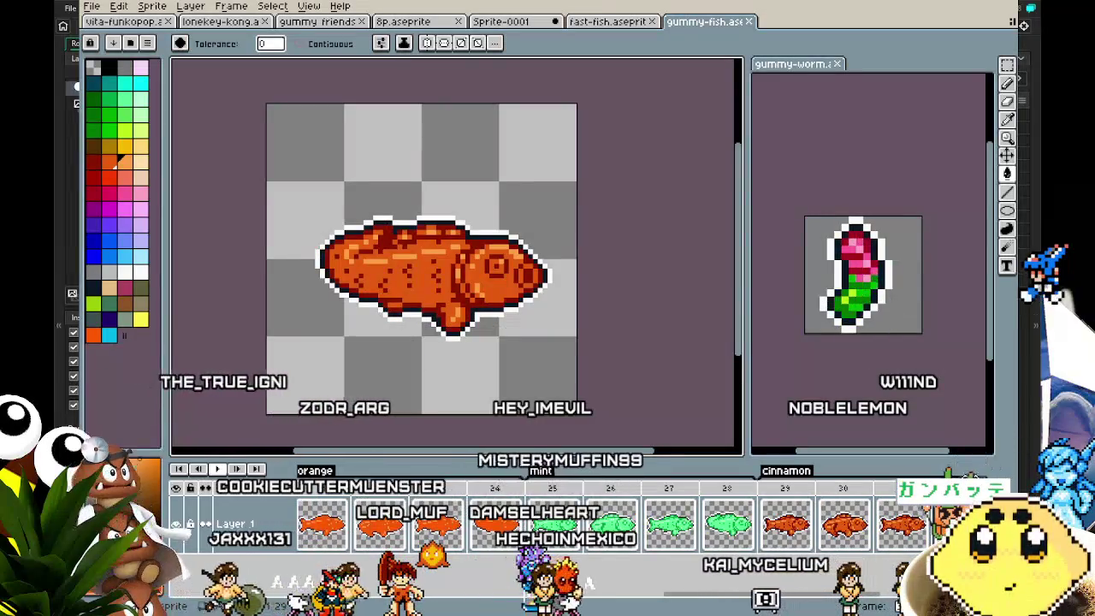
pyautogui.moveTo(801, 491); pyautogui.dragTo(902, 490)
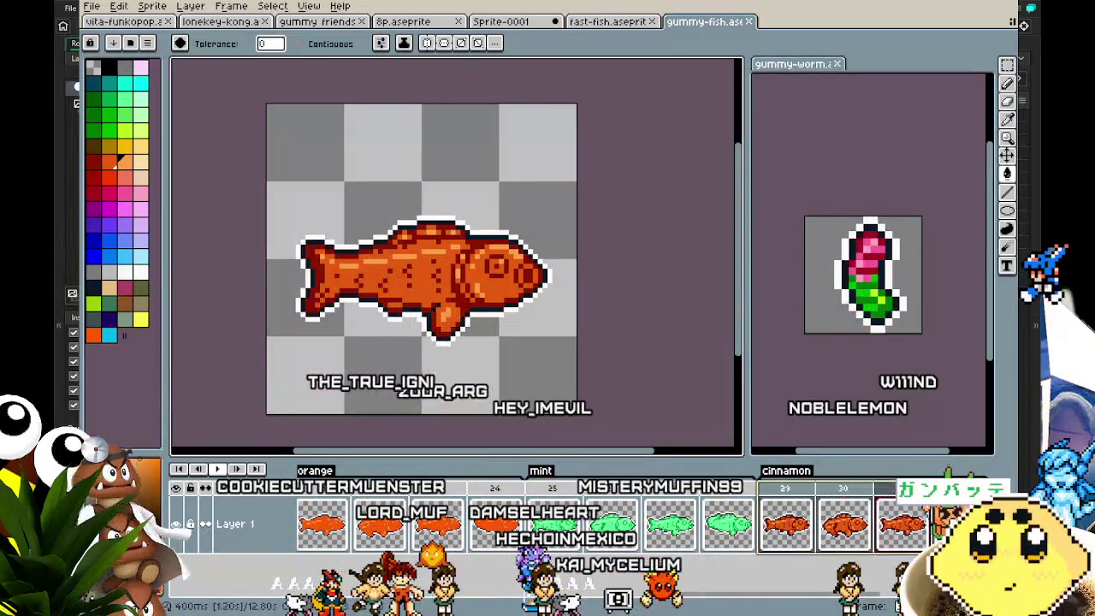
pyautogui.hscroll(5, 770, 522)
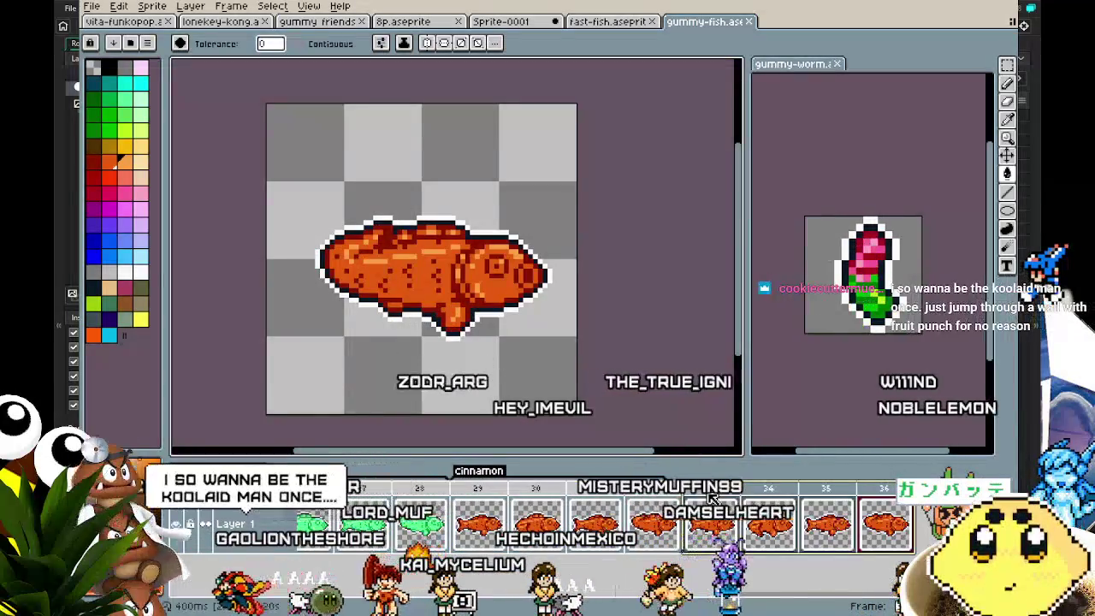
# Create a new tag named 'watermelon' over the selected frames 33–36.
pyautogui.rightClick(708, 491)
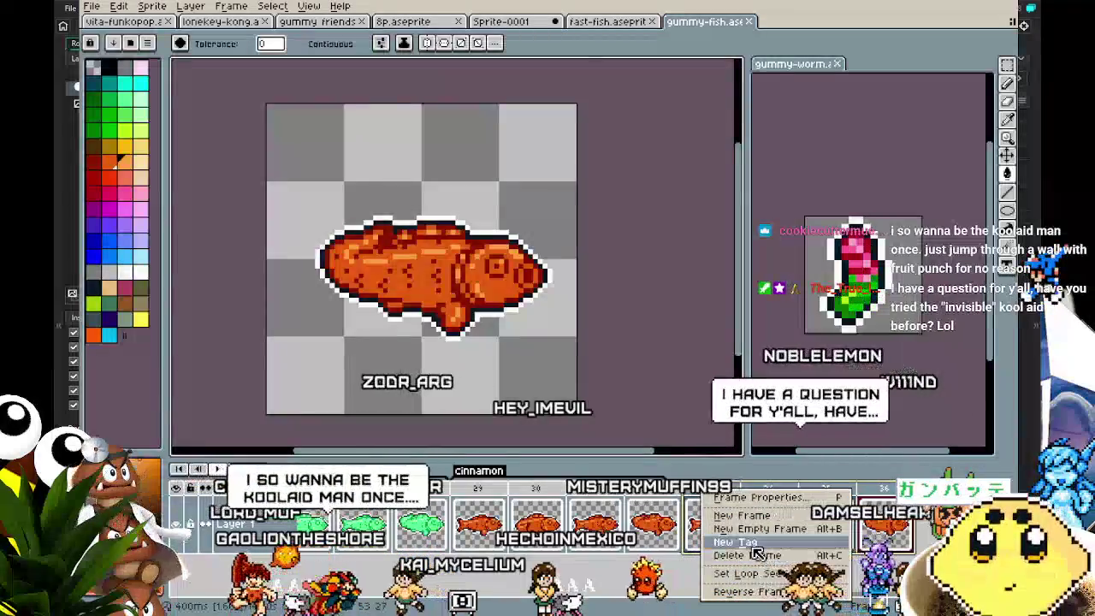
pyautogui.click(746, 542)
pyautogui.write('watermelon')
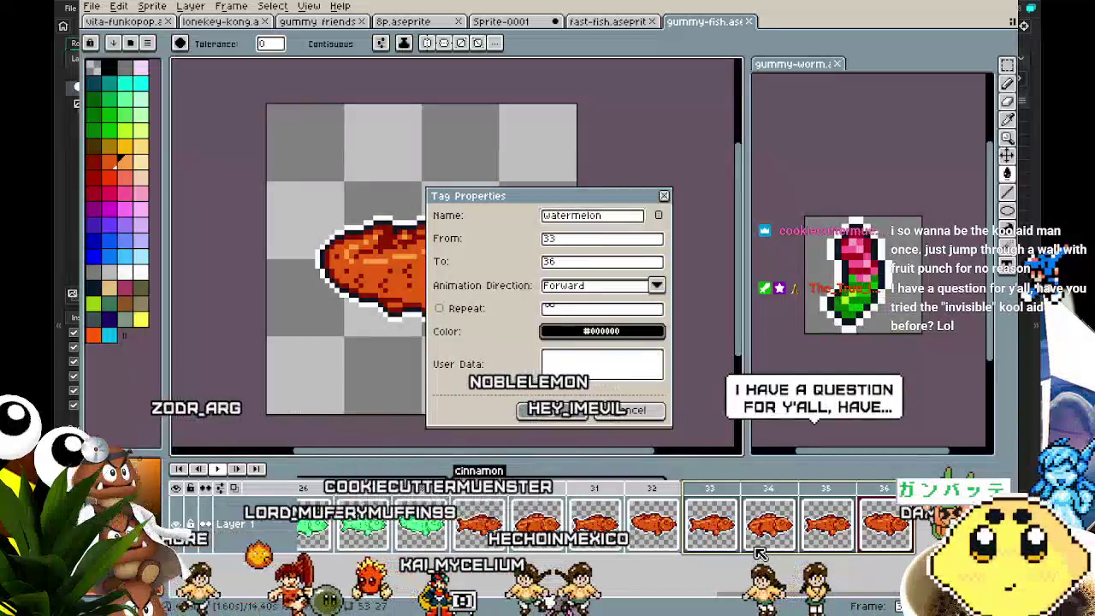
pyautogui.press('Return')
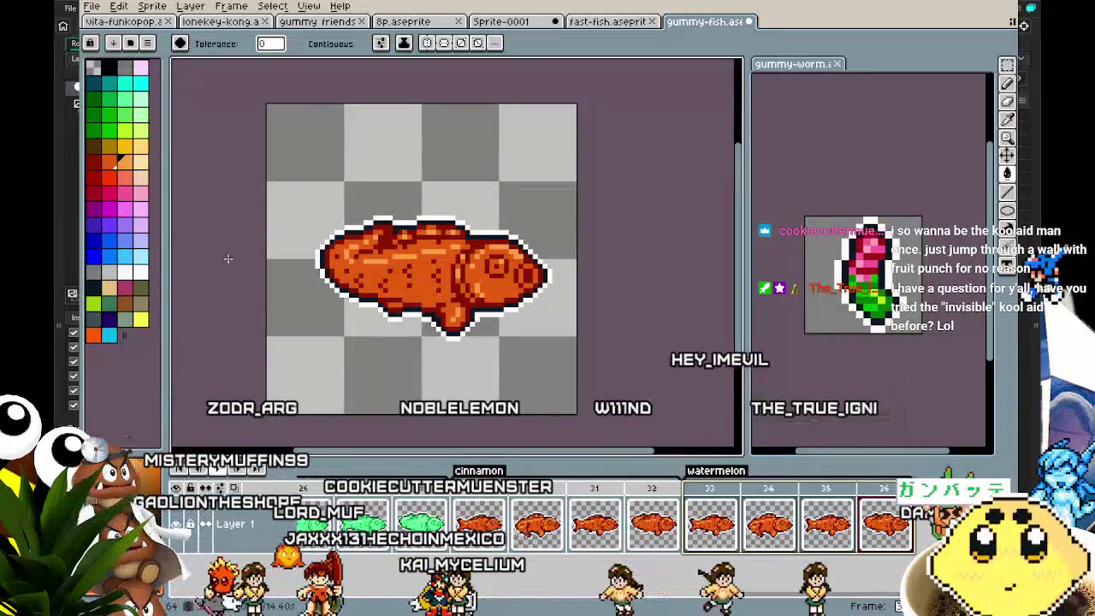
pyautogui.click(140, 196)
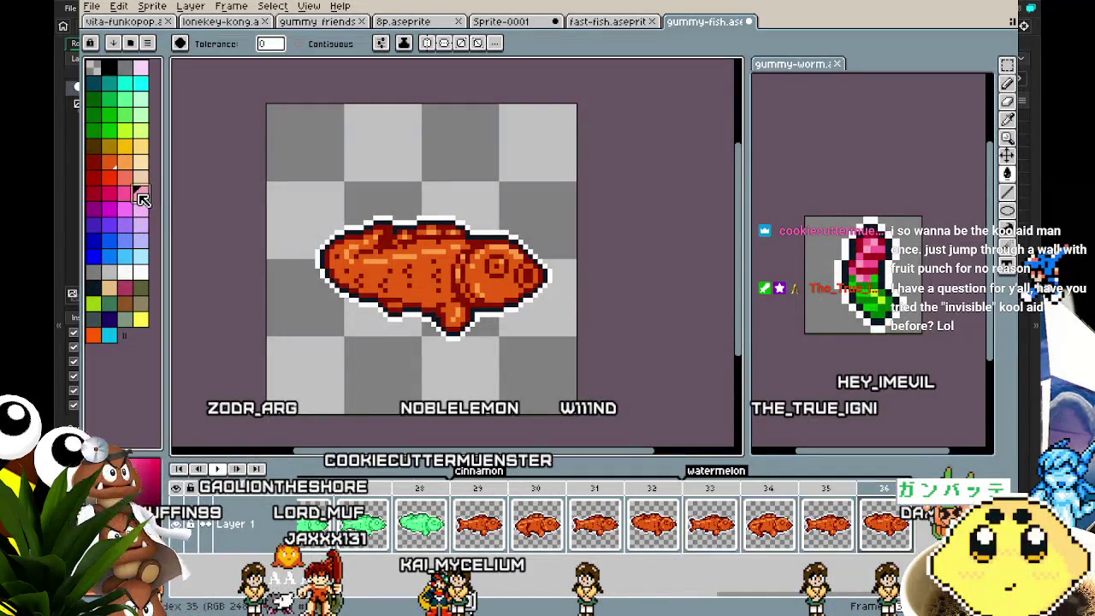
# Bucket-fill the orange fish body pink on frames 33, 34 and 35.
pyautogui.scroll(3, 471, 280)
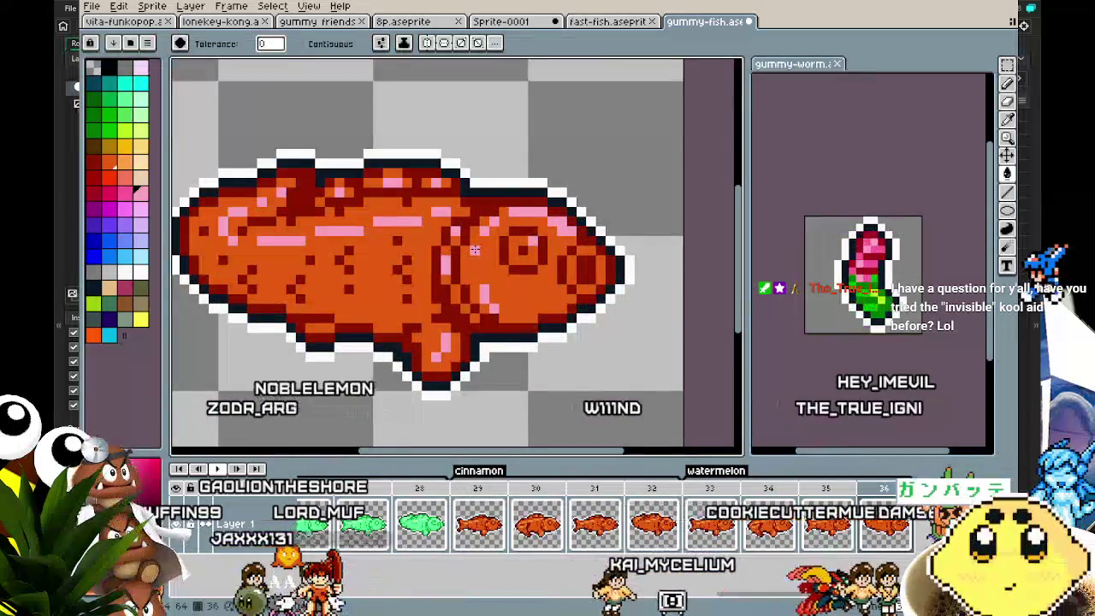
pyautogui.click(125, 195)
pyautogui.click(395, 250)
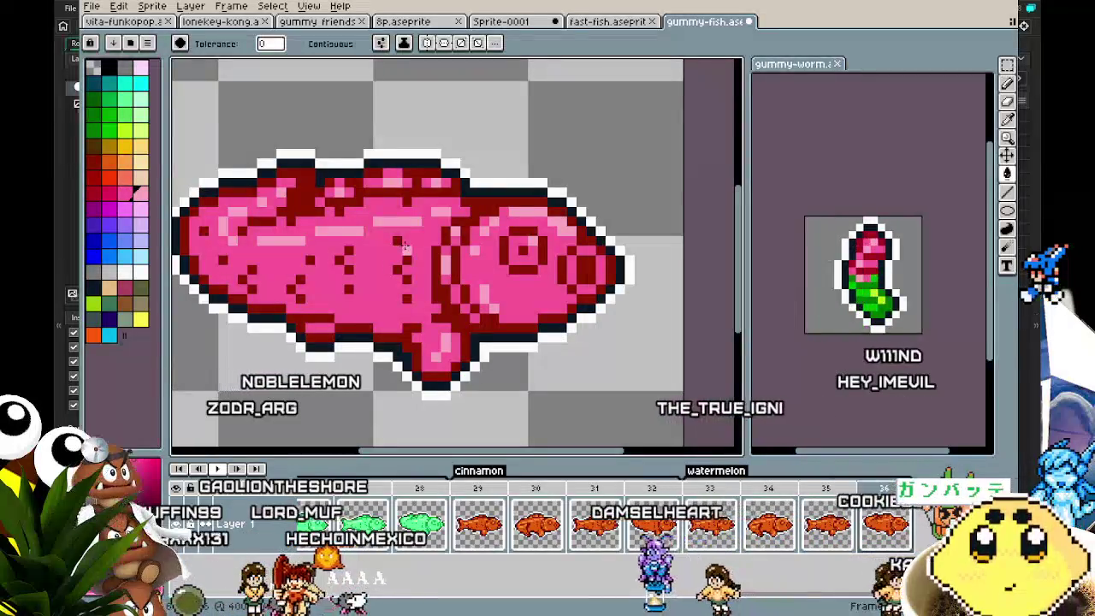
pyautogui.press('Right')
pyautogui.click(397, 229)
pyautogui.press('Left')
pyautogui.click(381, 242)
pyautogui.press('Left')
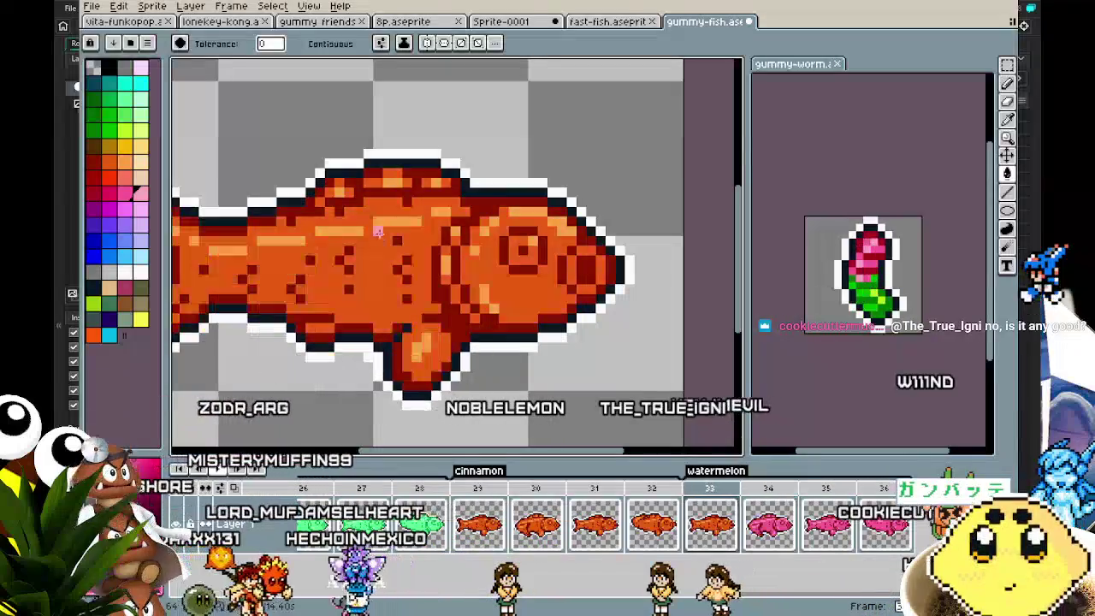
pyautogui.click(376, 248)
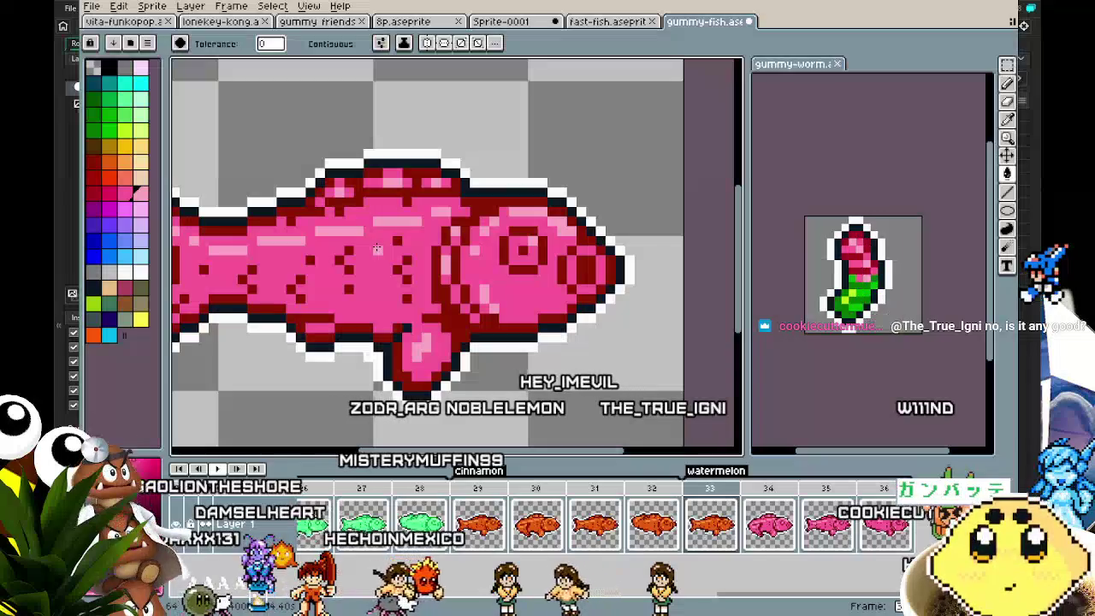
# Recolour the fish's dark shading a brighter red and step through the watermelon frames.
pyautogui.click(109, 192)
pyautogui.click(262, 216)
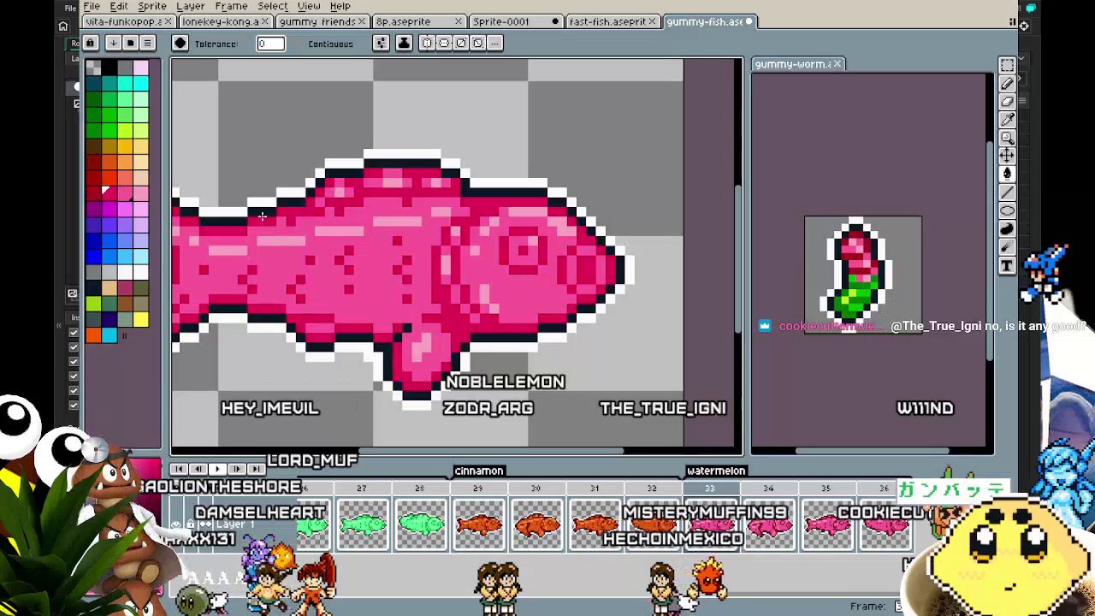
pyautogui.press('Right')
pyautogui.press('Right')
pyautogui.press('Right')
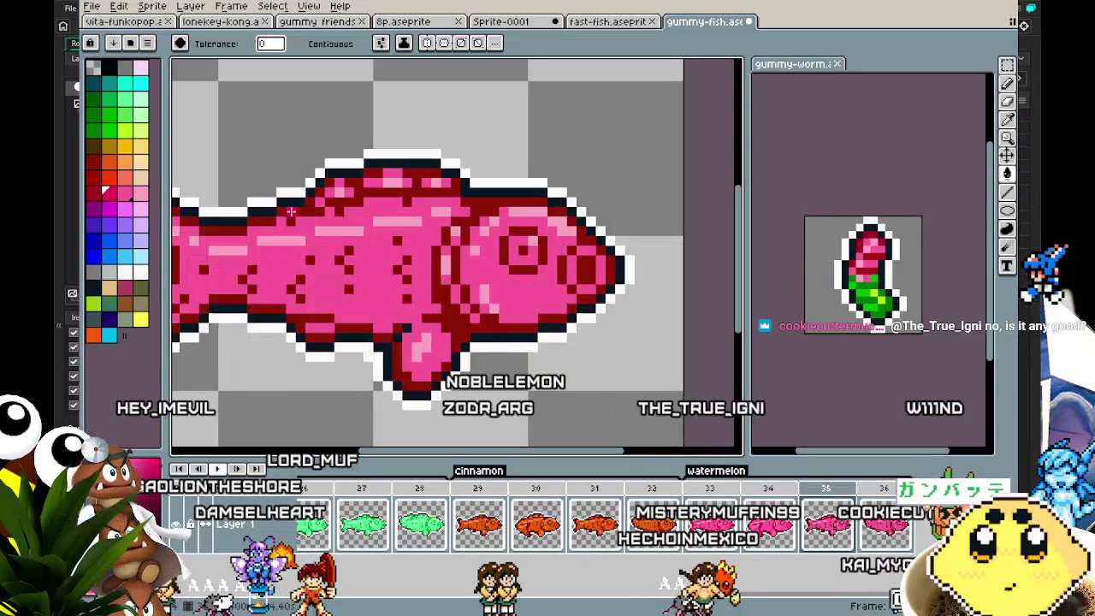
pyautogui.press('Left')
pyautogui.press('Left')
pyautogui.press('Left')
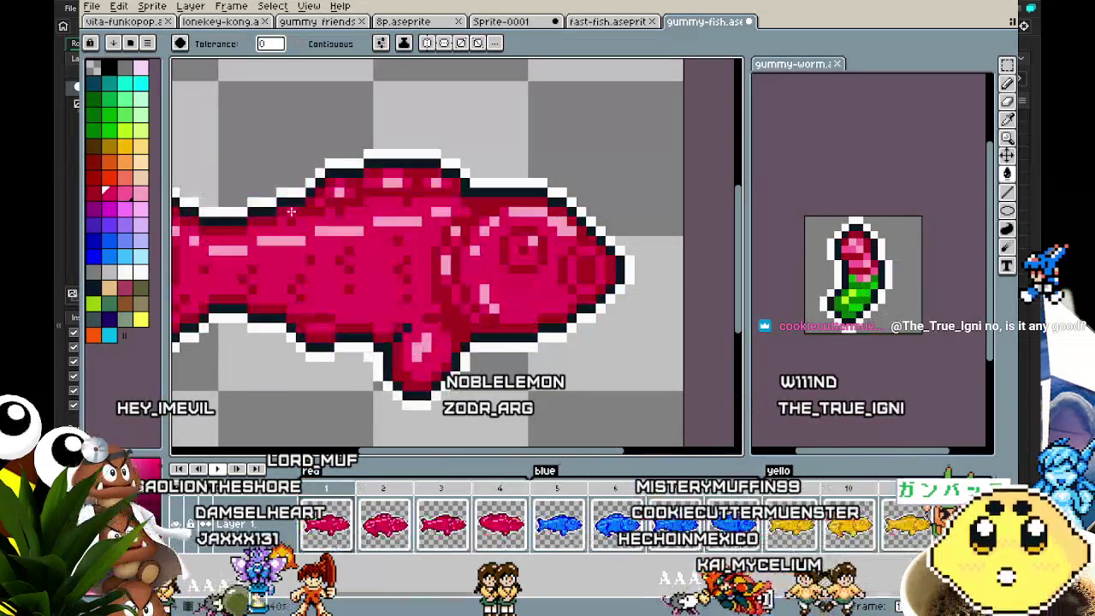
pyautogui.press('Left')
pyautogui.press('Left')
pyautogui.press('Right')
pyautogui.press('Right')
pyautogui.scroll(-3, 290, 211)
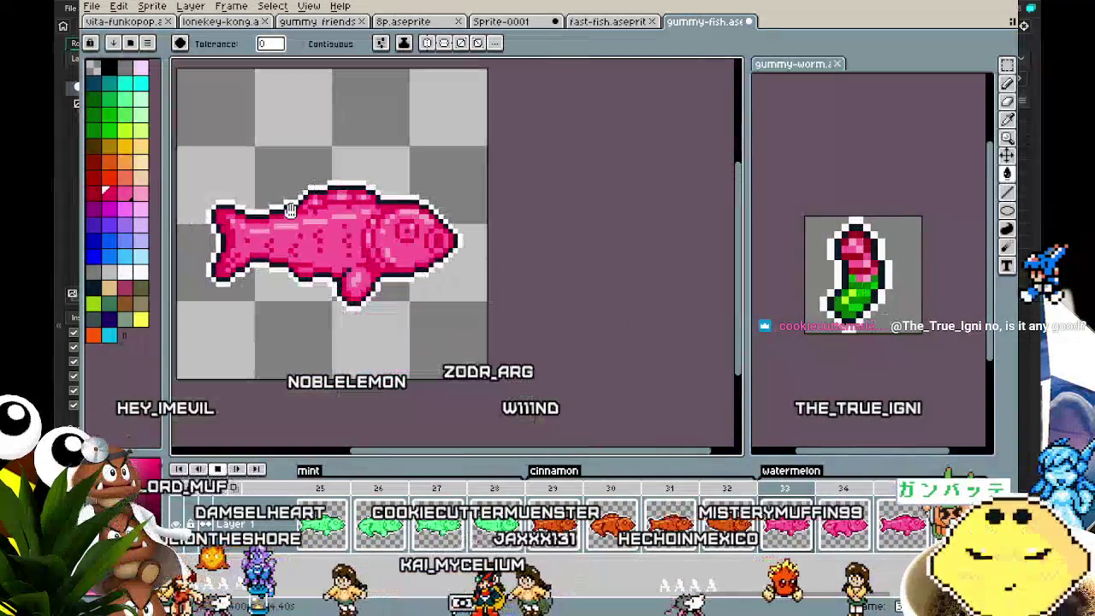
# Compare frames 33 and 34, recentre the fish and save the sprite.
pyautogui.press('Right')
pyautogui.press('Left')
pyautogui.press('Right')
pyautogui.press('Left')
pyautogui.press('Right')
pyautogui.press('Left')
pyautogui.press('Right')
pyautogui.press('Left')
pyautogui.moveTo(402, 364); pyautogui.dragTo(376, 320)
pyautogui.hotkey('ctrl', 's')
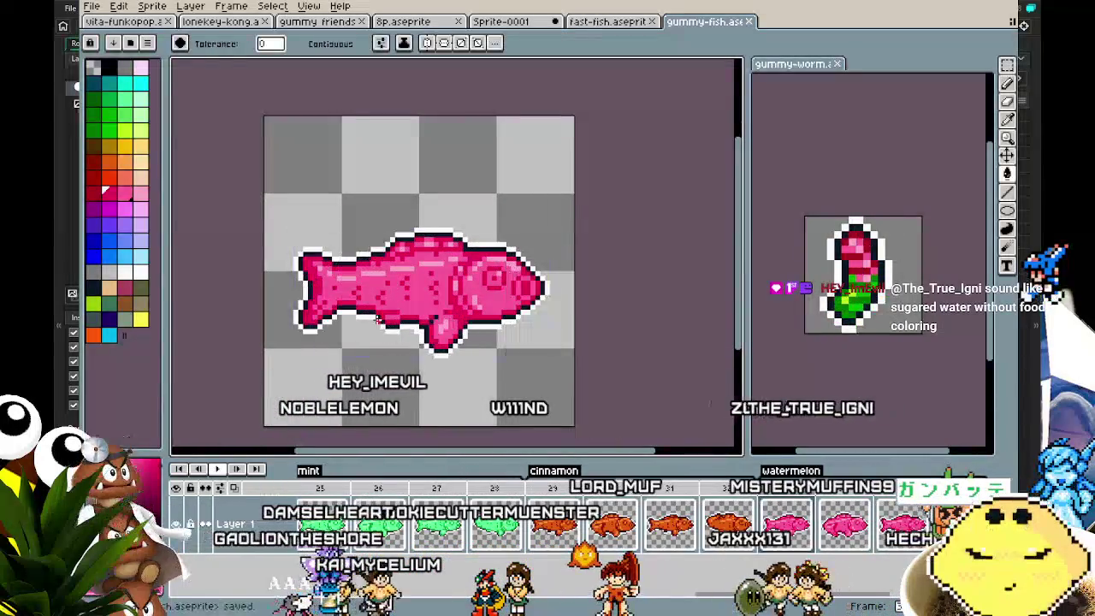
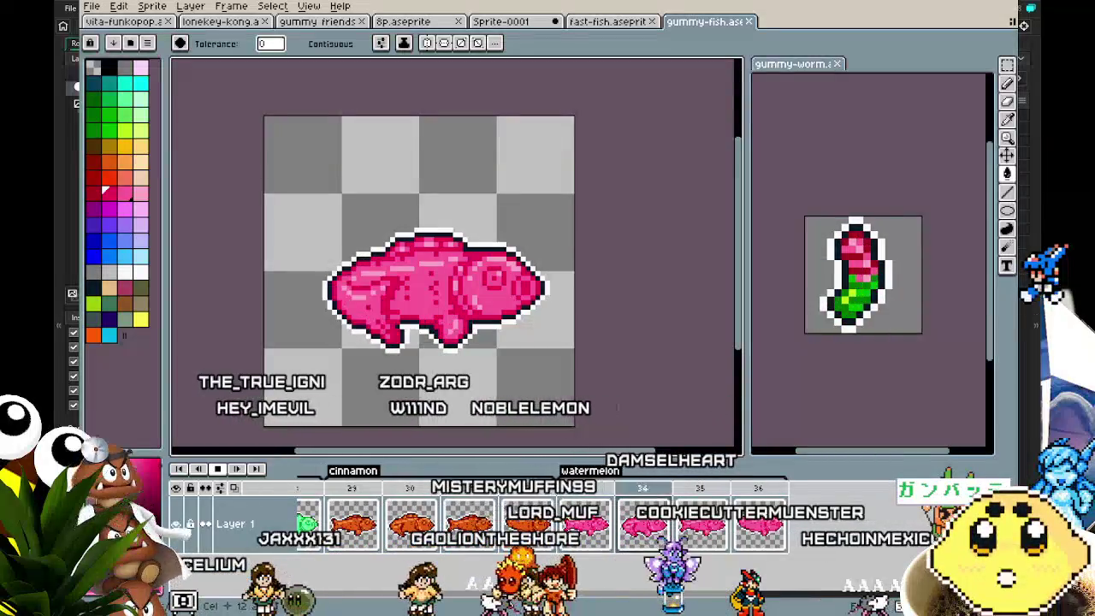
# Preview the fish animation, look over the blue fish frames, and select the following frames.
pyautogui.moveTo(374, 397)
pyautogui.mouseDown()
pyautogui.moveTo(479, 425)
pyautogui.moveTo(499, 344)
pyautogui.moveTo(439, 279)
pyautogui.moveTo(356, 308)
pyautogui.moveTo(328, 369)
pyautogui.mouseUp()
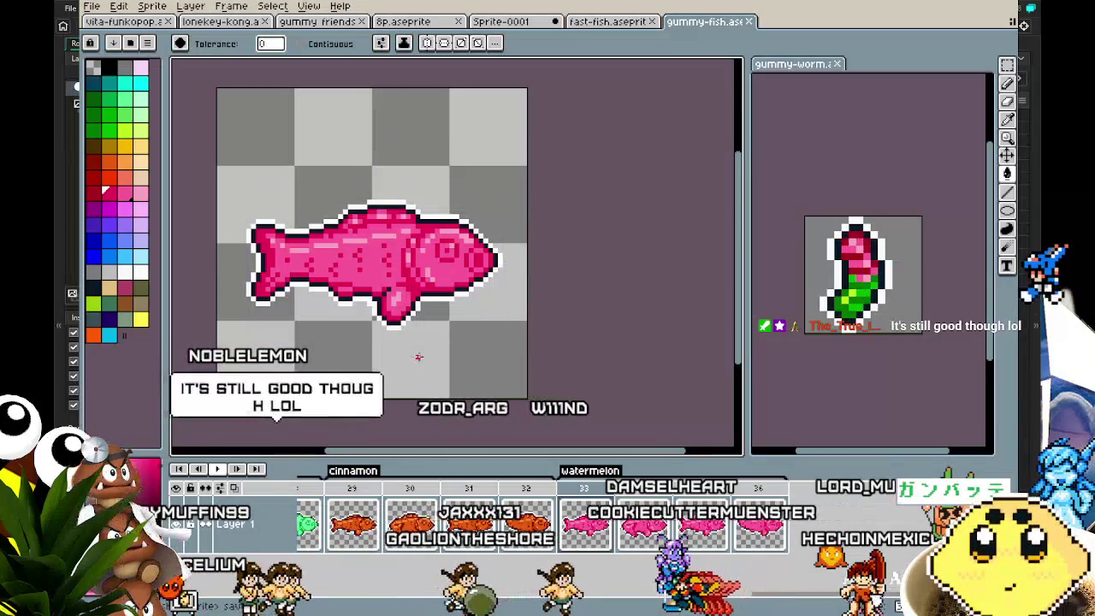
pyautogui.moveTo(418, 357); pyautogui.dragTo(449, 370)
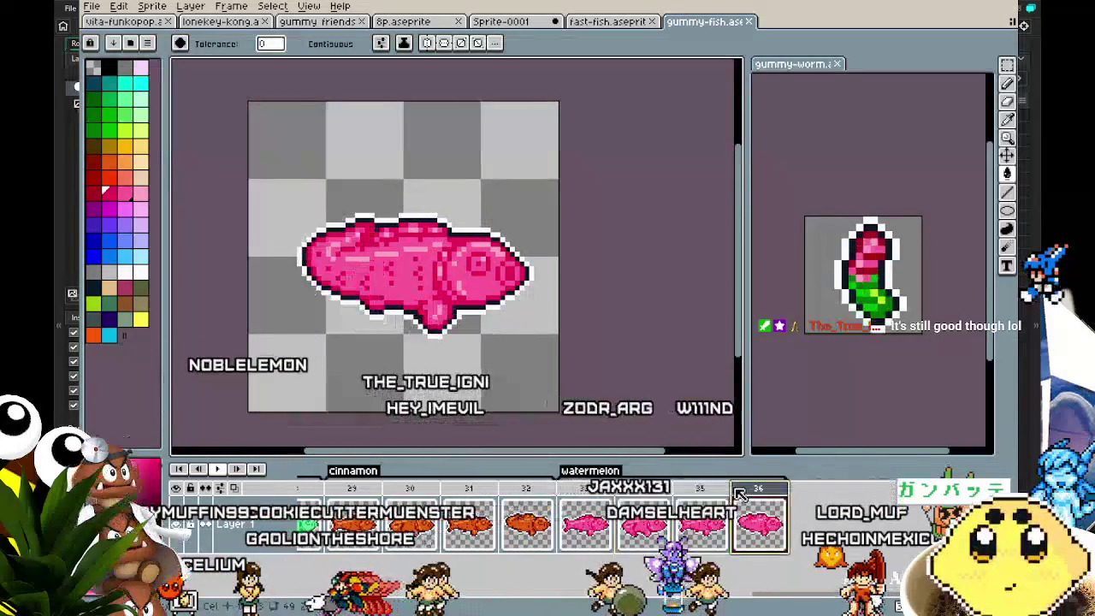
pyautogui.moveTo(435, 304); pyautogui.dragTo(483, 352)
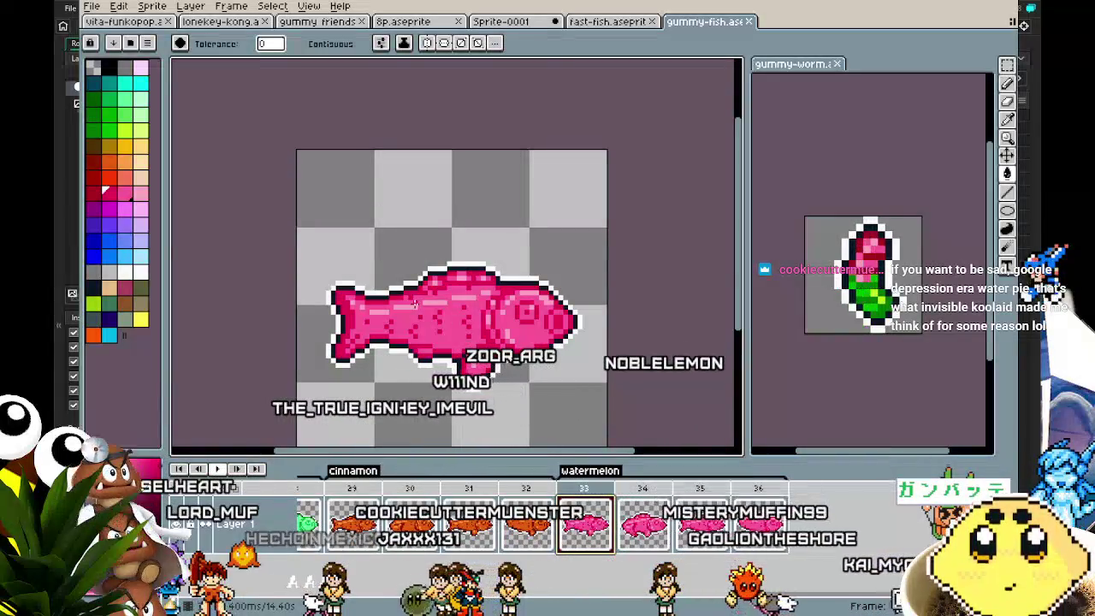
pyautogui.press('Return')
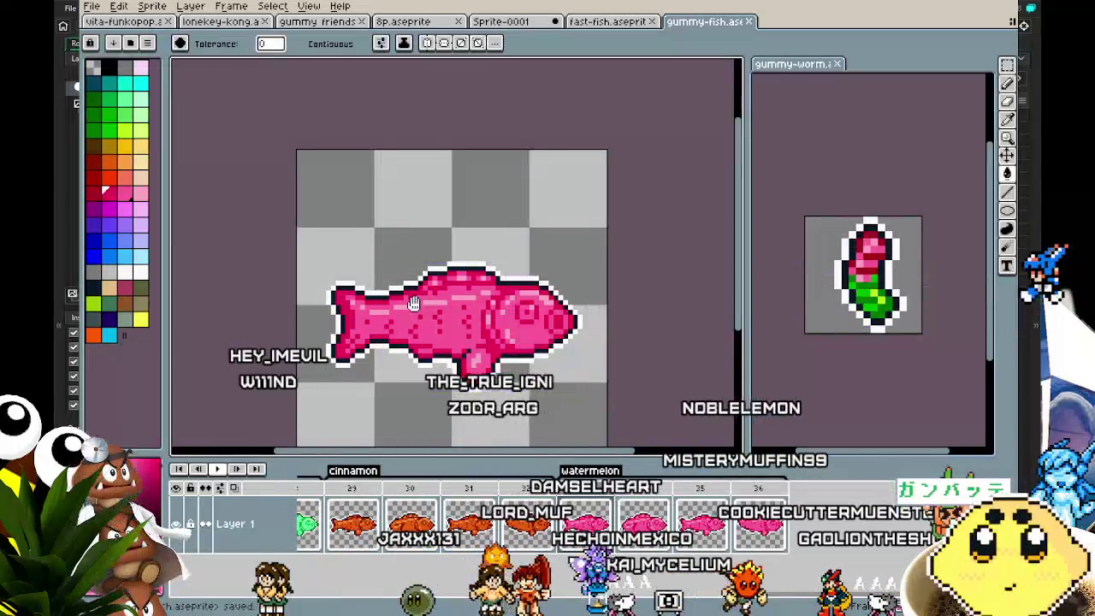
pyautogui.moveTo(418, 308); pyautogui.dragTo(491, 302)
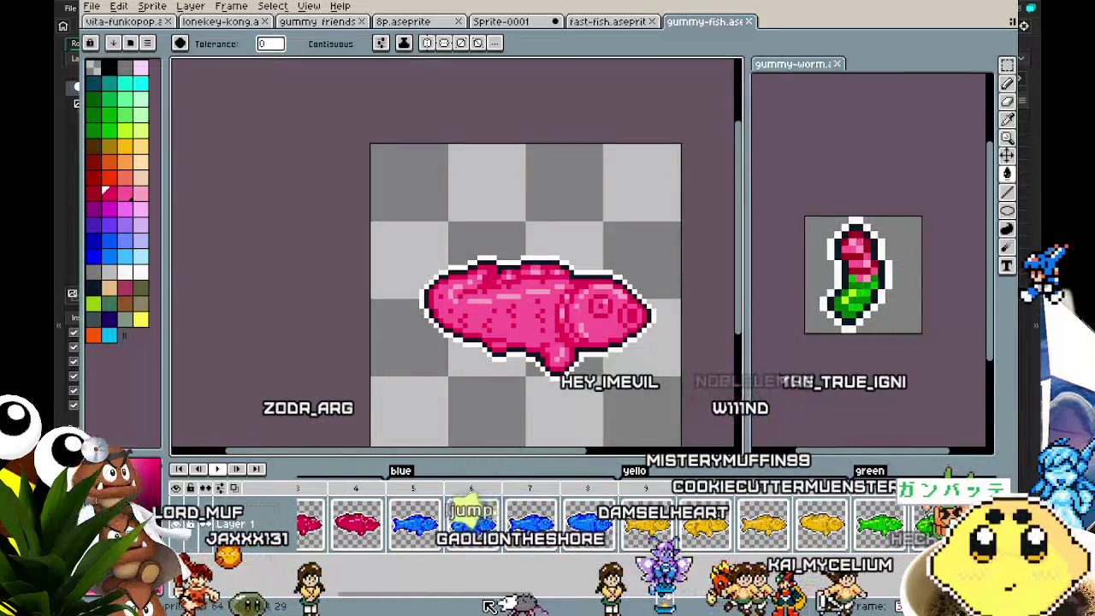
pyautogui.click(419, 531)
pyautogui.click(513, 530)
pyautogui.click(603, 532)
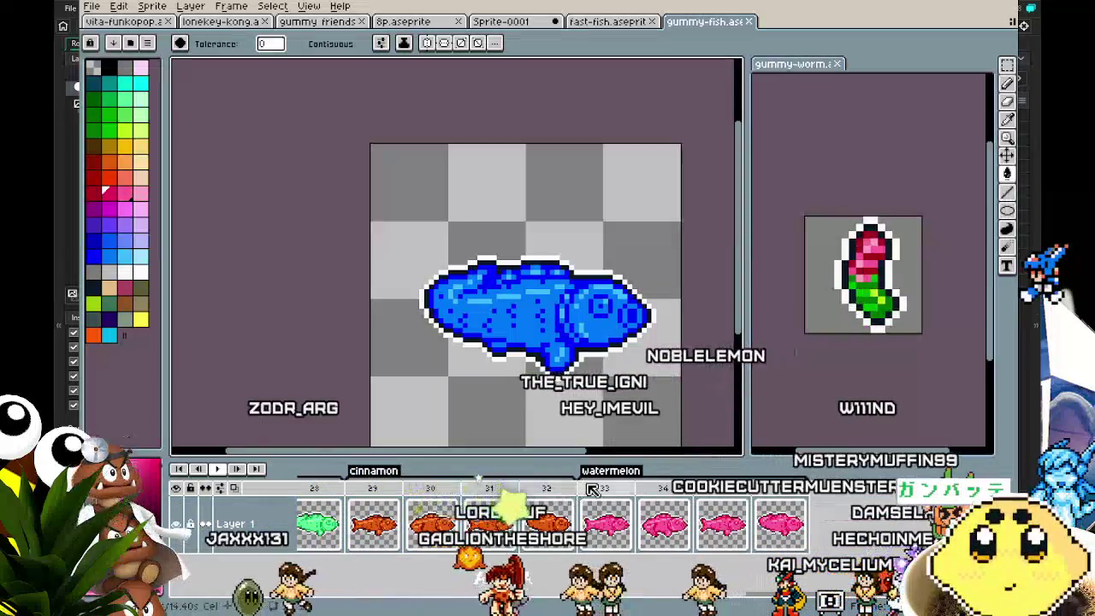
pyautogui.moveTo(590, 489); pyautogui.dragTo(810, 486)
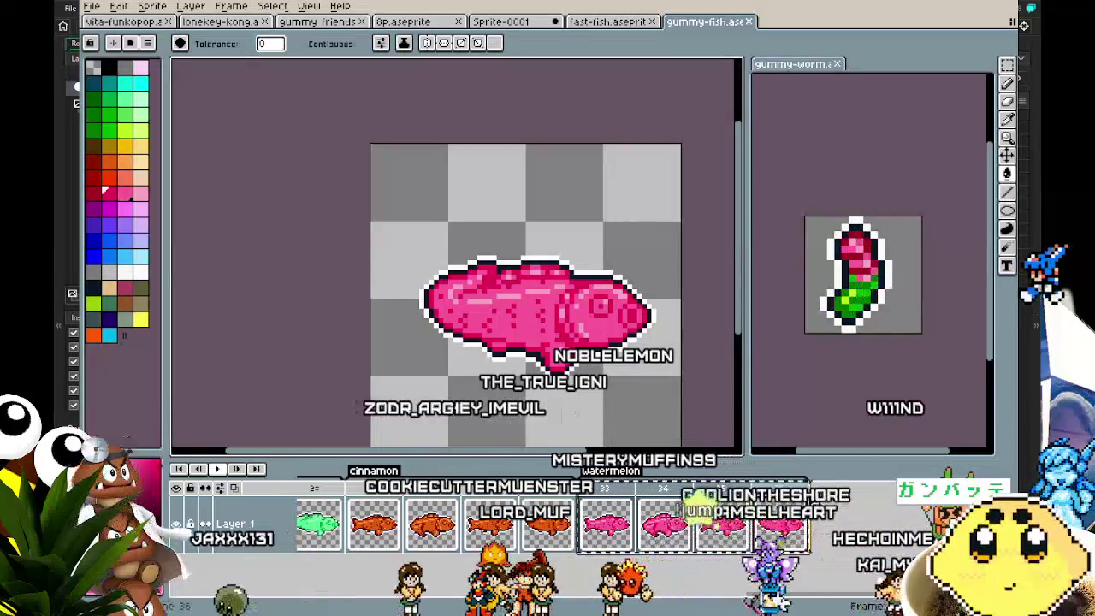
# Create a new tag named berryblast starting at frame 37.
pyautogui.rightClick(787, 490)
pyautogui.click(821, 543)
pyautogui.write('ber')
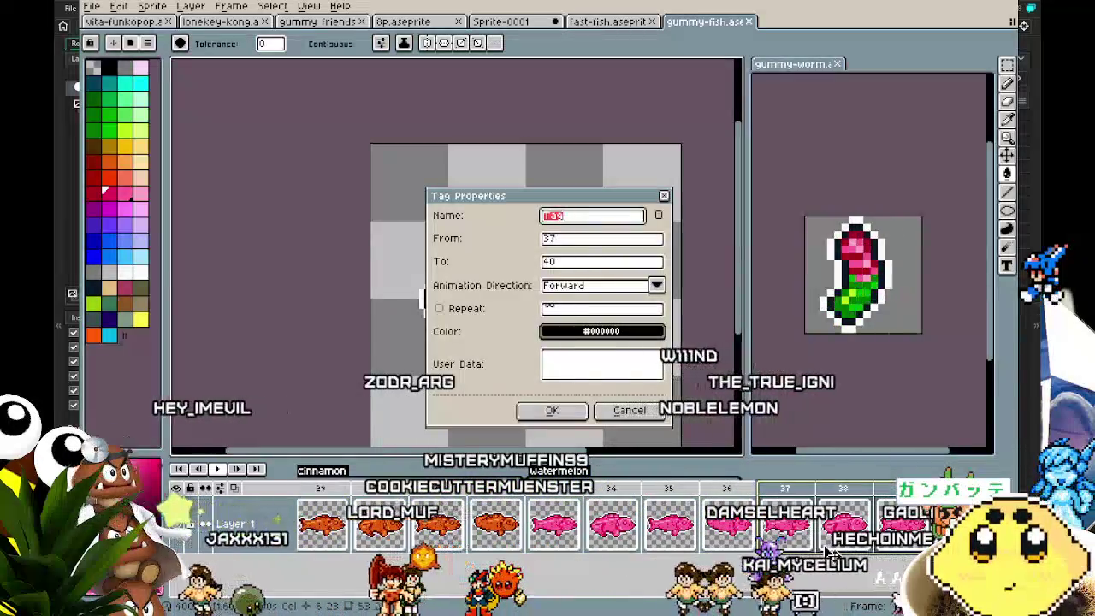
pyautogui.write('ry')
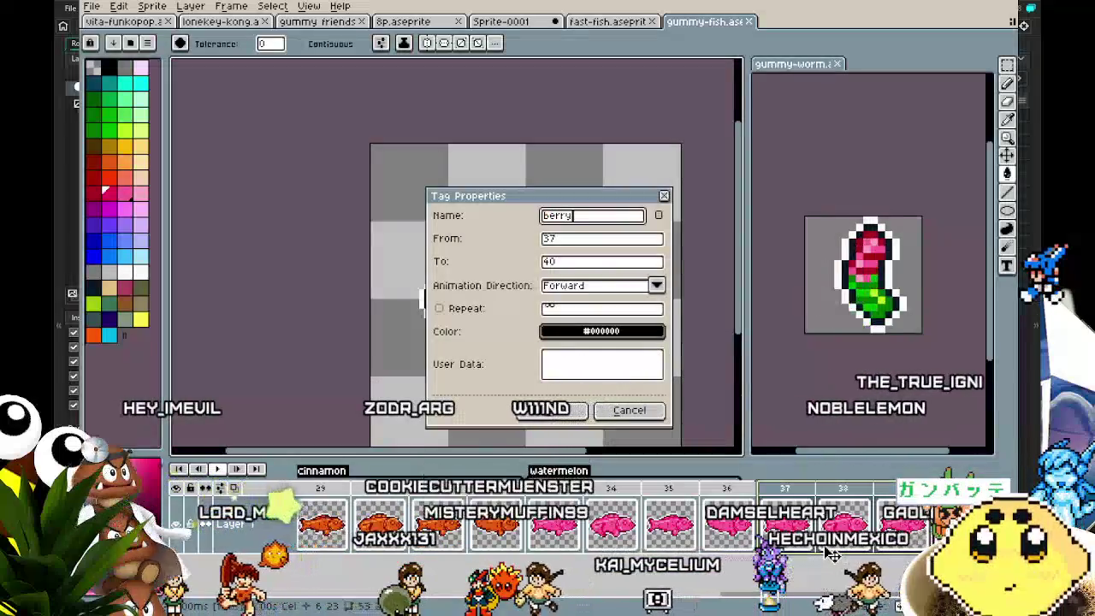
pyautogui.write('blast')
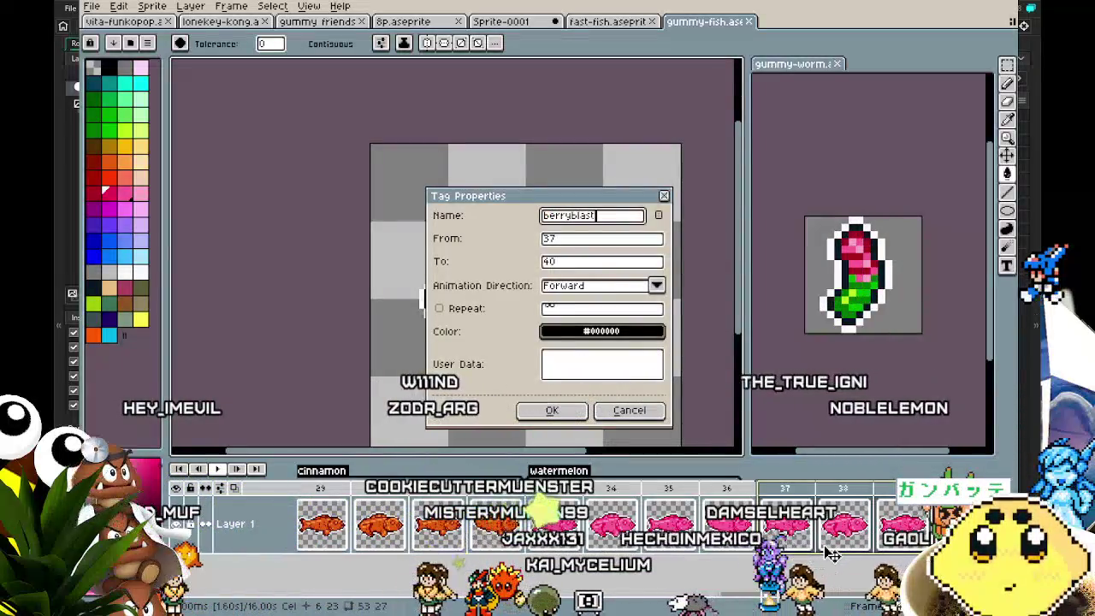
pyautogui.press('Return')
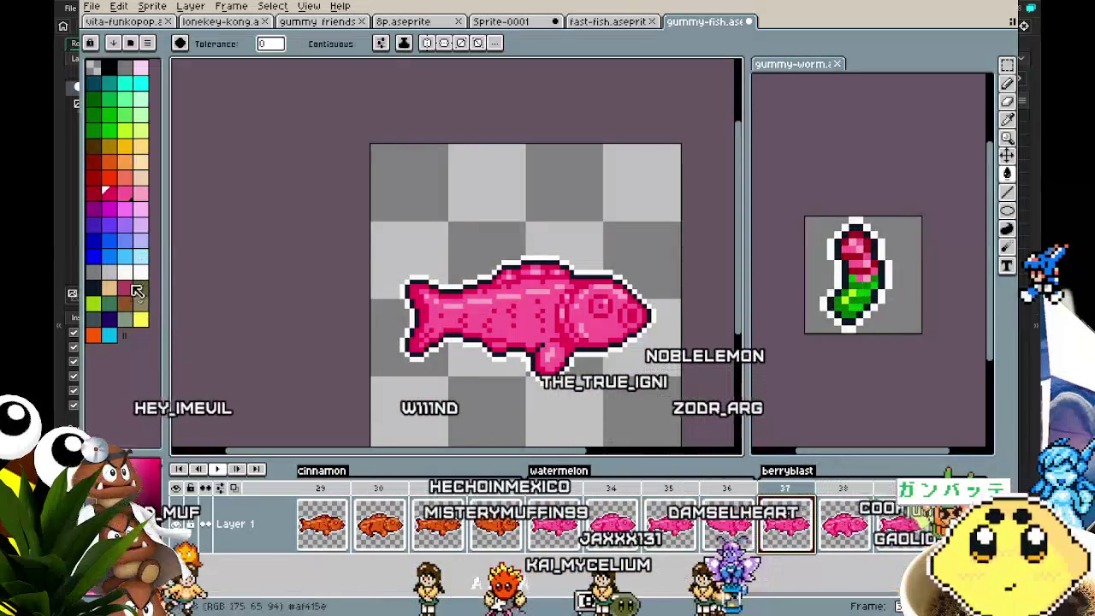
# Fill the frame-37 fish body with cyan.
pyautogui.click(109, 337)
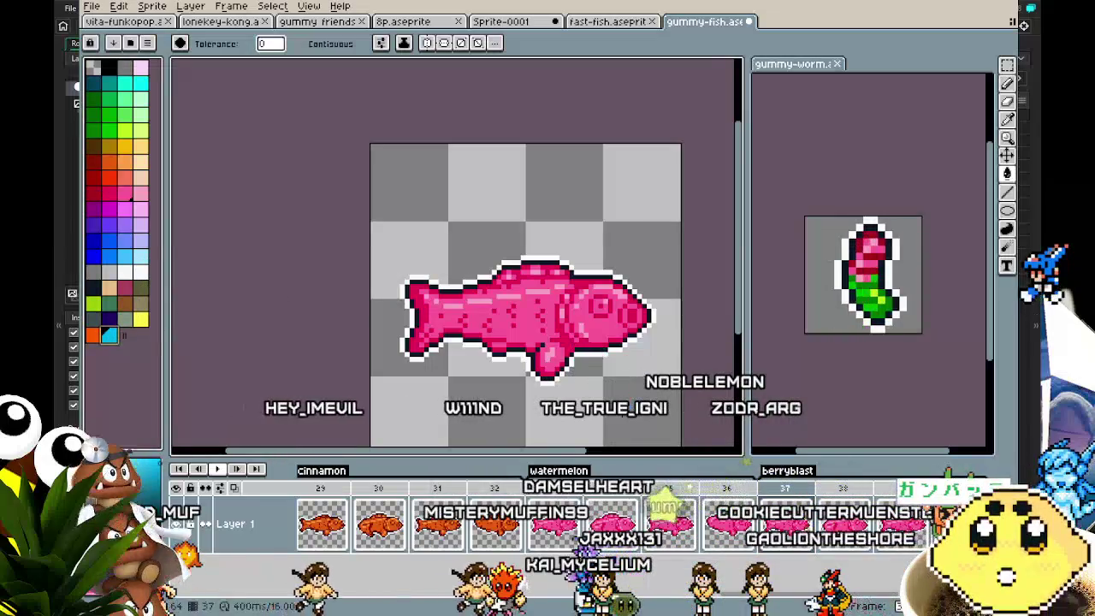
pyautogui.scroll(1, 612, 410)
pyautogui.click(478, 275)
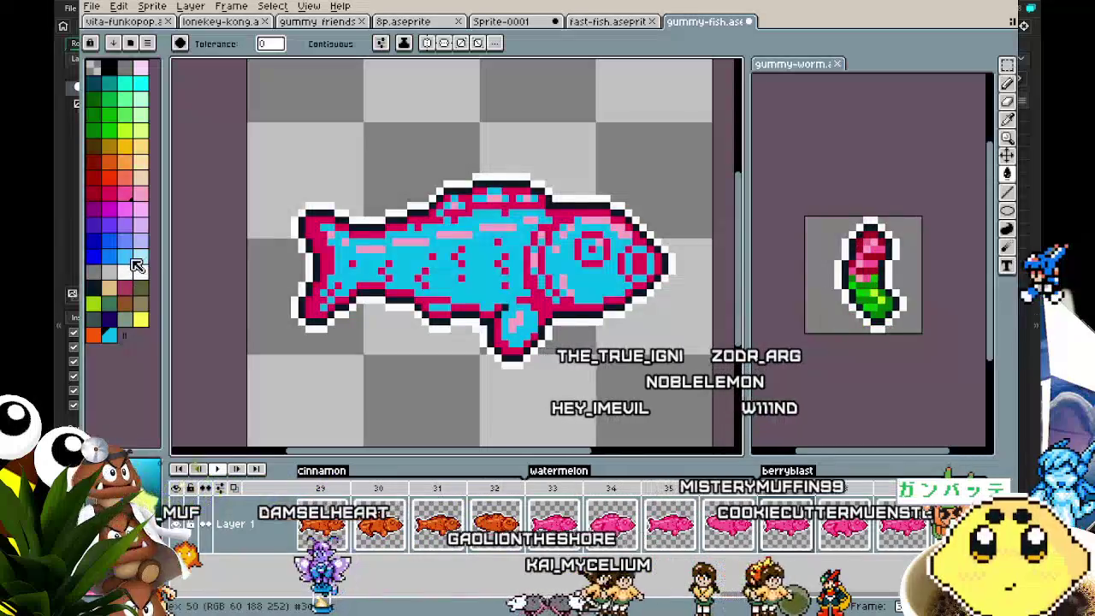
pyautogui.click(124, 260)
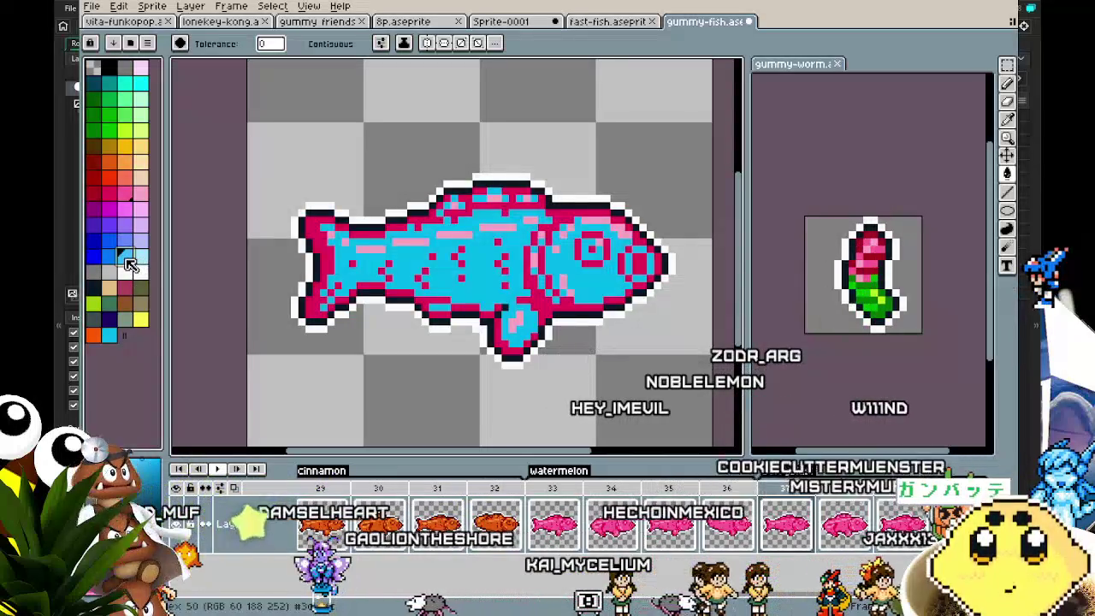
pyautogui.click(306, 286)
pyautogui.hotkey('ctrl', 'z')
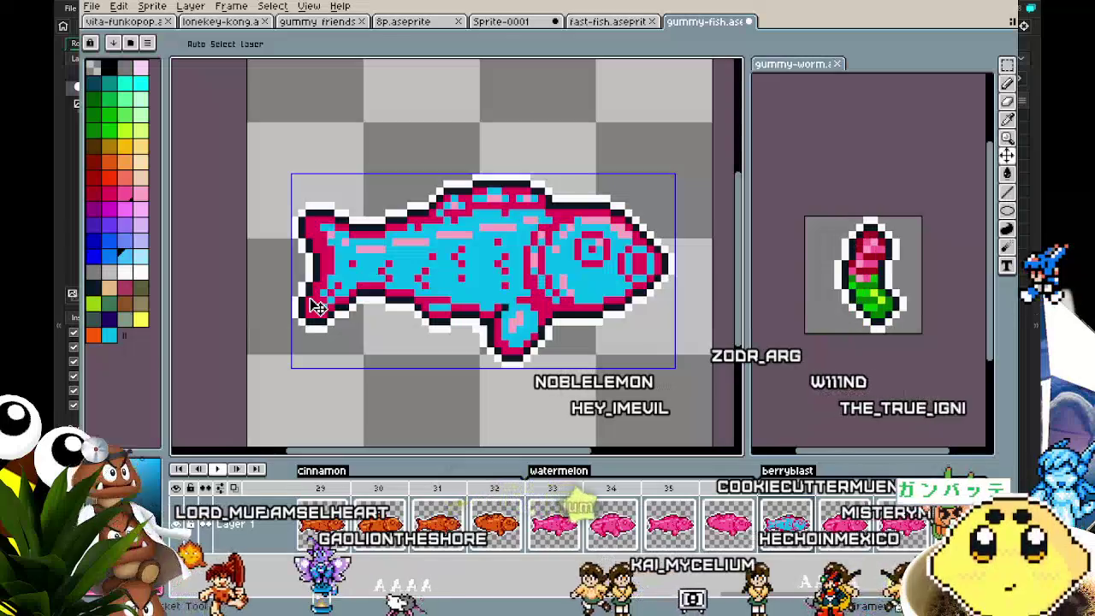
pyautogui.hotkey('ctrl', 'z')
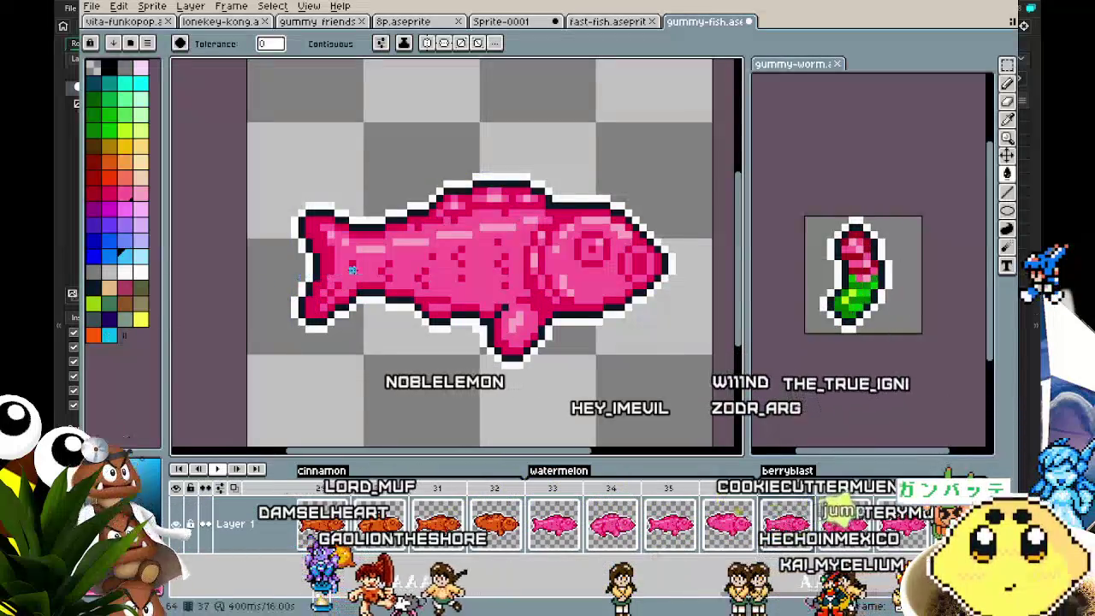
pyautogui.click(381, 267)
# Recolour the fish's highlight stripes light cyan and its outline dark blue.
pyautogui.click(140, 255)
pyautogui.click(343, 246)
pyautogui.hotkey('ctrl', 'z')
pyautogui.click(363, 248)
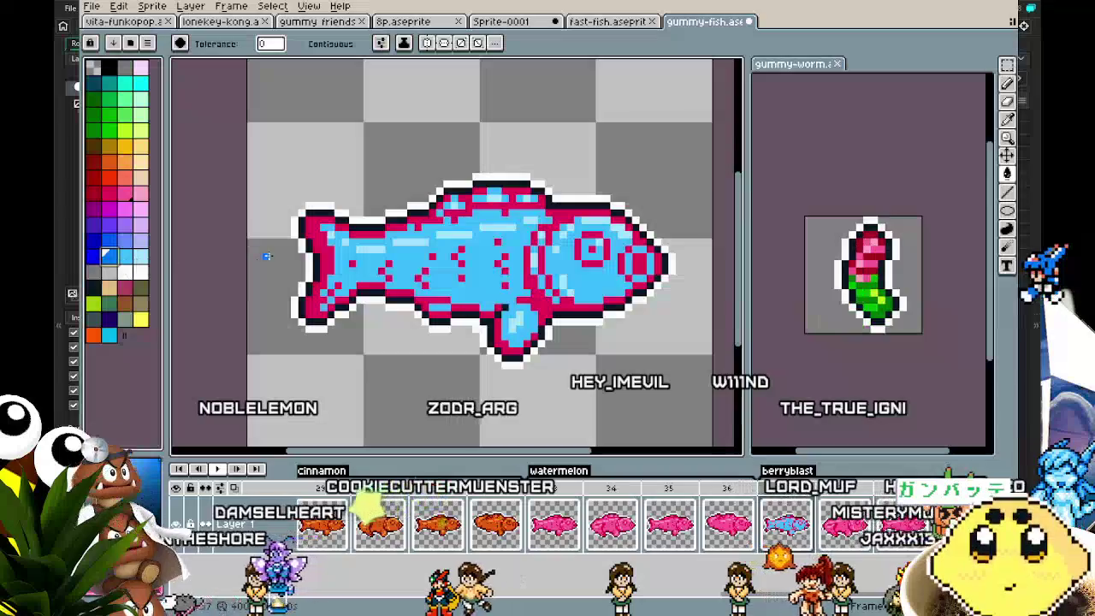
pyautogui.click(305, 256)
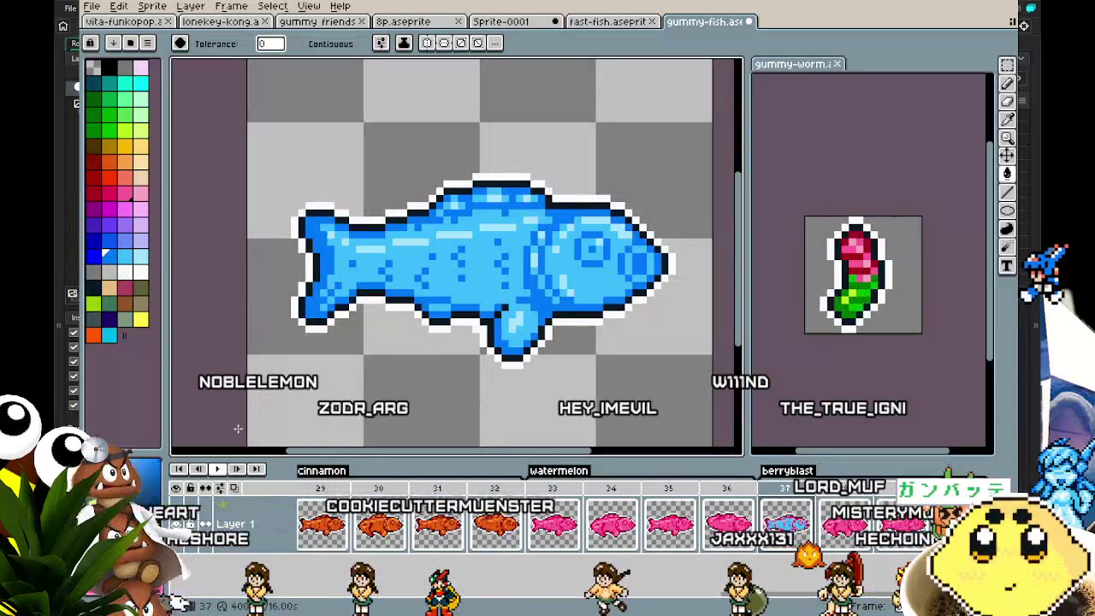
pyautogui.scroll(-1, 238, 428)
pyautogui.press('Left')
pyautogui.press('Right')
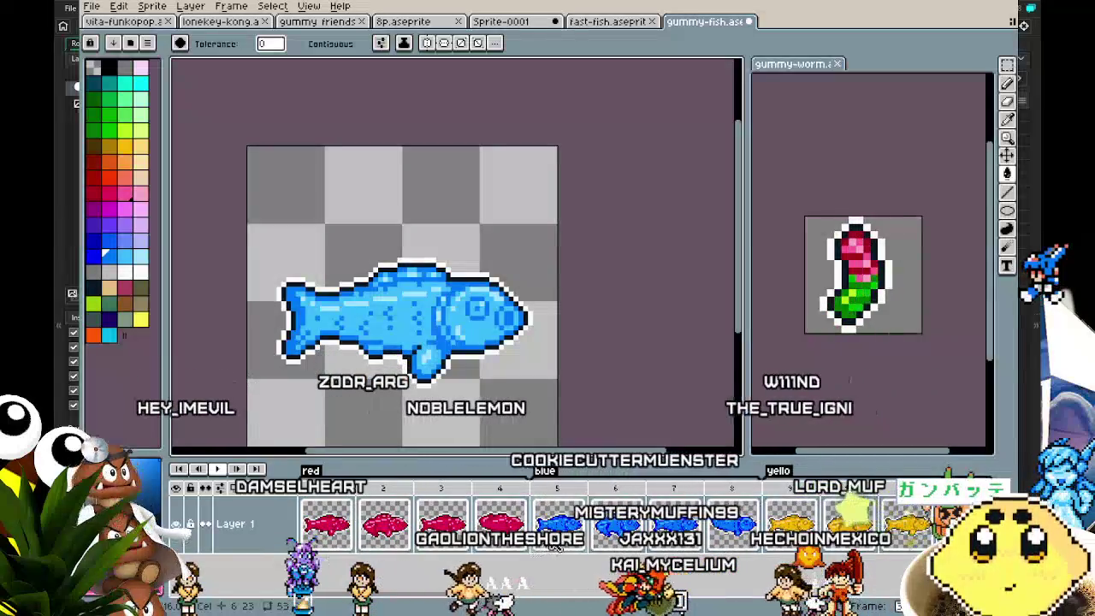
# Lighten the mid-blue body colour of the blue fish frames.
pyautogui.press('Left')
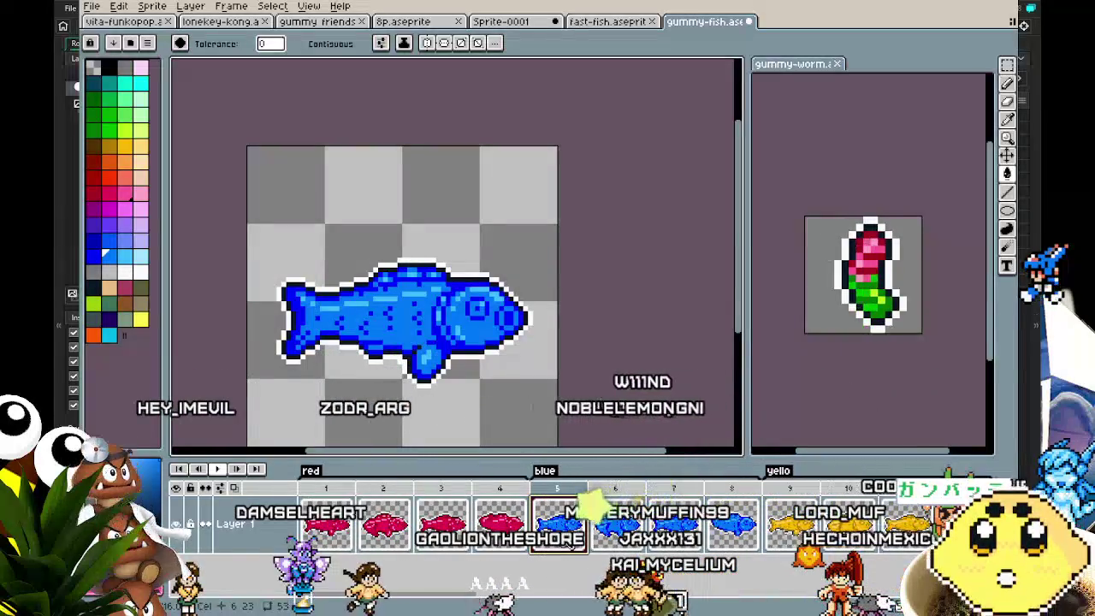
pyautogui.moveTo(412, 596); pyautogui.dragTo(492, 596)
pyautogui.moveTo(599, 596); pyautogui.dragTo(717, 596)
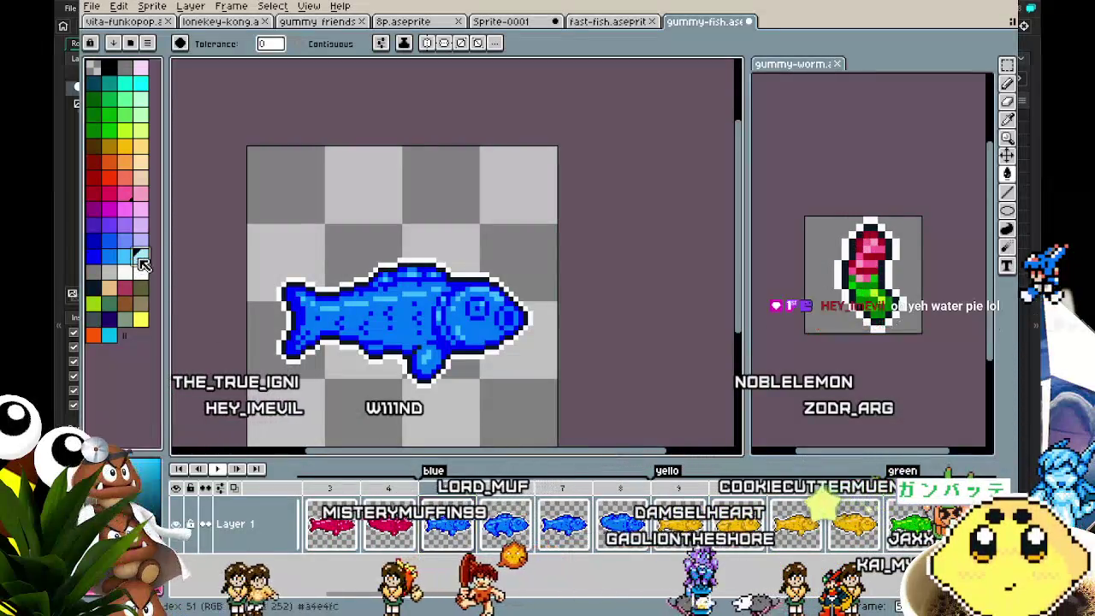
pyautogui.scroll(5, 344, 289)
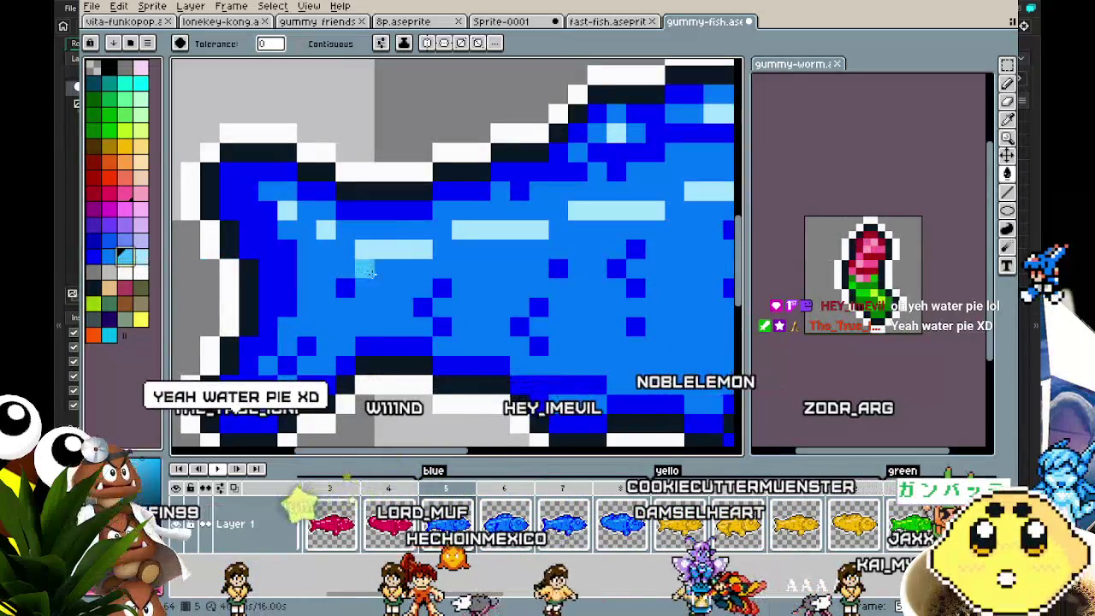
pyautogui.moveTo(140, 255); pyautogui.dragTo(94, 255)
pyautogui.press(']')
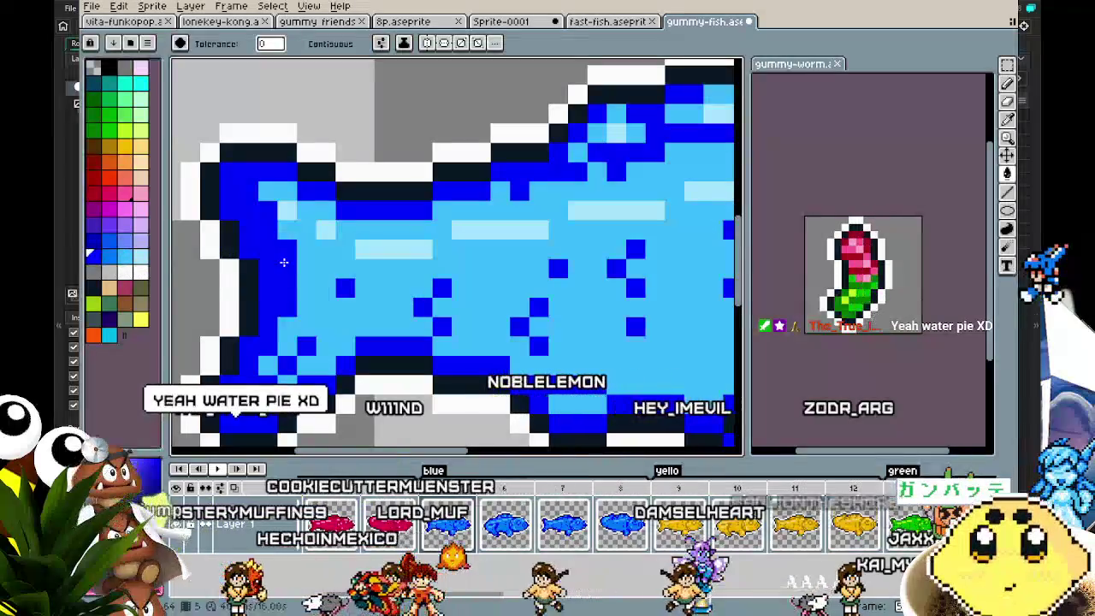
pyautogui.scroll(-3, 277, 256)
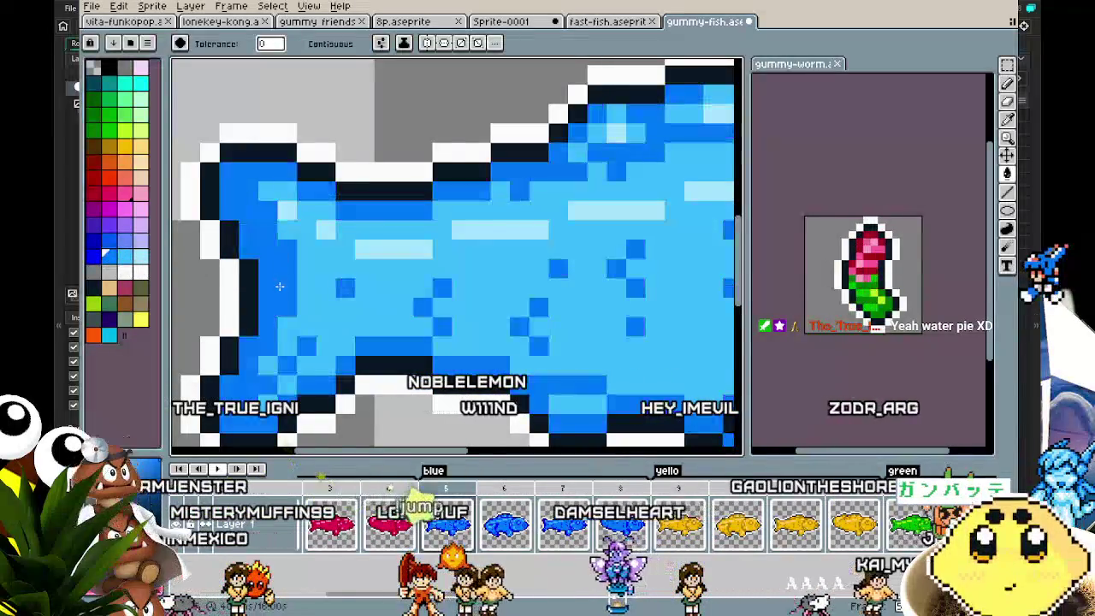
pyautogui.scroll(2, 278, 288)
pyautogui.press('i')
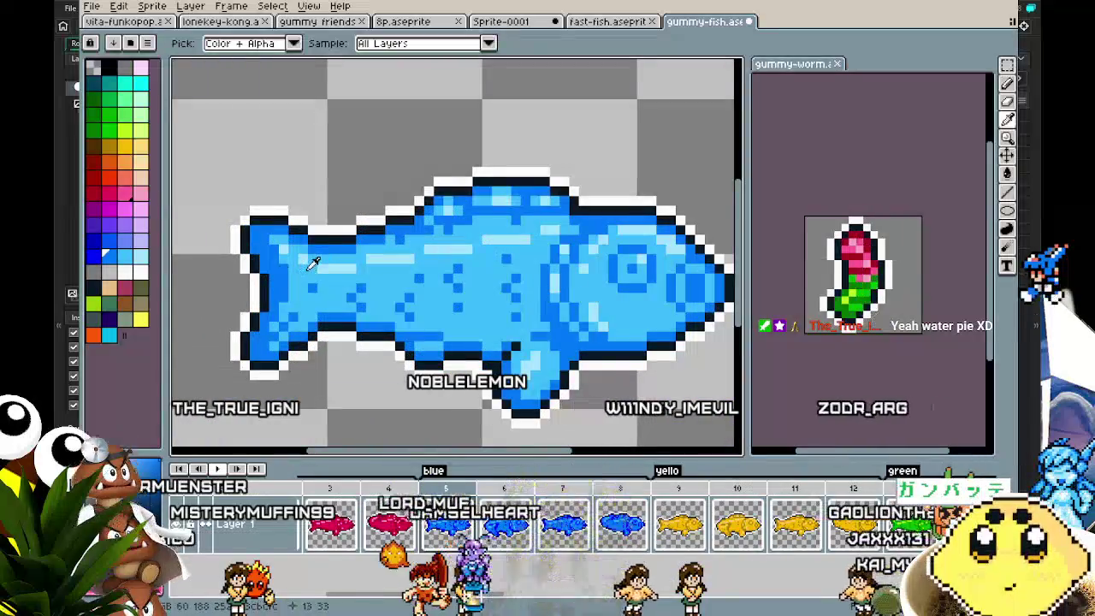
pyautogui.press('g')
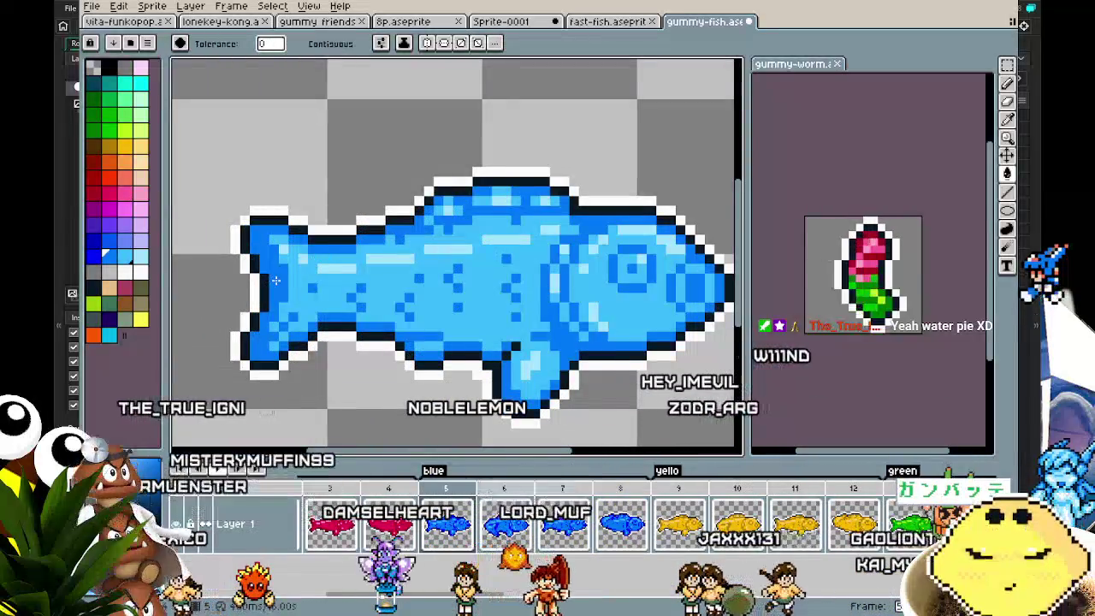
pyautogui.press('.')
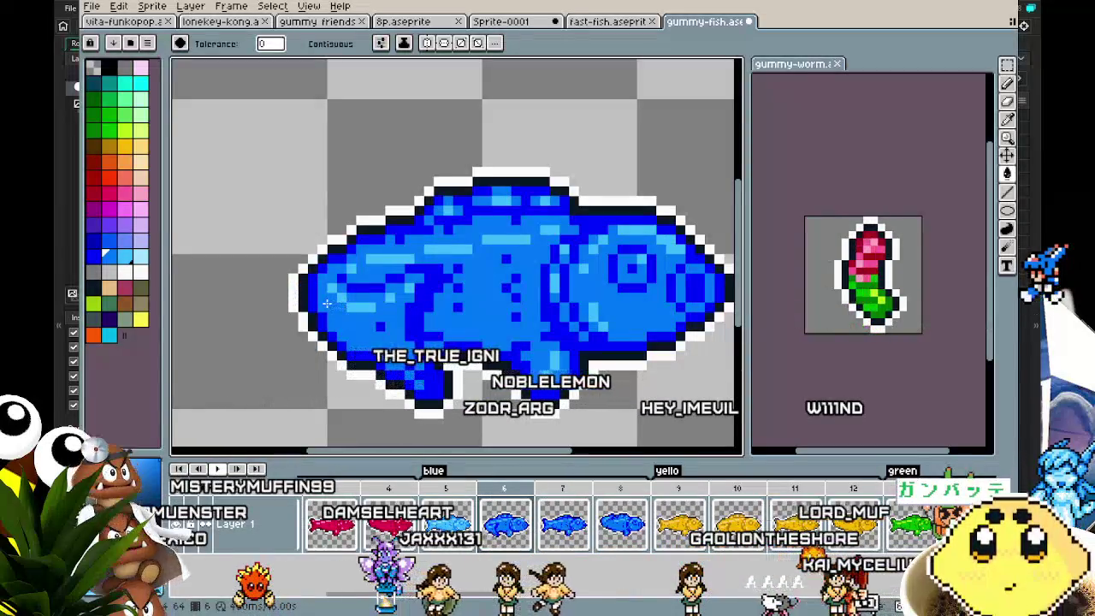
# On frame 8, lighten the fish's main blue fill and dark blue body pixels.
pyautogui.click(140, 256)
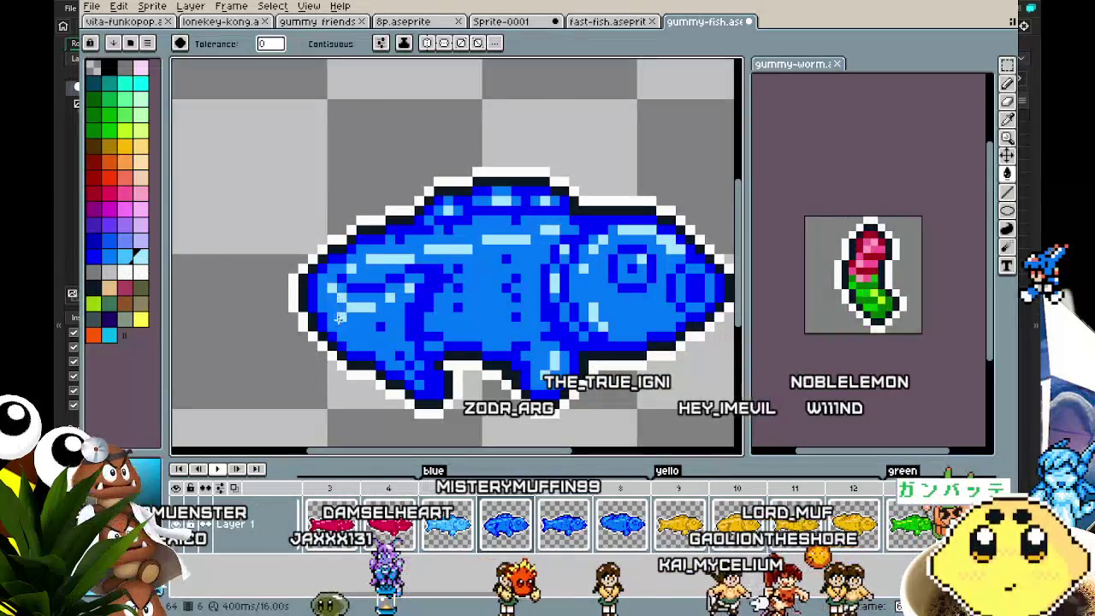
pyautogui.press('.')
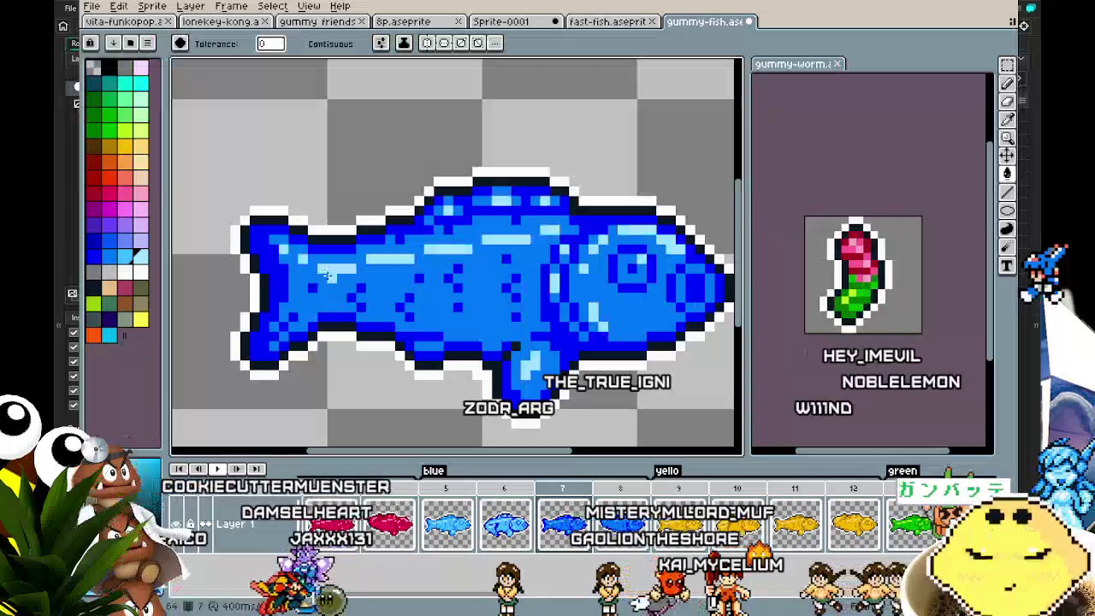
pyautogui.press('.')
pyautogui.click(326, 251)
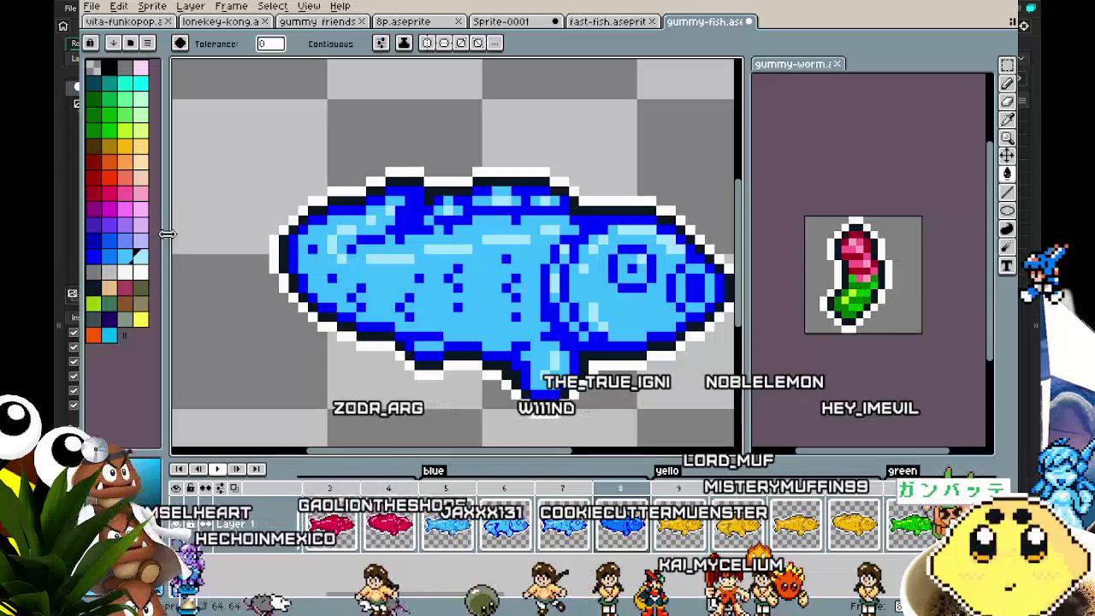
pyautogui.click(109, 255)
pyautogui.click(301, 280)
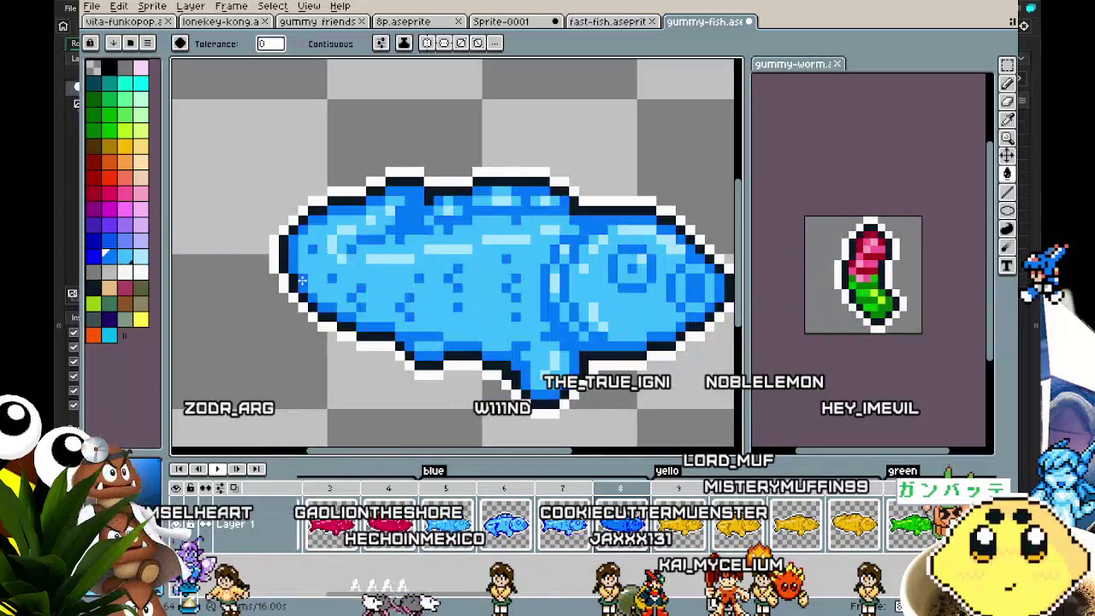
# Fill the fish on frames 7 and 6 with lighter blue and play the animation.
pyautogui.press(',')
pyautogui.click(282, 290)
pyautogui.press(',')
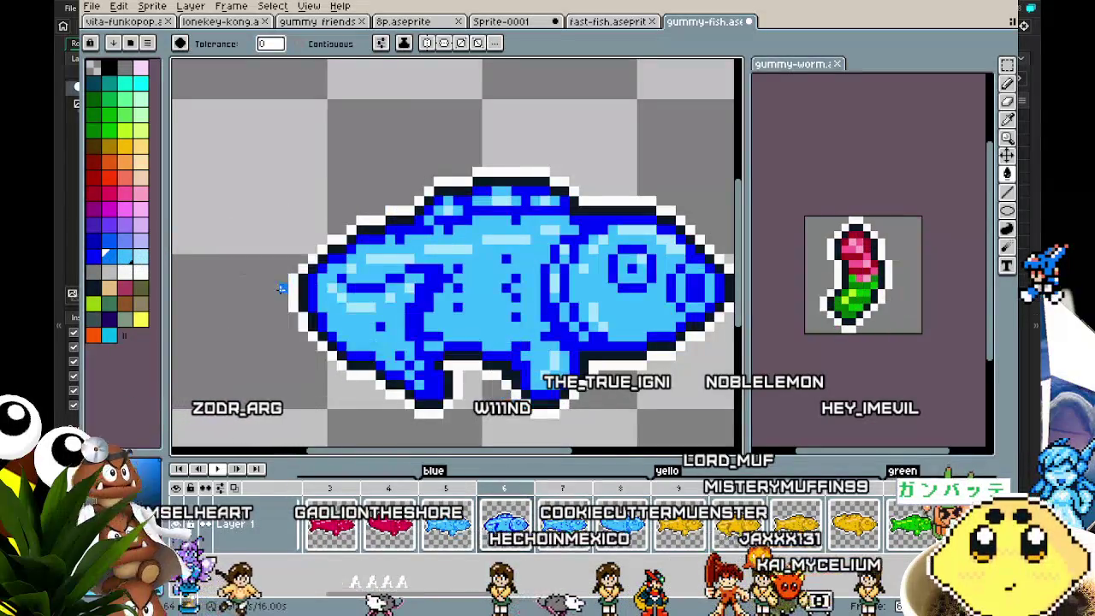
pyautogui.click(313, 293)
pyautogui.press('Return')
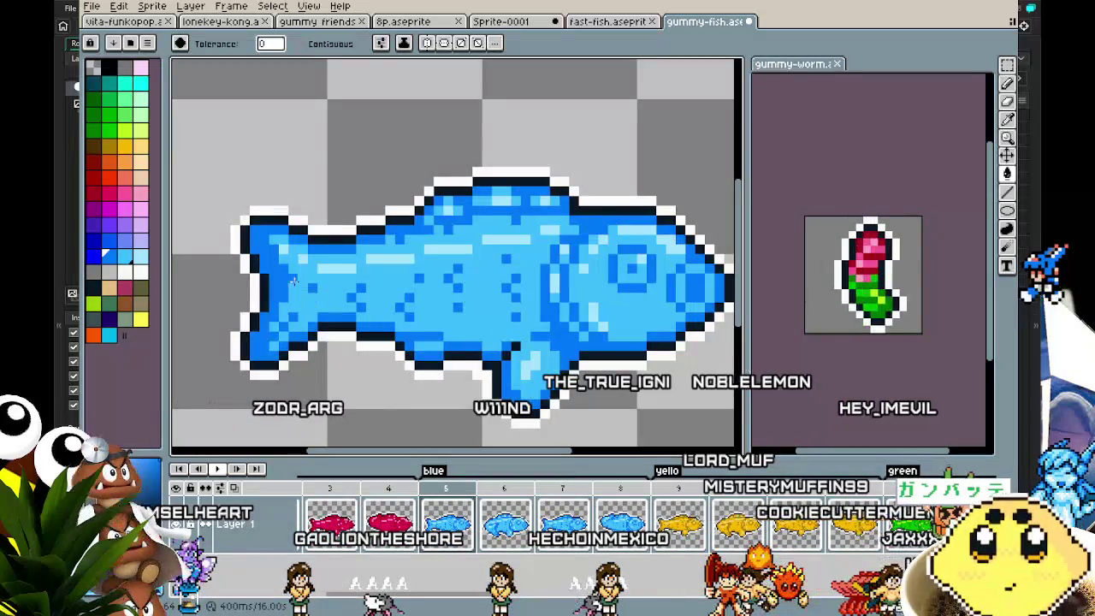
pyautogui.scroll(-1, 263, 421)
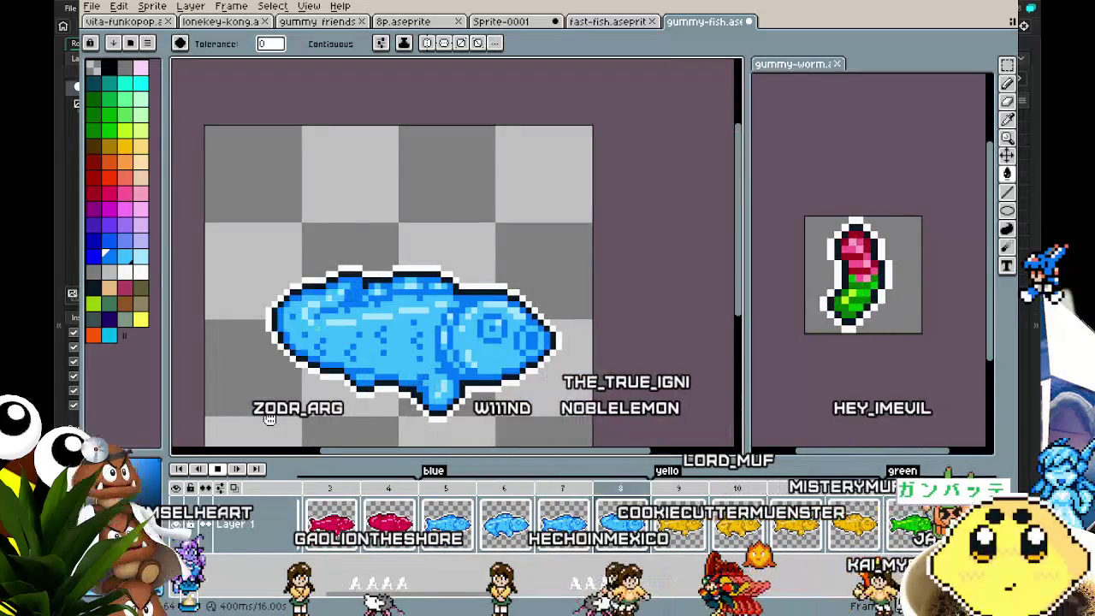
# Inspect the berryblast tag's properties unchanged and centre frame 37's blue fish in view.
pyautogui.moveTo(383, 593); pyautogui.dragTo(958, 599)
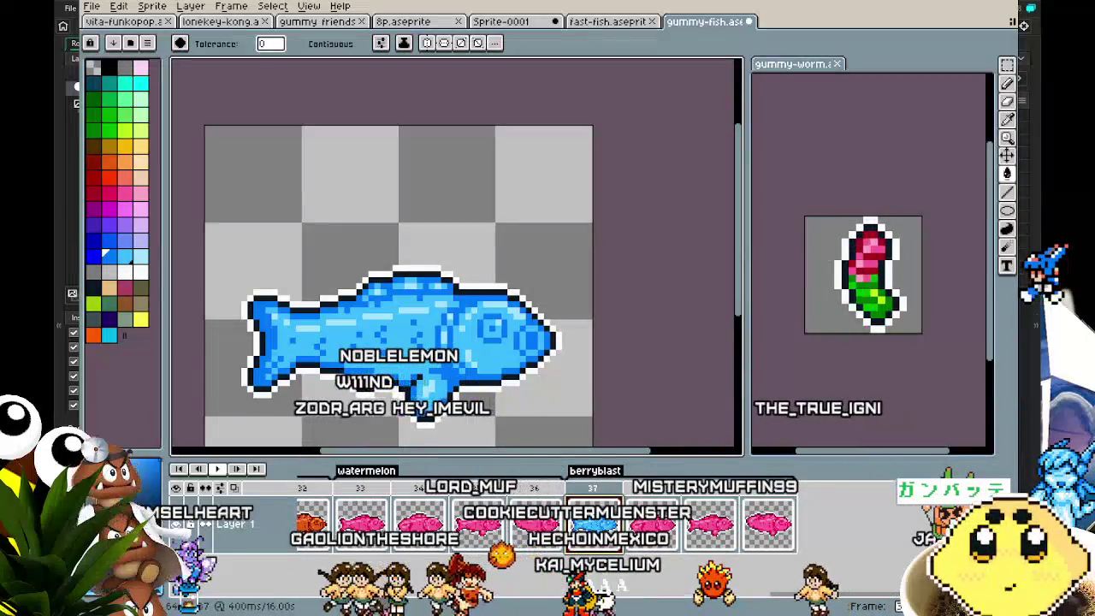
pyautogui.doubleClick(597, 471)
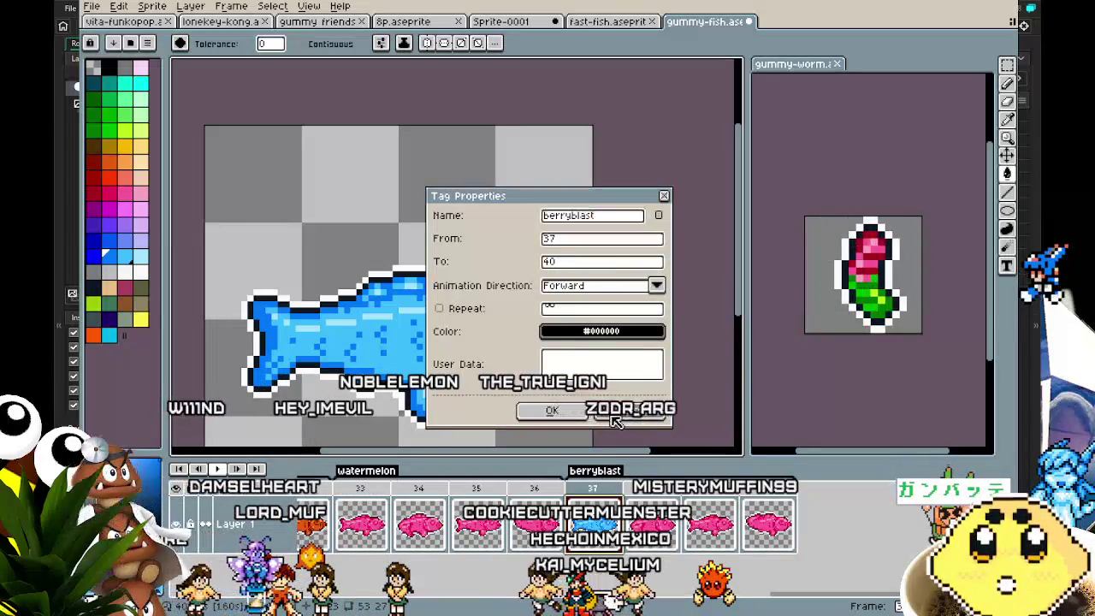
pyautogui.click(548, 409)
pyautogui.moveTo(547, 409); pyautogui.dragTo(636, 357)
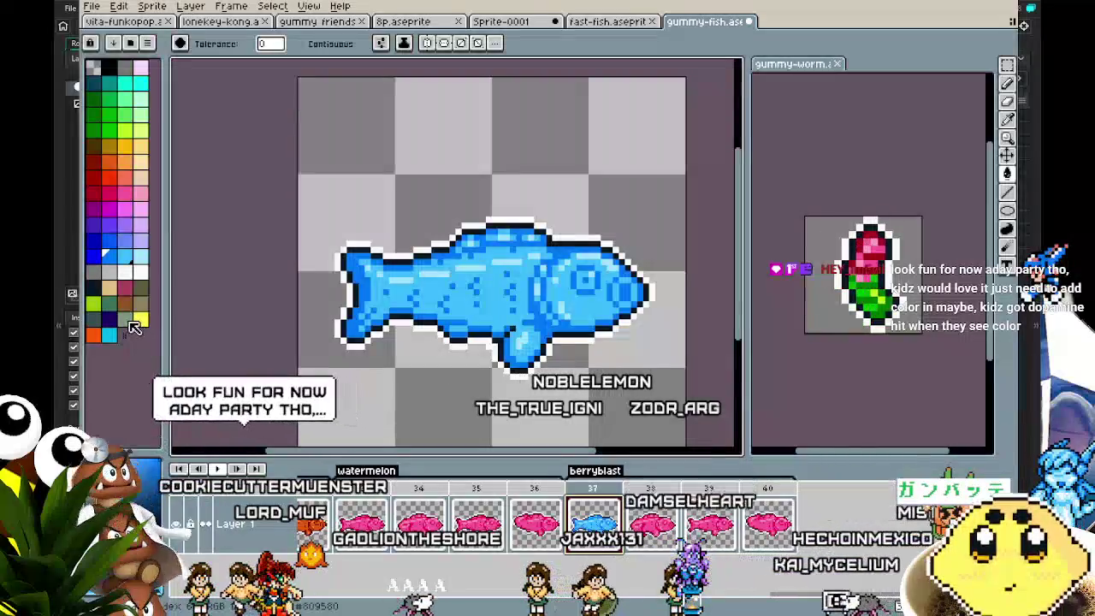
pyautogui.click(140, 319)
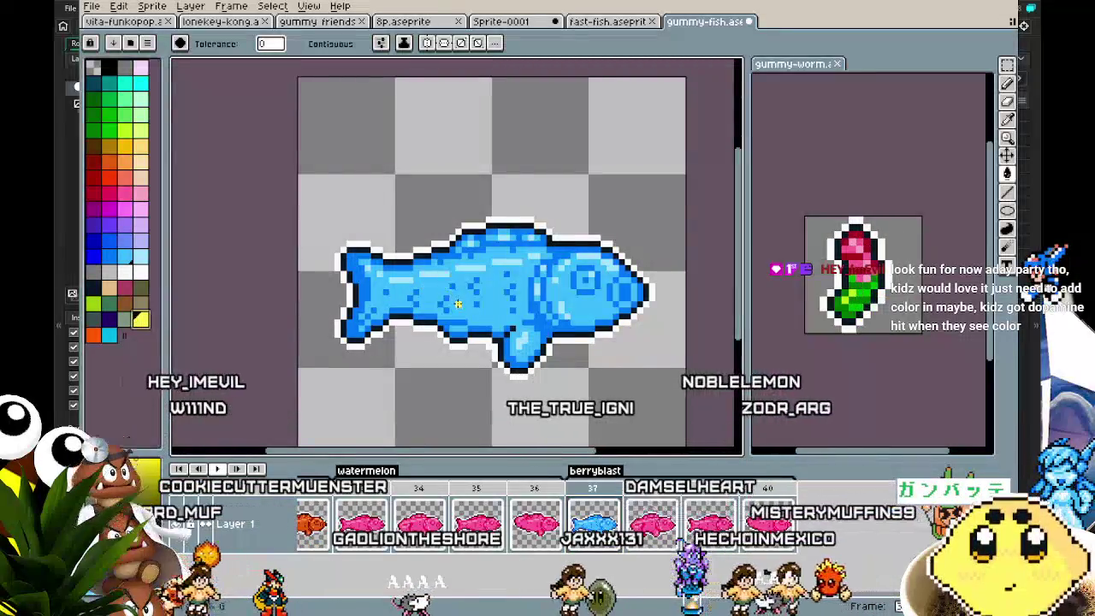
# Fill frame 37's light-blue fish yellow with pale cream highlights.
pyautogui.click(449, 291)
pyautogui.scroll(2, 458, 302)
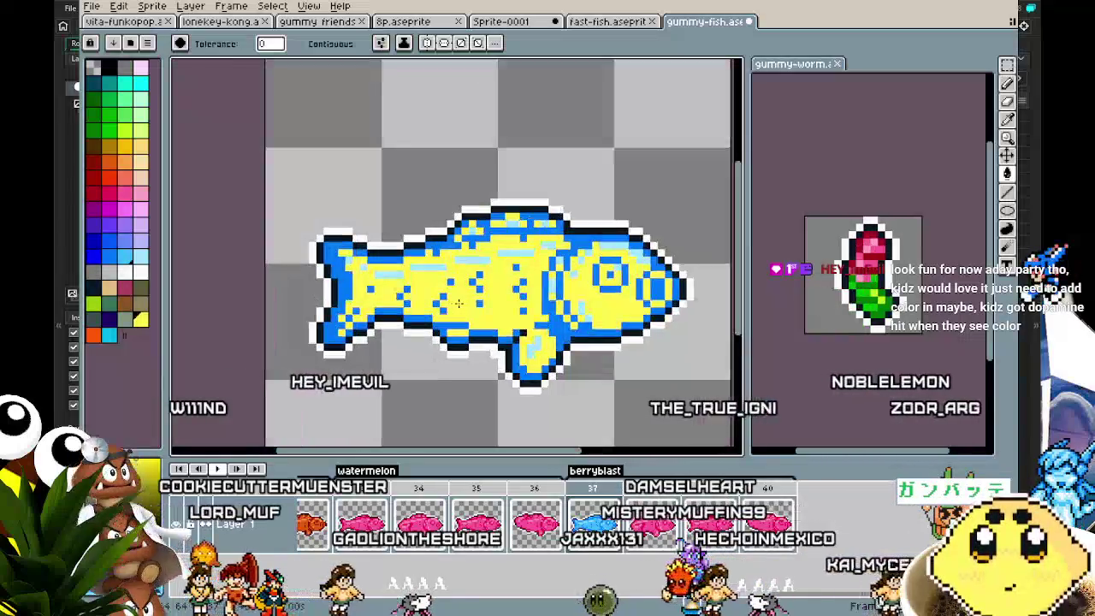
pyautogui.click(139, 160)
pyautogui.click(381, 233)
pyautogui.hotkey('ctrl', 'z')
pyautogui.click(140, 318)
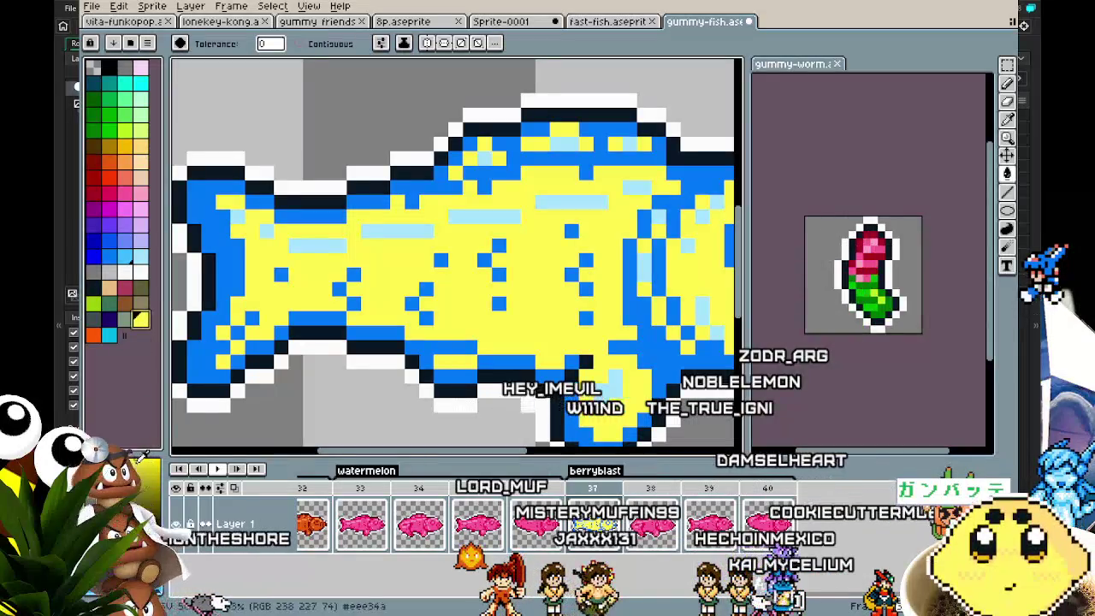
pyautogui.click(394, 225)
pyautogui.hotkey('ctrl', 'z')
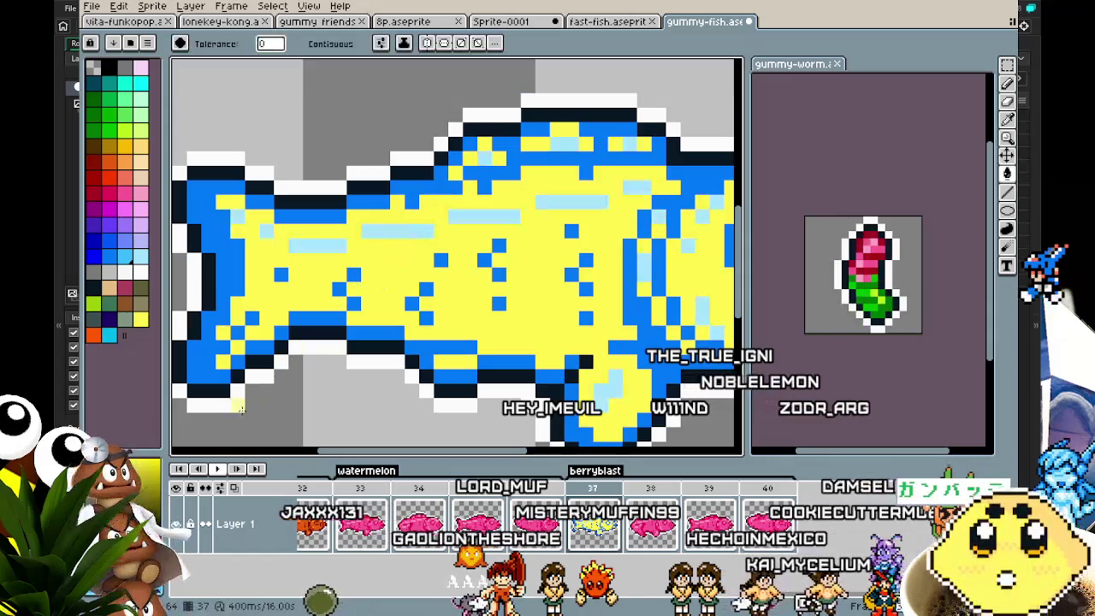
pyautogui.click(372, 229)
# Turn the fish's remaining blue pixels olive-yellow, then switch to the gummy friends sprite.
pyautogui.scroll(-3, 341, 332)
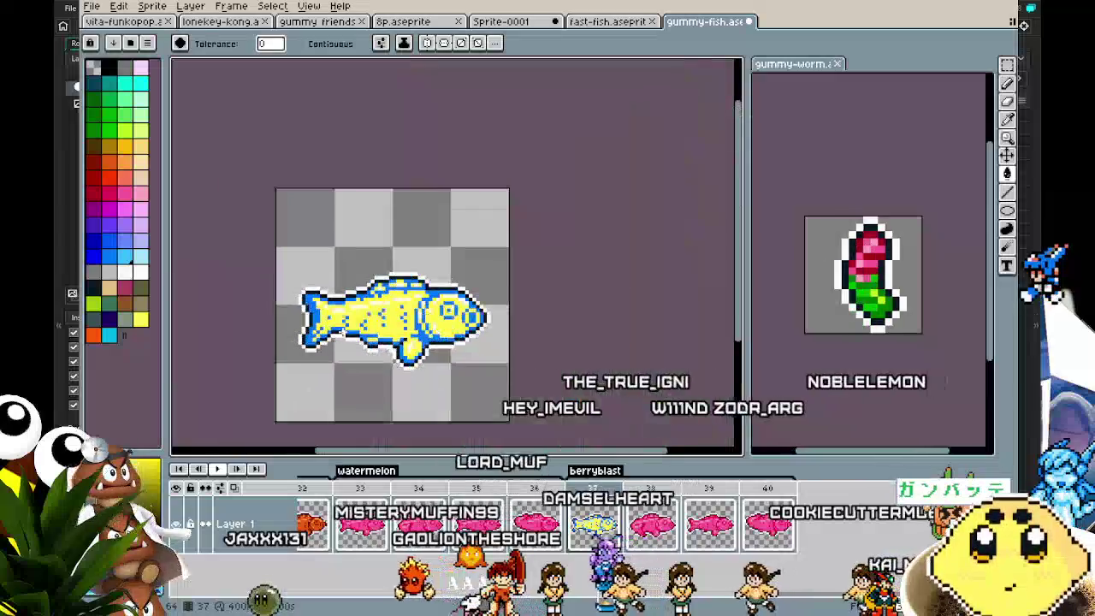
pyautogui.scroll(3, 342, 332)
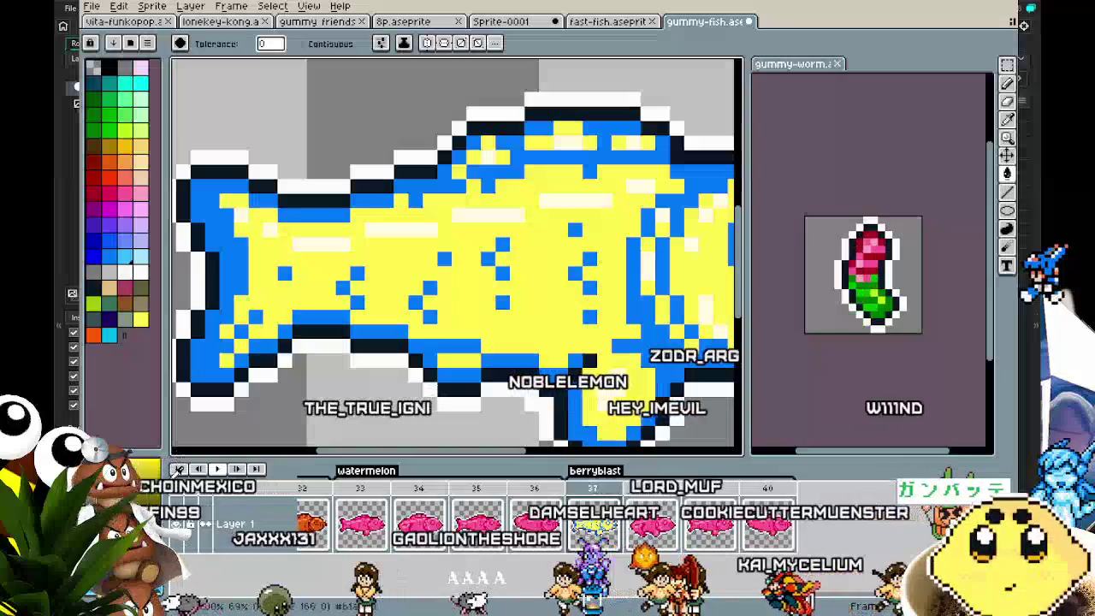
pyautogui.click(238, 274)
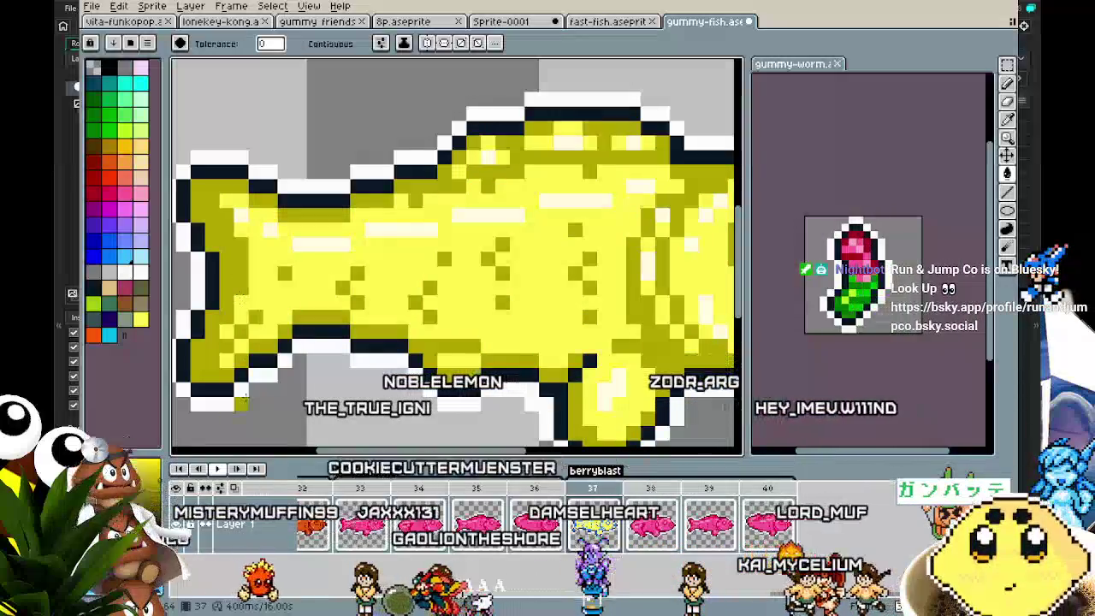
pyautogui.scroll(-4, 240, 342)
pyautogui.scroll(1, 248, 408)
pyautogui.scroll(3, 248, 408)
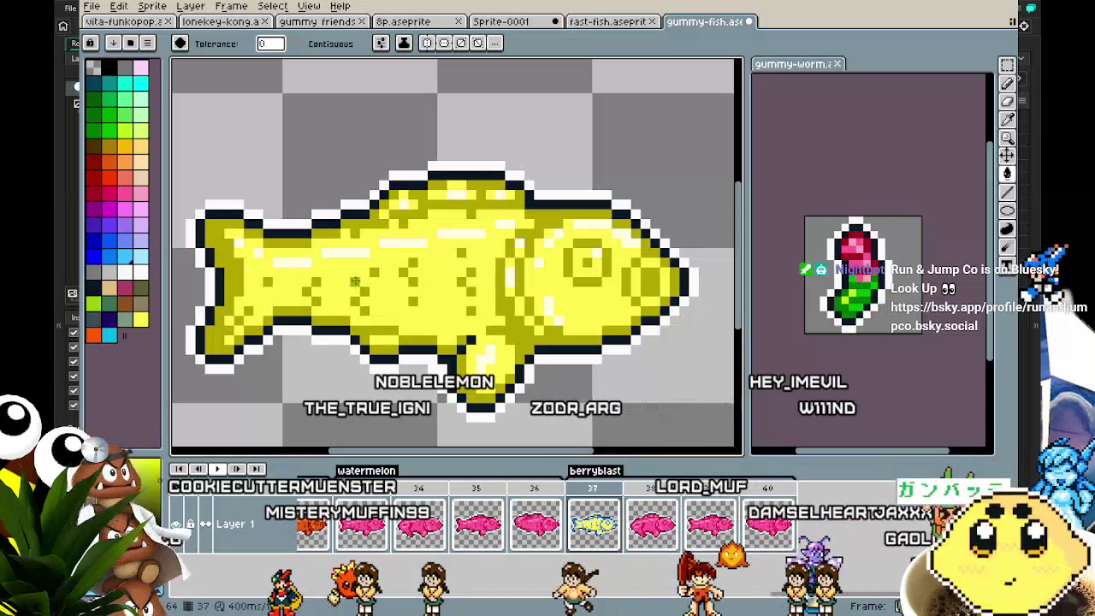
pyautogui.scroll(-2, 288, 389)
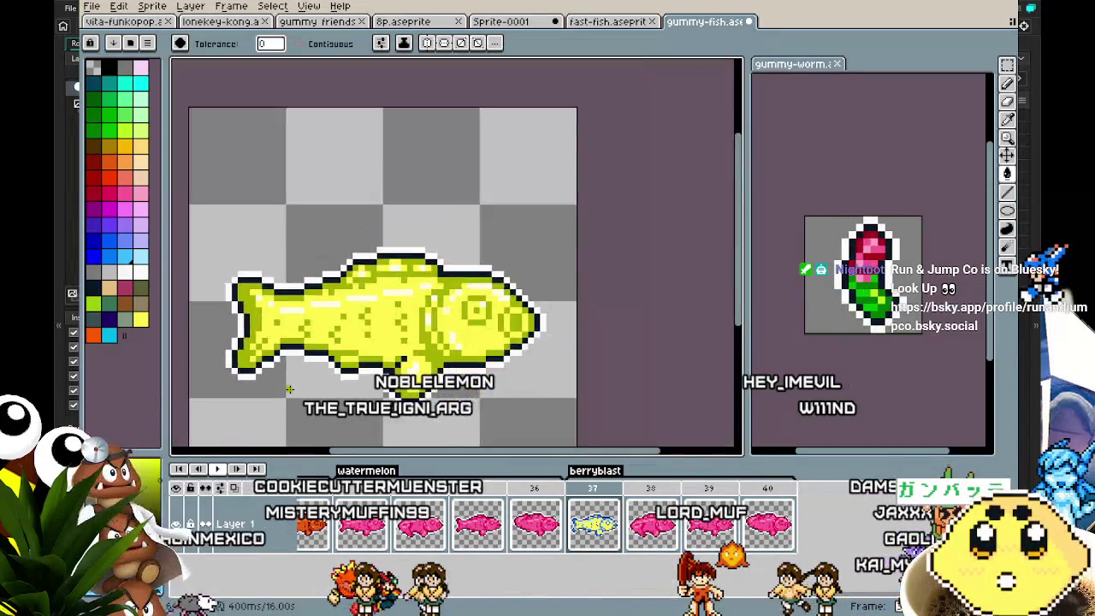
pyautogui.scroll(2, 289, 389)
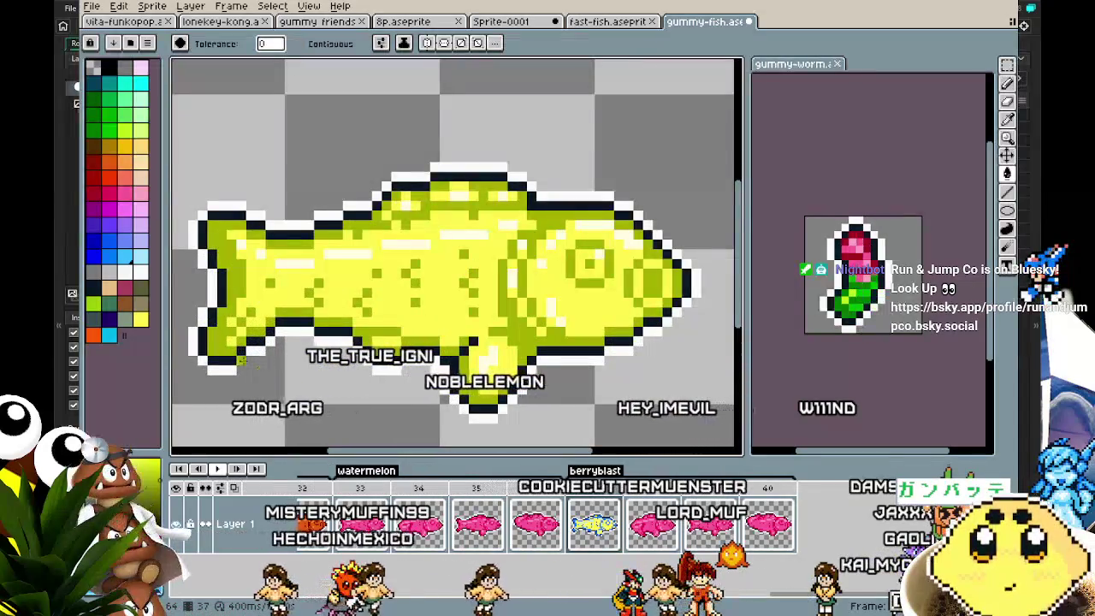
pyautogui.click(100, 300)
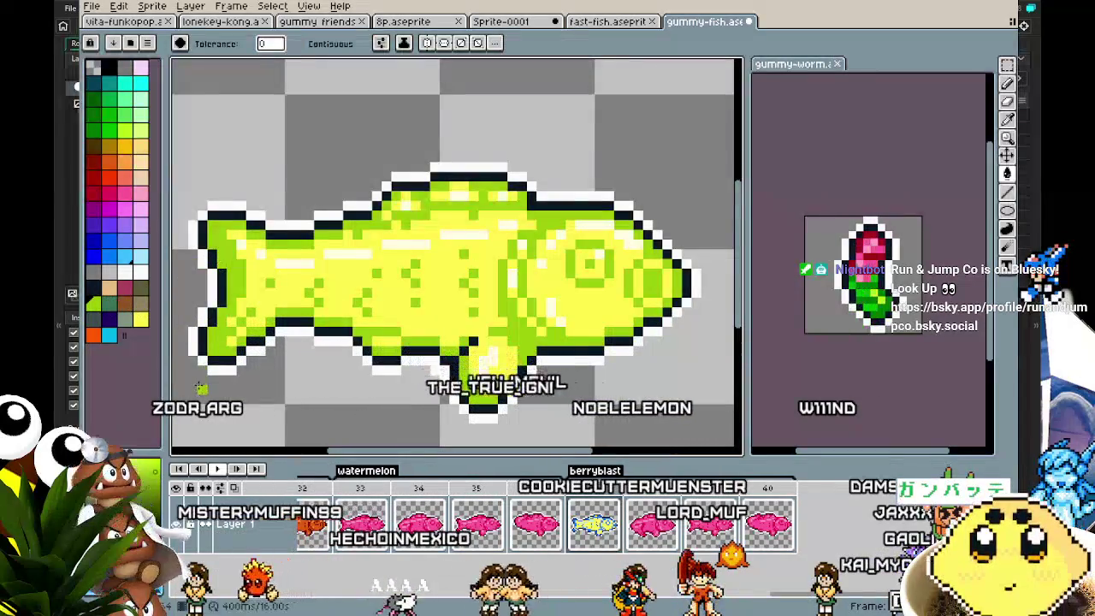
pyautogui.scroll(-2, 199, 387)
pyautogui.scroll(-1, 199, 387)
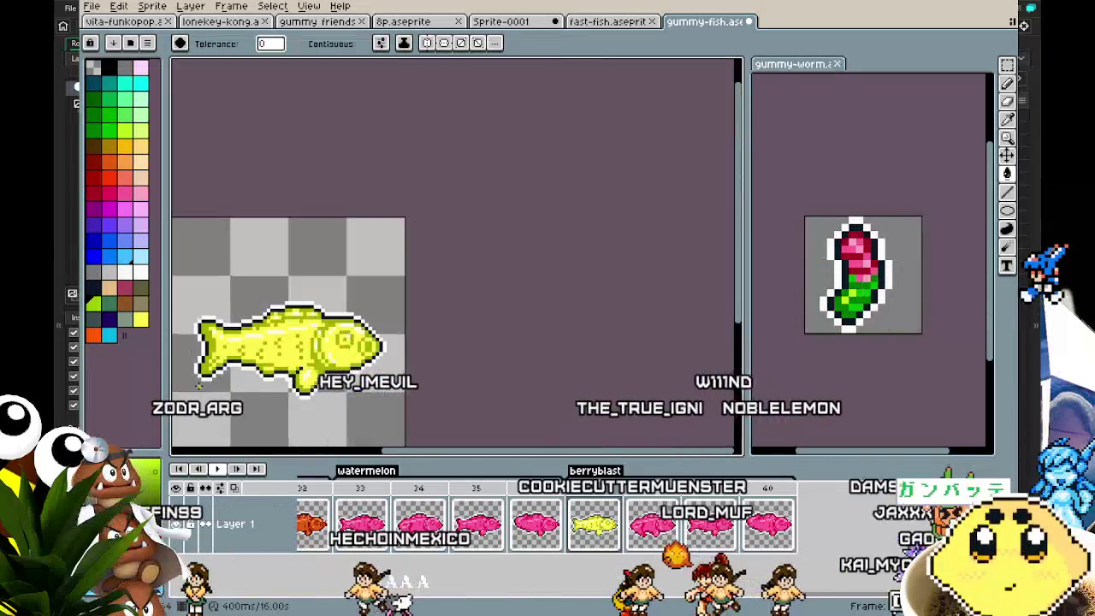
pyautogui.scroll(3, 199, 386)
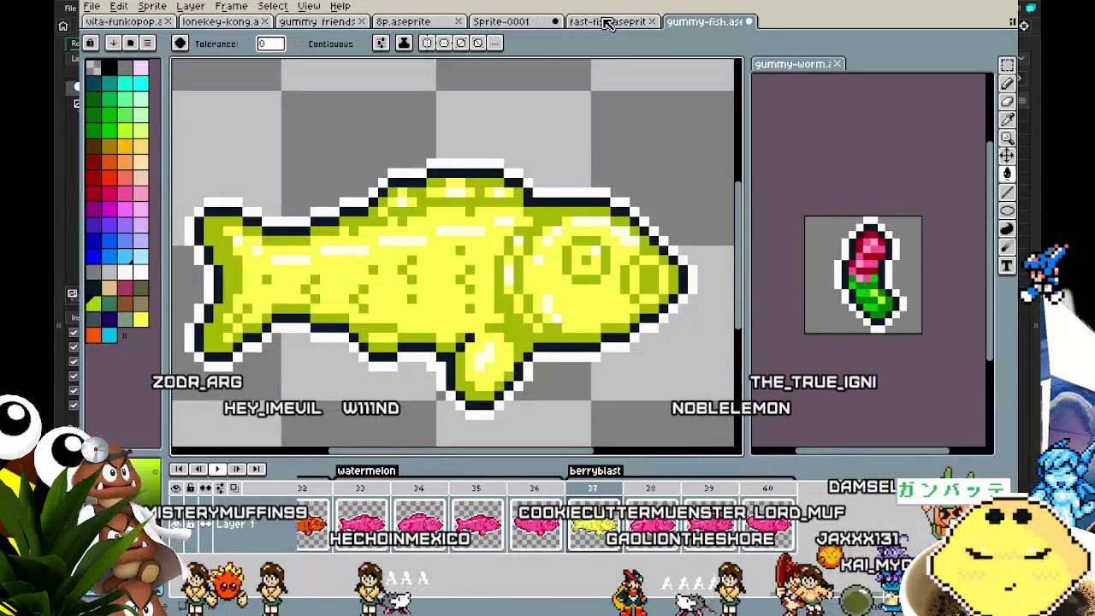
pyautogui.click(318, 21)
pyautogui.scroll(4, 414, 304)
pyautogui.press('i')
pyautogui.press('g')
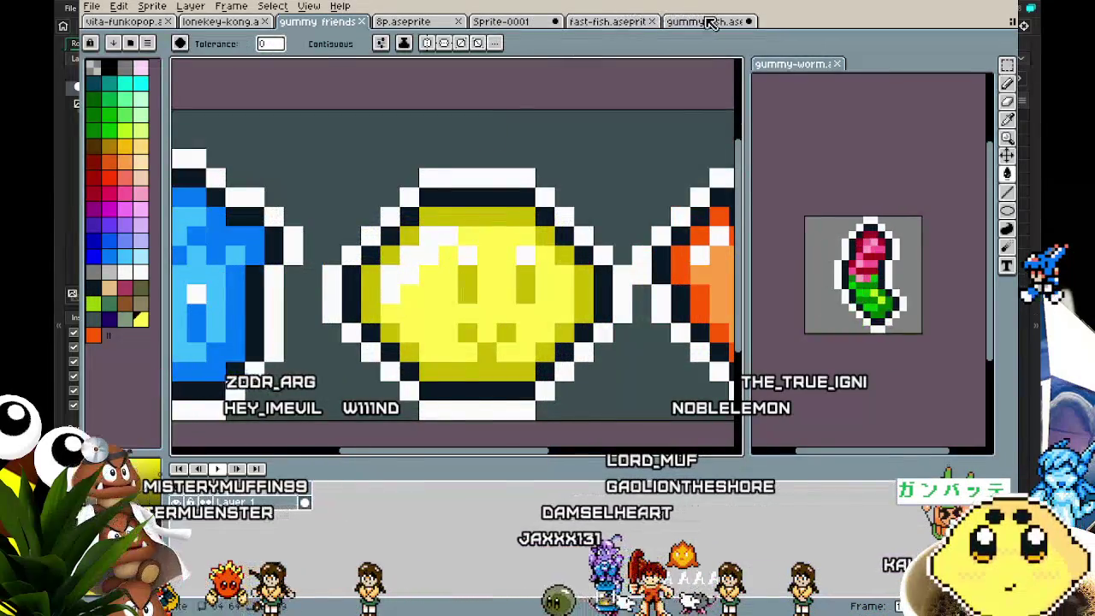
pyautogui.click(706, 21)
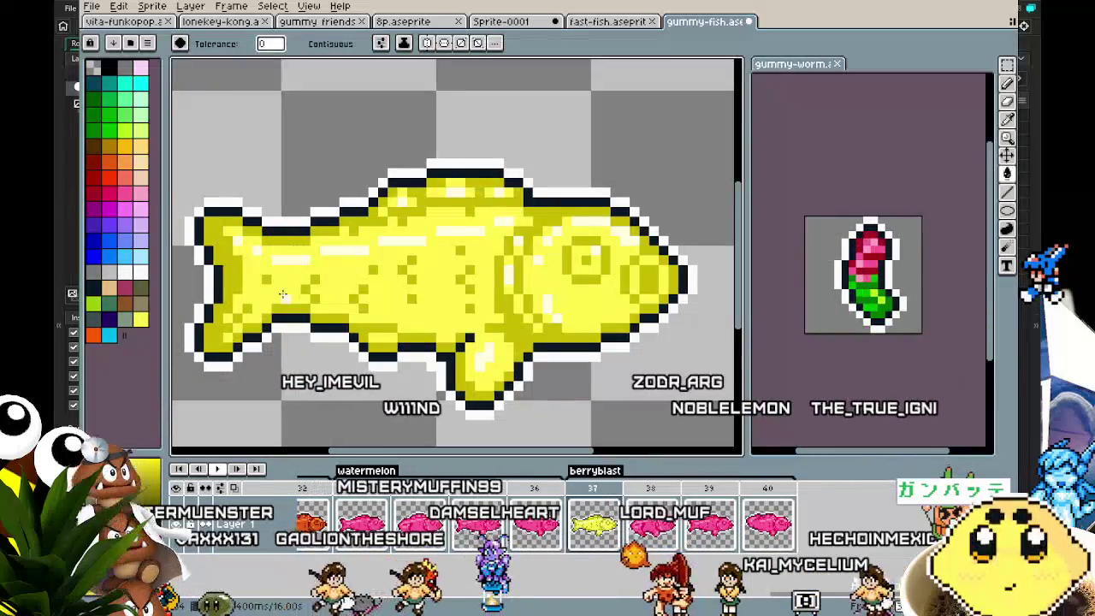
# Recolour the pink fish on frames 38–40 yellow with olive-yellow shading.
pyautogui.press('Right')
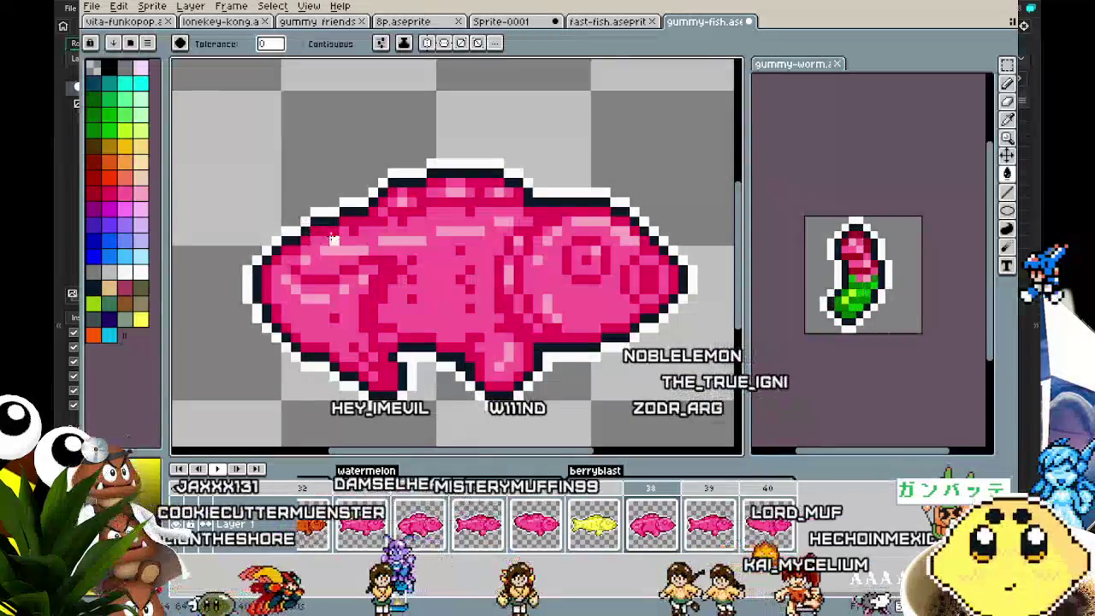
pyautogui.click(344, 248)
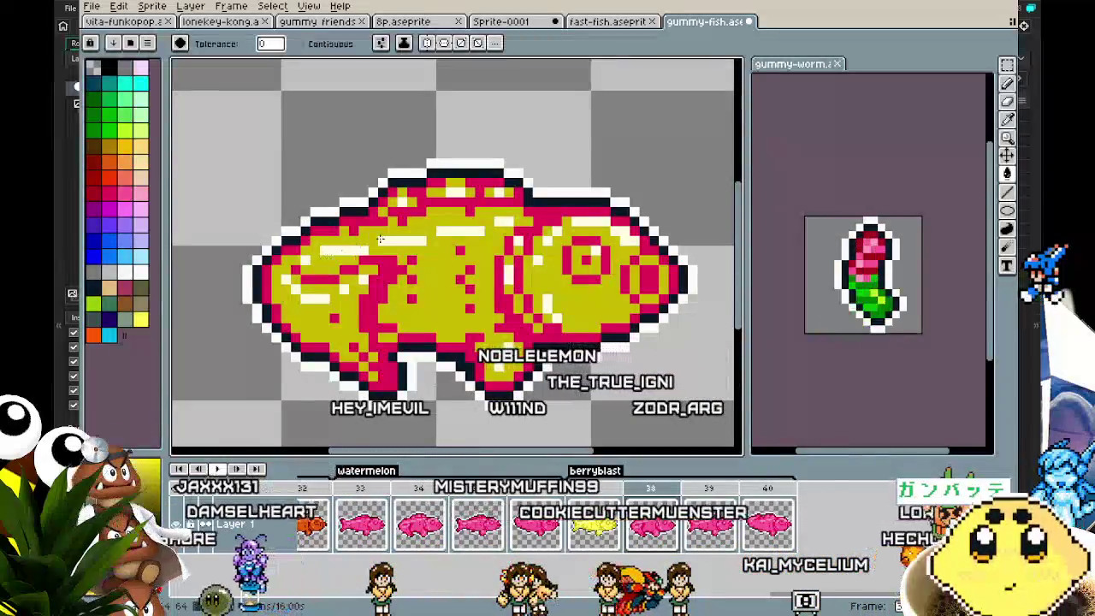
pyautogui.click(317, 278)
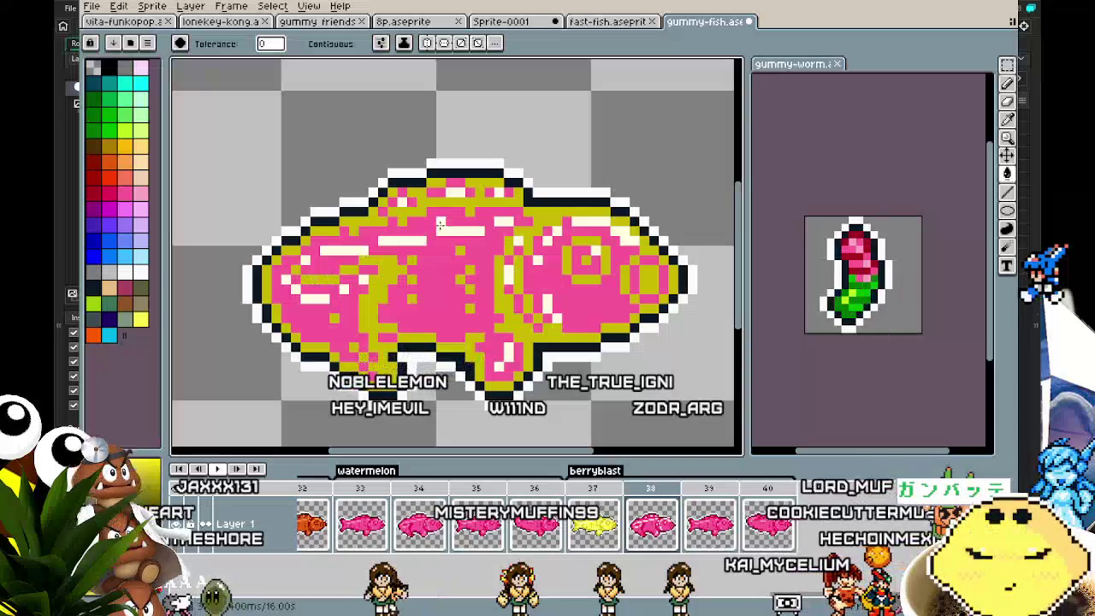
pyautogui.press('Right')
pyautogui.press('Left')
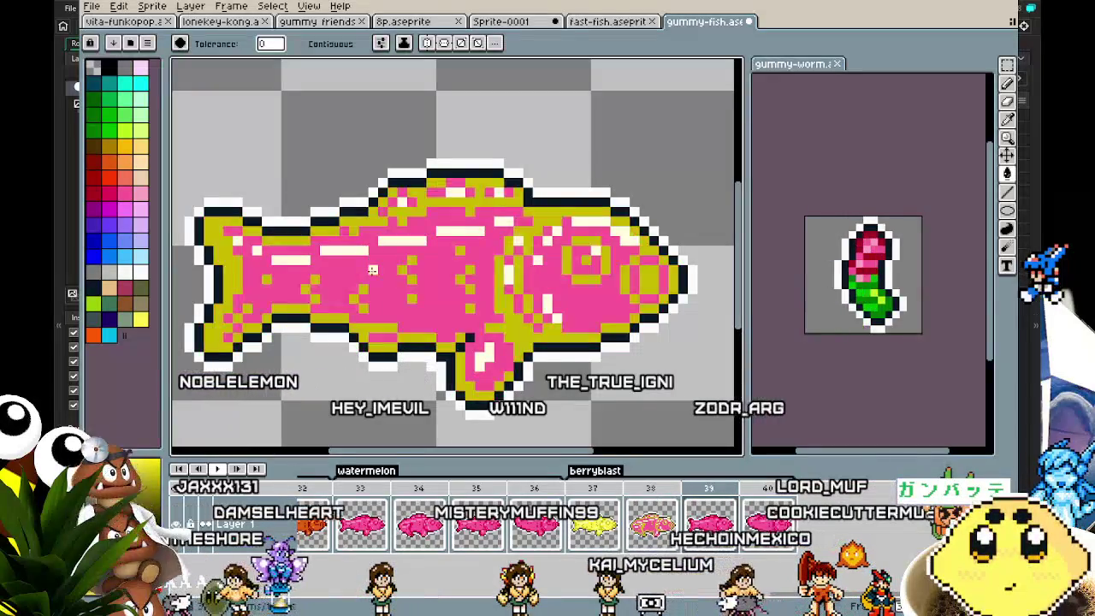
pyautogui.press('Right')
pyautogui.press('Right')
pyautogui.click(354, 222)
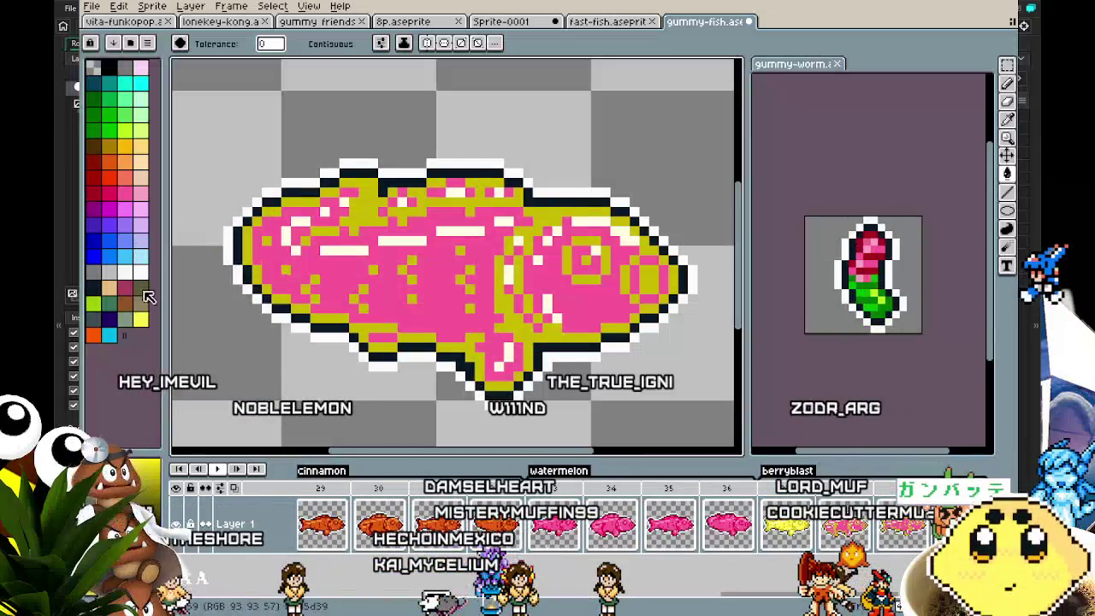
# Play the animation to check the yellow run and recentre the sprite.
pyautogui.press('Return')
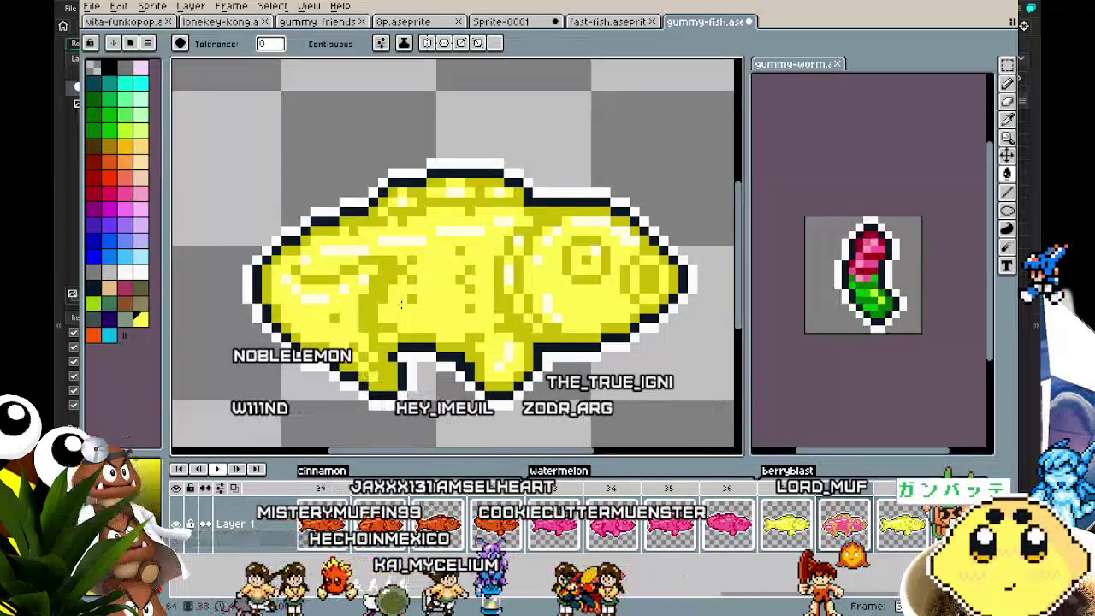
pyautogui.scroll(-2, 382, 354)
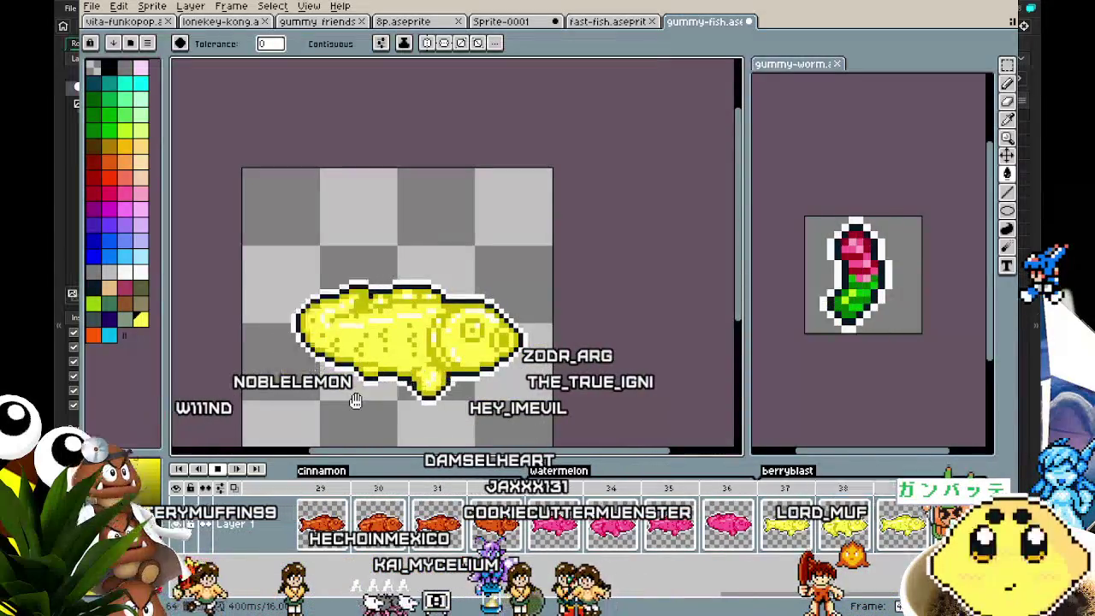
pyautogui.moveTo(353, 400)
pyautogui.mouseDown()
pyautogui.moveTo(332, 328)
pyautogui.moveTo(359, 283)
pyautogui.moveTo(408, 285)
pyautogui.moveTo(451, 317)
pyautogui.moveTo(451, 368)
pyautogui.moveTo(390, 391)
pyautogui.mouseUp()
# Stop playback and rename the berryblast tag to lemon.
pyautogui.click(854, 496)
pyautogui.doubleClick(792, 475)
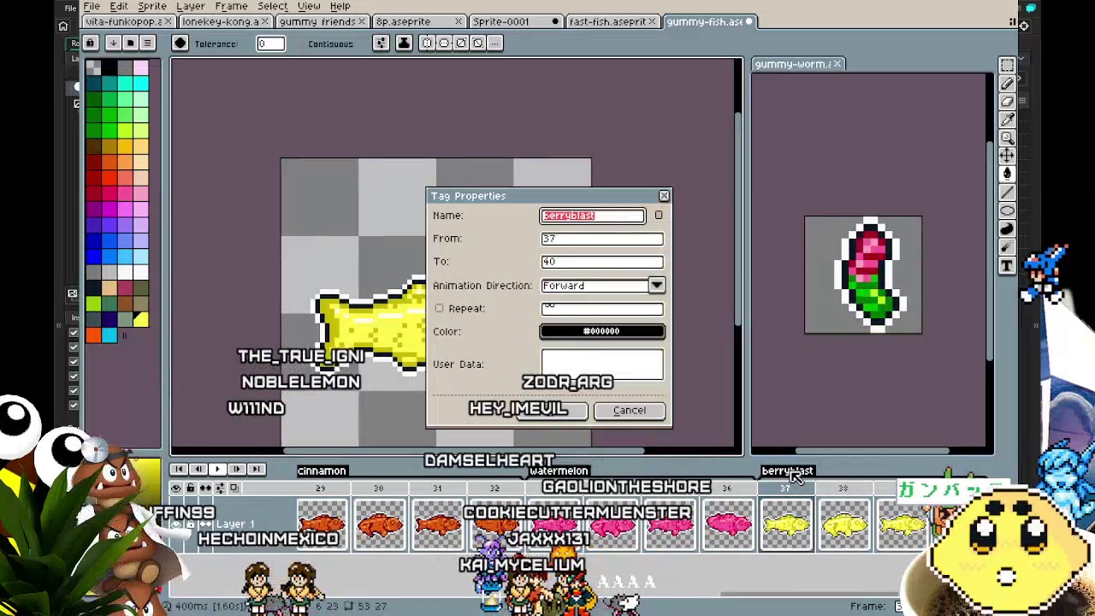
pyautogui.press('Return')
pyautogui.press('Return')
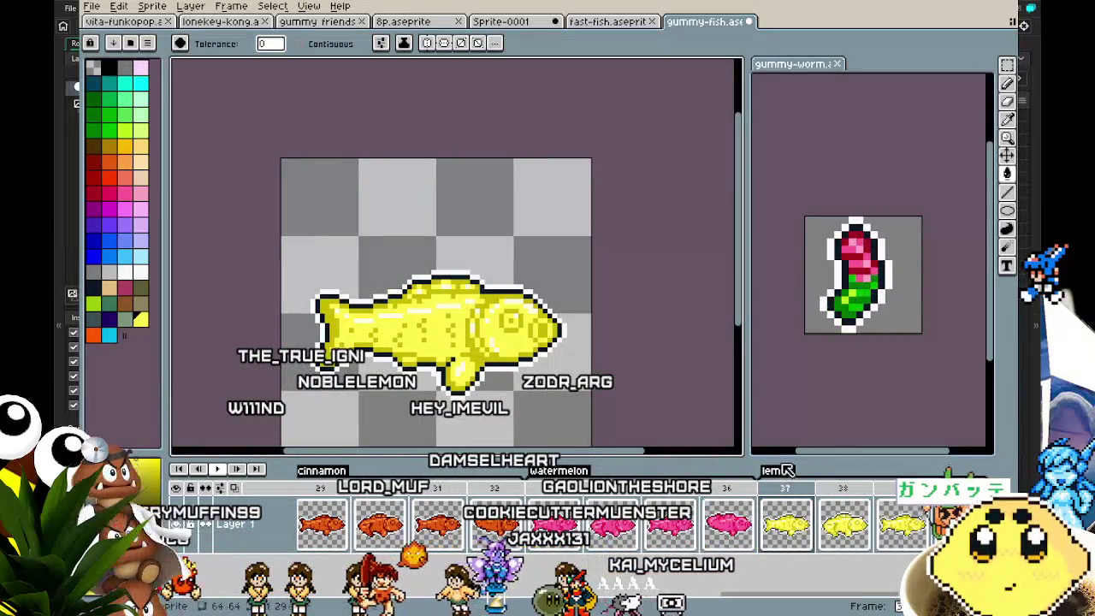
pyautogui.scroll(-1, 516, 323)
pyautogui.moveTo(516, 323); pyautogui.dragTo(421, 306)
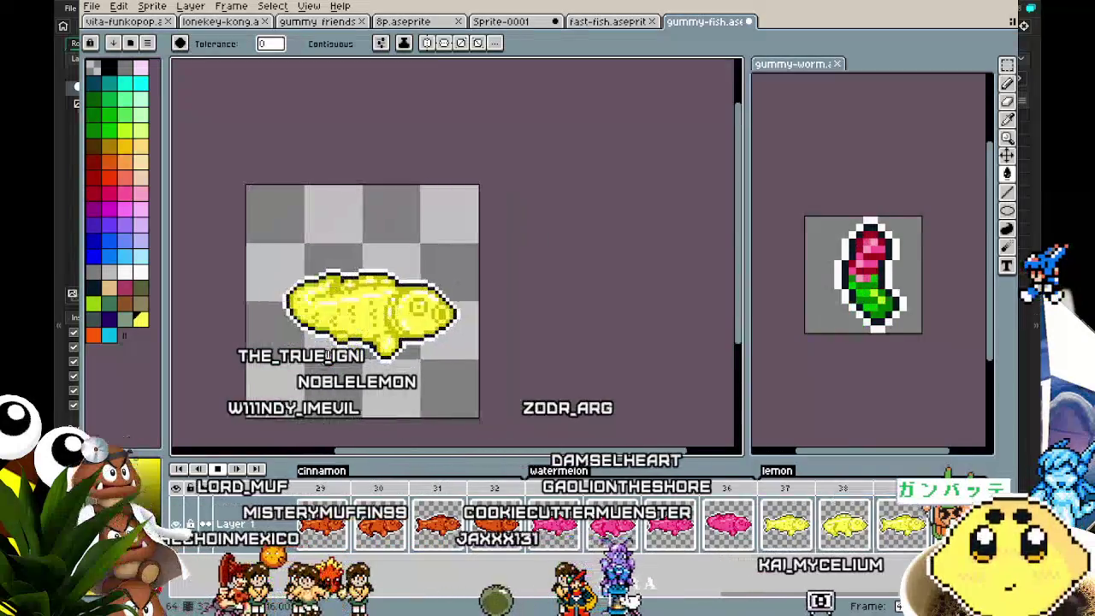
pyautogui.scroll(1, 318, 366)
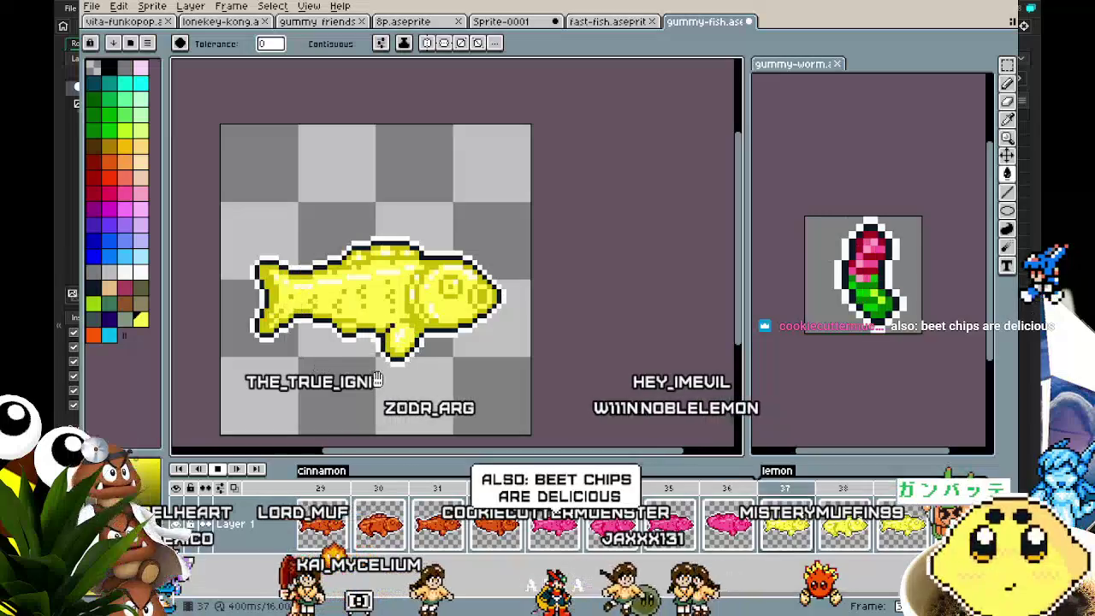
pyautogui.moveTo(376, 378); pyautogui.dragTo(470, 384)
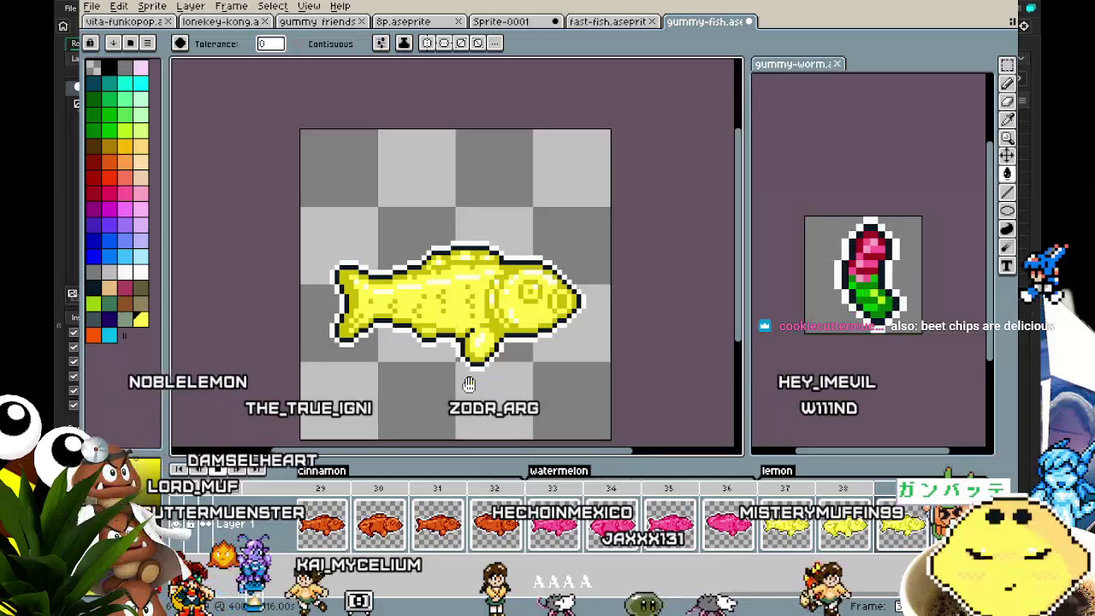
# Zoom around the yellow fish and step back and forth through its frames.
pyautogui.scroll(-2, 468, 385)
pyautogui.scroll(1, 431, 425)
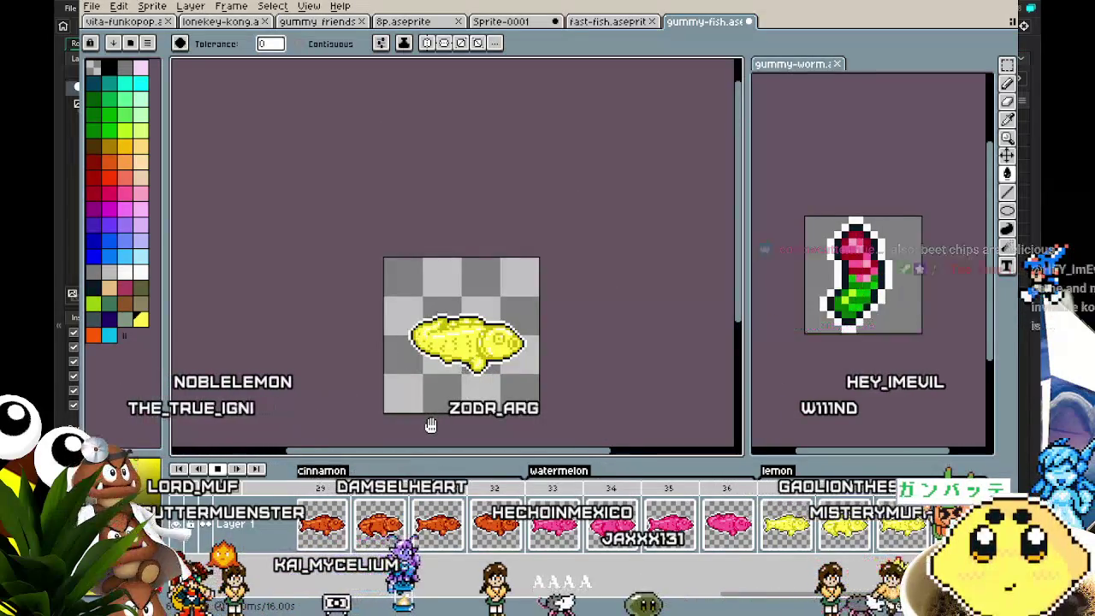
pyautogui.moveTo(431, 426)
pyautogui.mouseDown()
pyautogui.moveTo(375, 376)
pyautogui.moveTo(343, 312)
pyautogui.mouseUp()
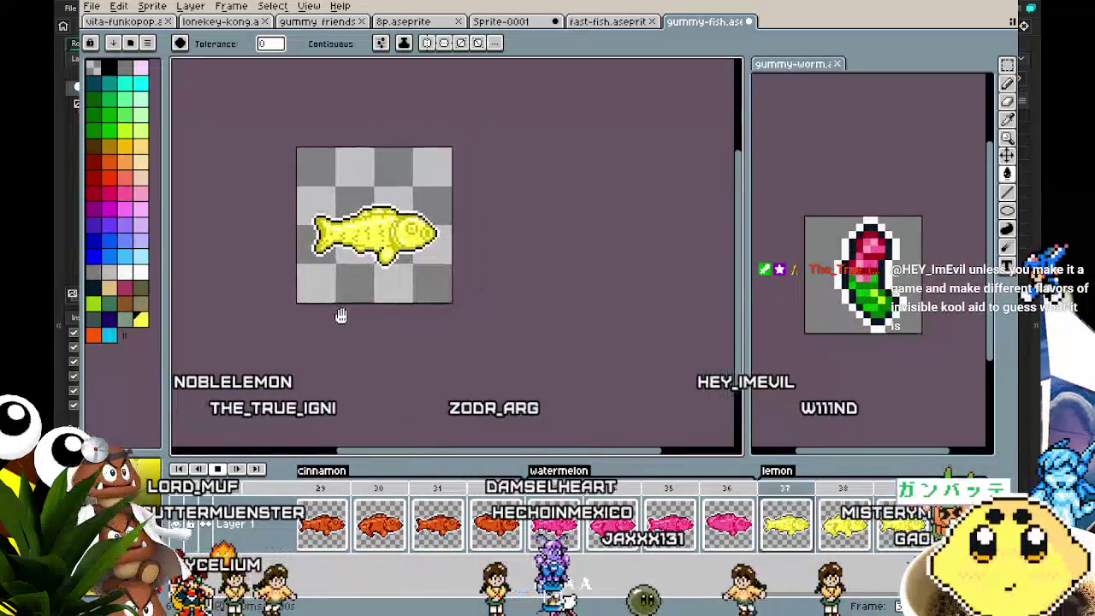
pyautogui.scroll(1, 361, 373)
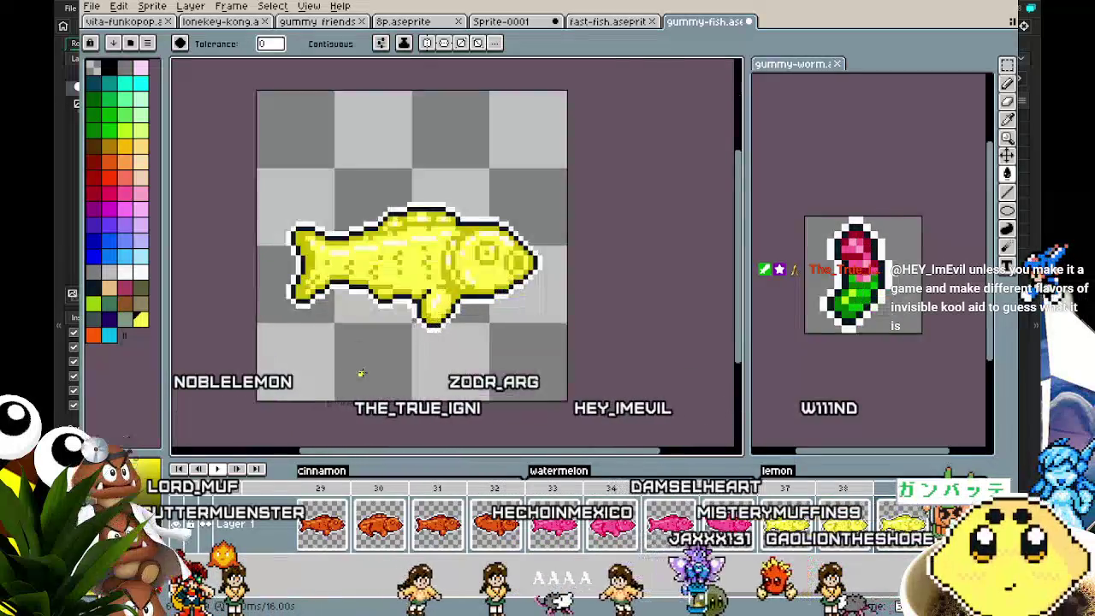
pyautogui.scroll(1, 361, 373)
pyautogui.scroll(-1, 423, 341)
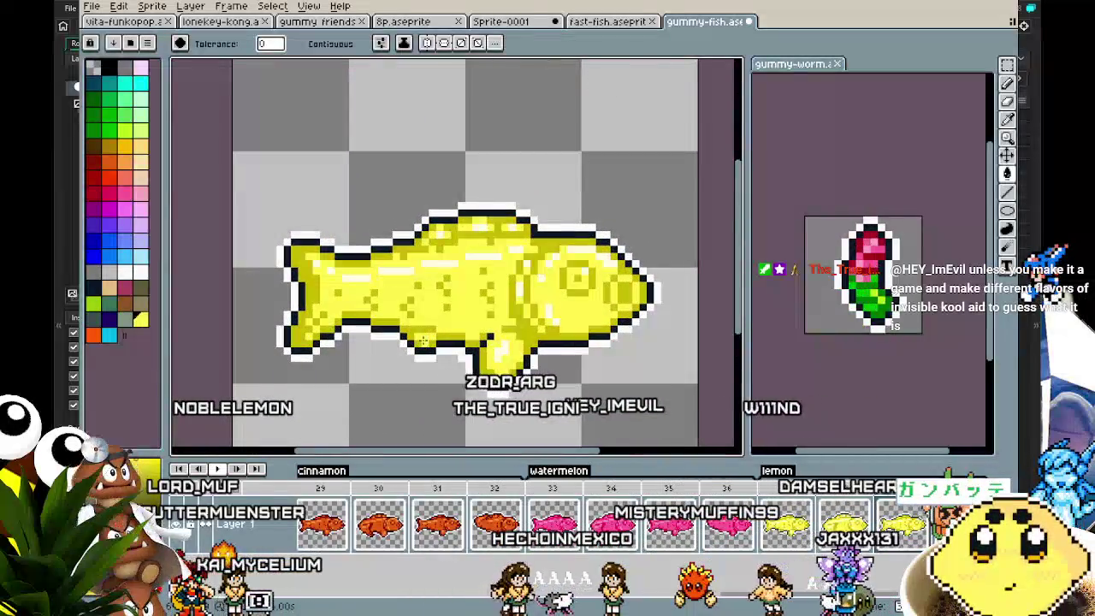
pyautogui.scroll(2, 423, 342)
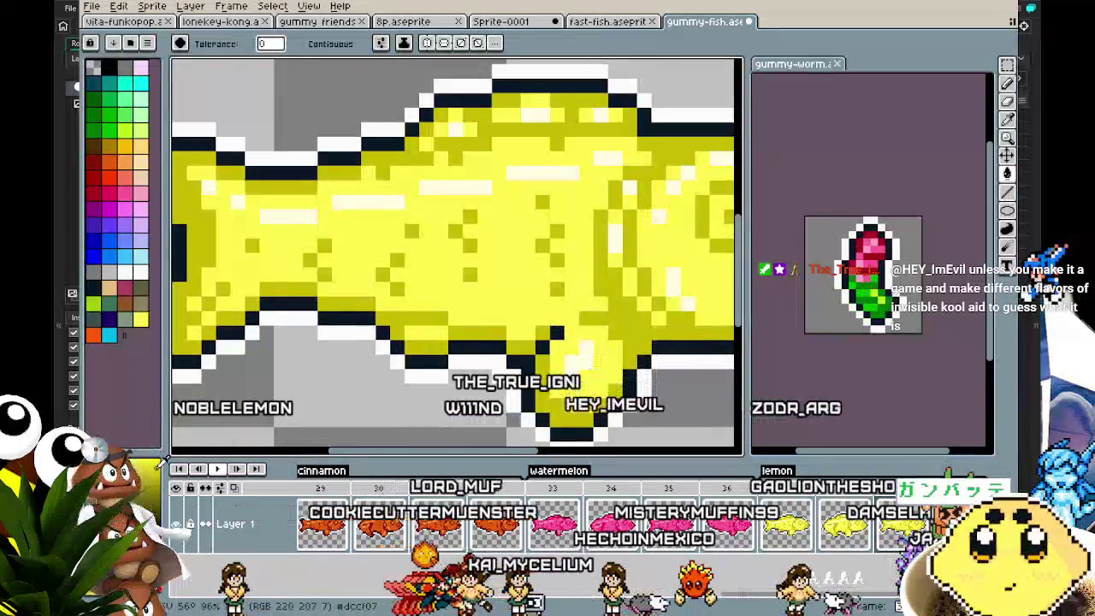
pyautogui.scroll(-2, 305, 327)
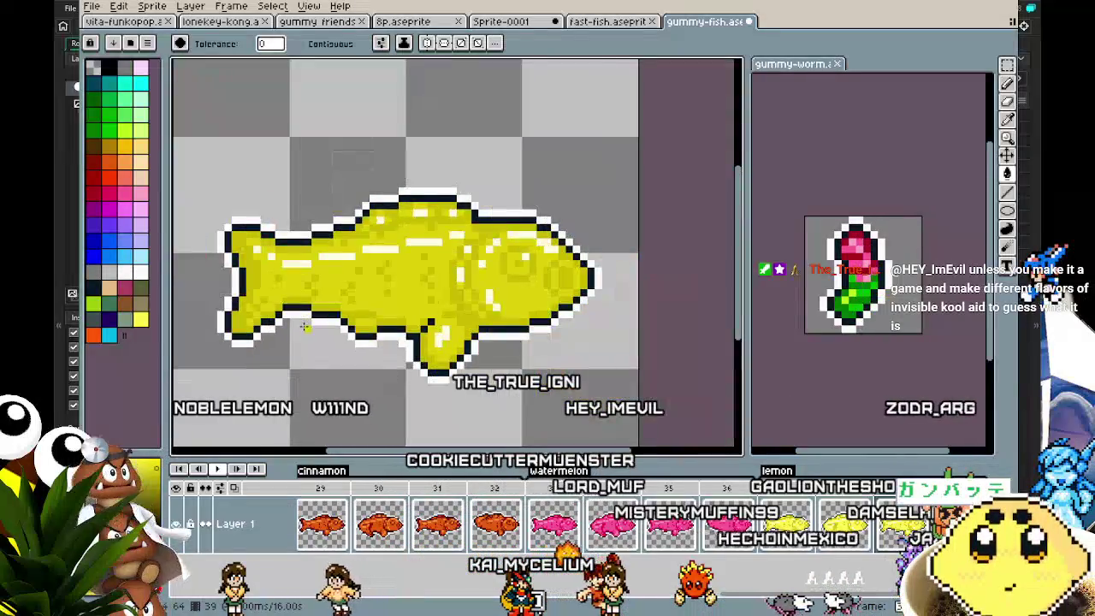
pyautogui.scroll(-1, 305, 327)
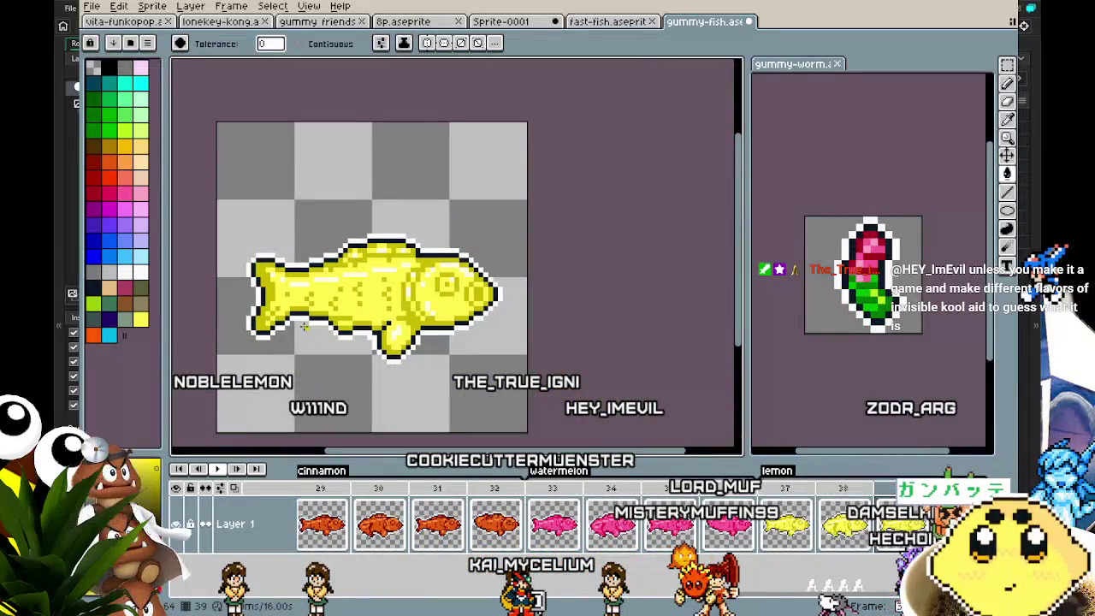
pyautogui.scroll(3, 305, 326)
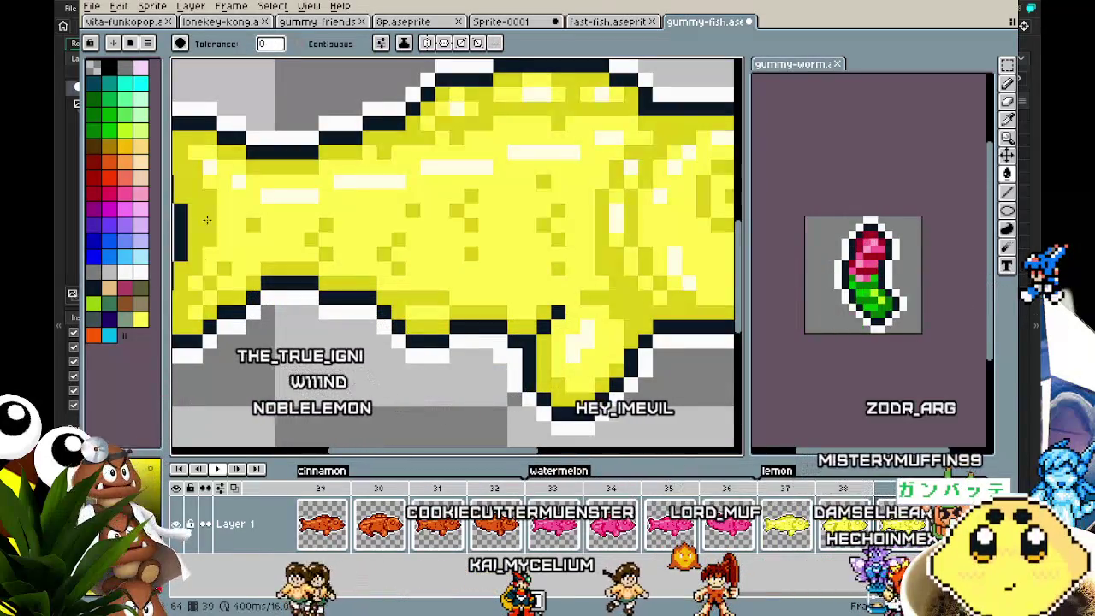
pyautogui.scroll(-3, 209, 209)
pyautogui.scroll(2, 195, 368)
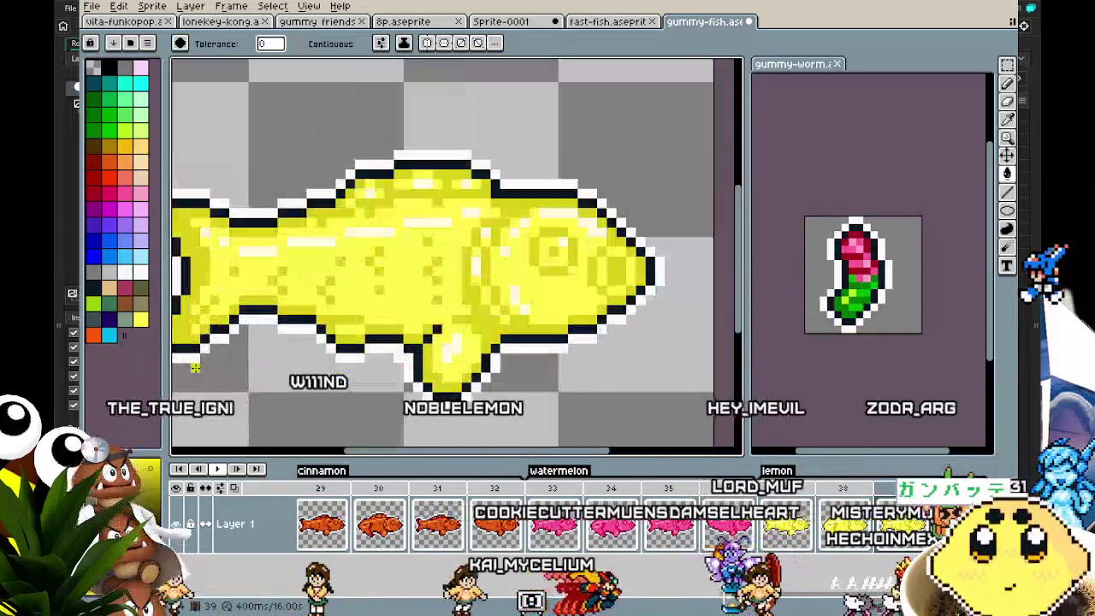
pyautogui.press(',')
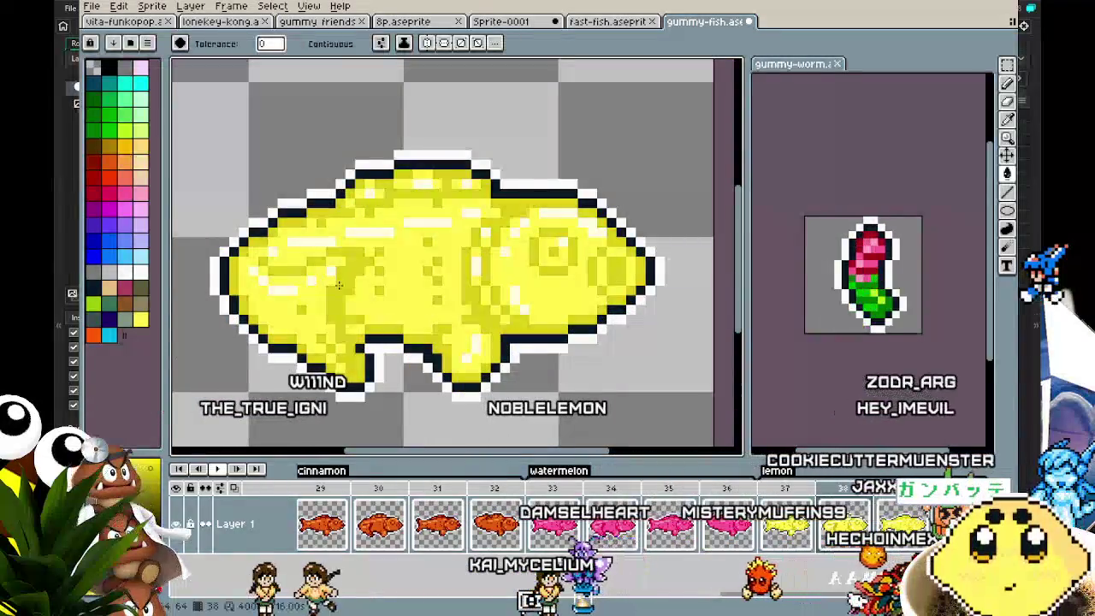
pyautogui.press(',')
pyautogui.press(',')
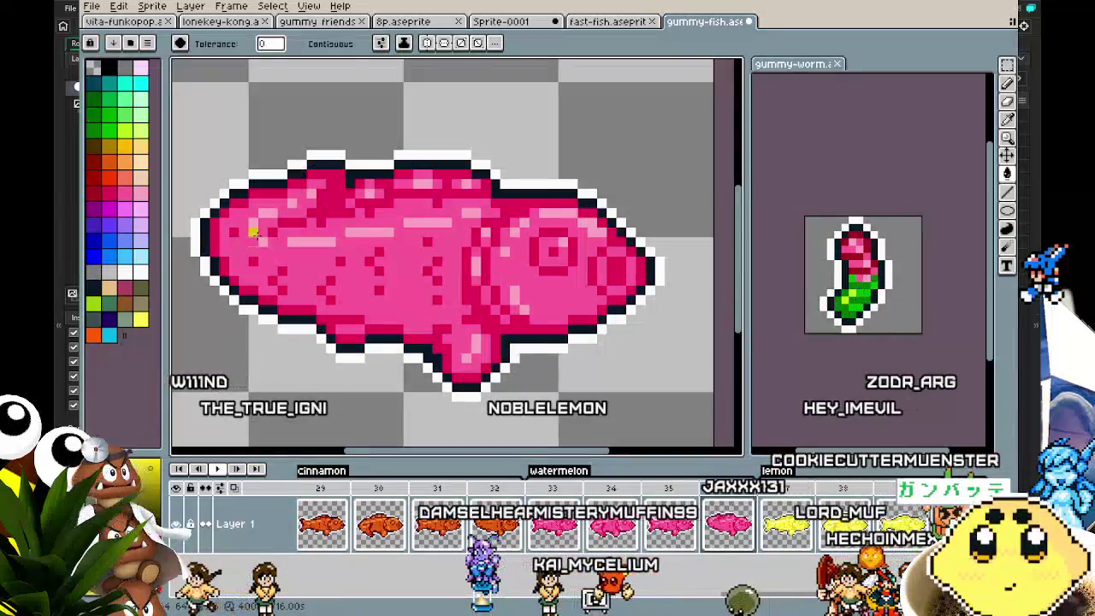
pyautogui.press('.')
pyautogui.press('.')
pyautogui.press('.')
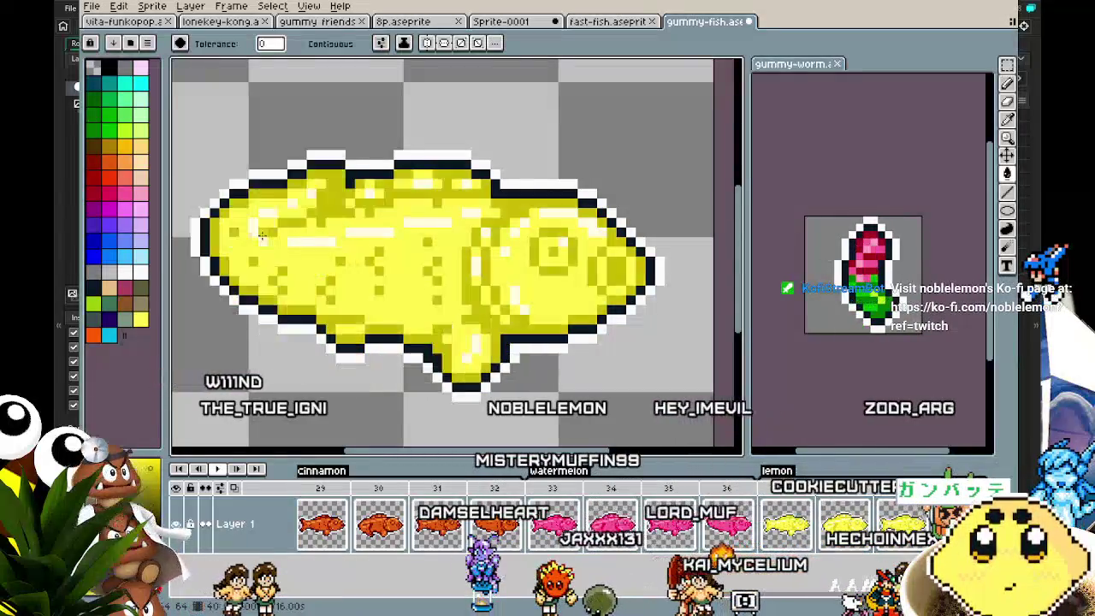
# Save the gummy fish sprite and play the animation.
pyautogui.scroll(-2, 306, 415)
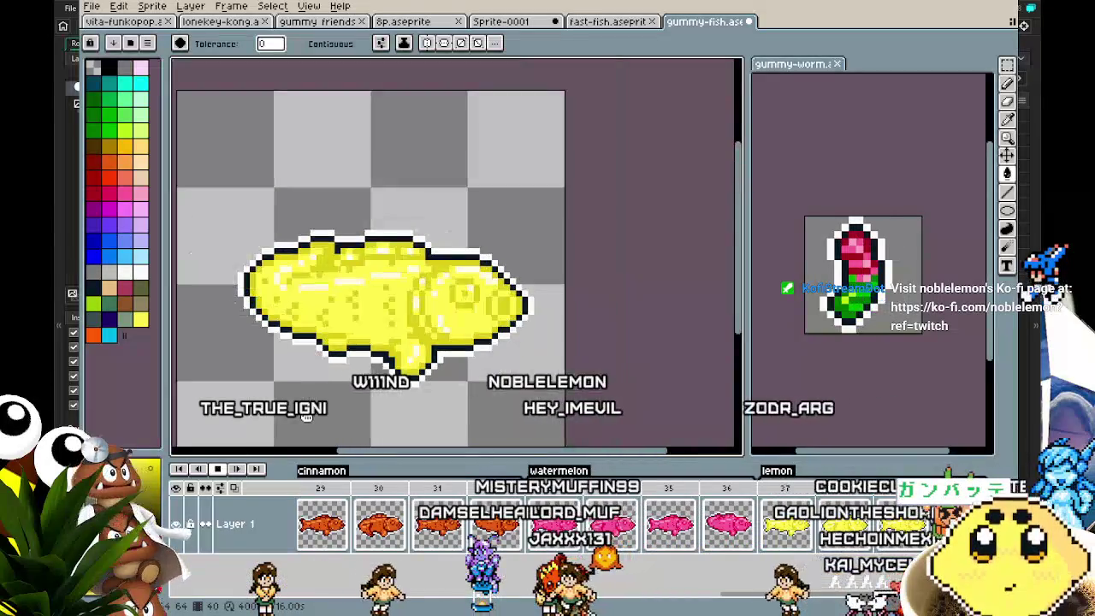
pyautogui.scroll(-1, 306, 415)
pyautogui.hotkey('ctrl', 's')
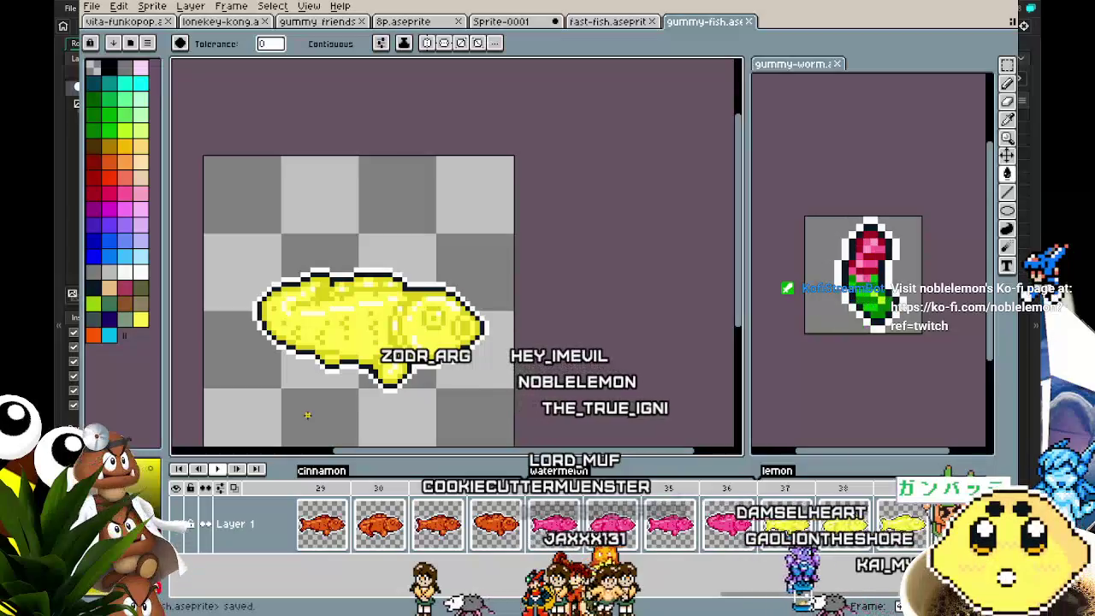
pyautogui.press('Return')
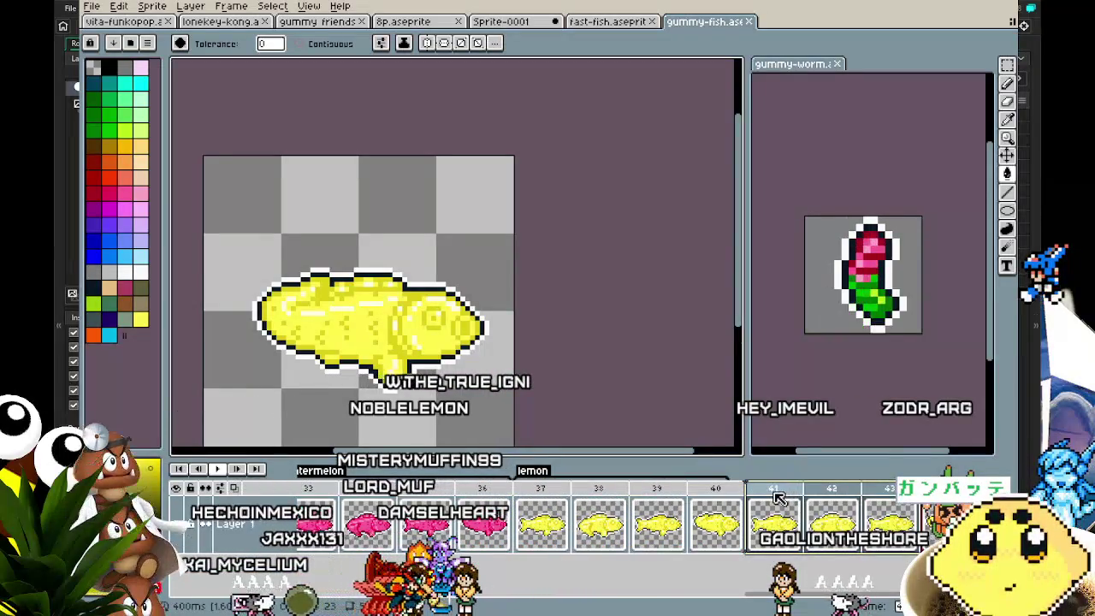
# Create a tag named black over frames 41–44 and go to its first frame.
pyautogui.click(807, 560)
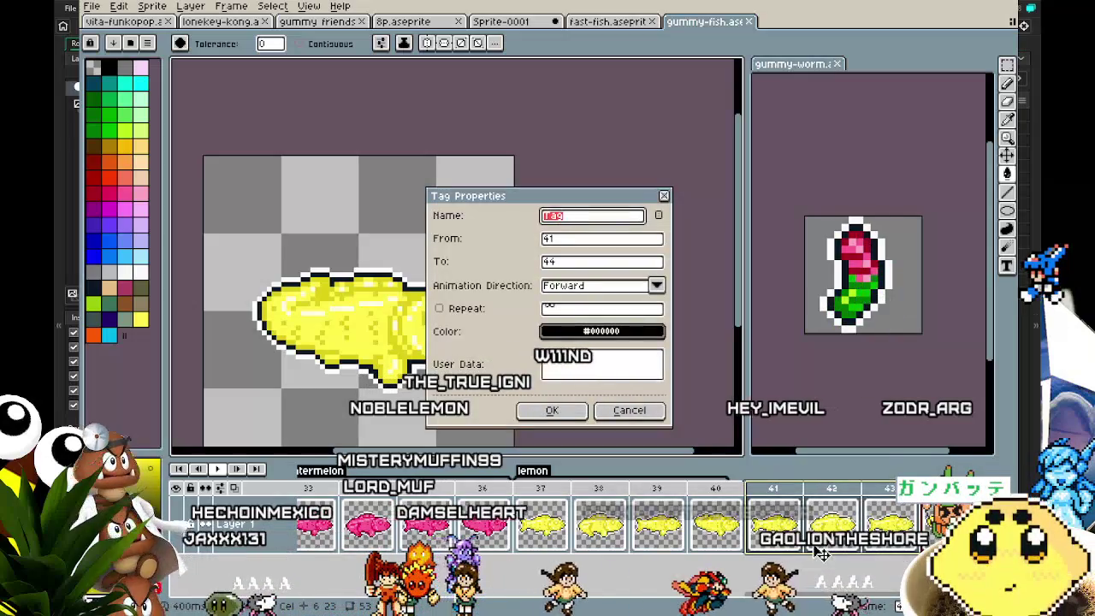
pyautogui.press('Return')
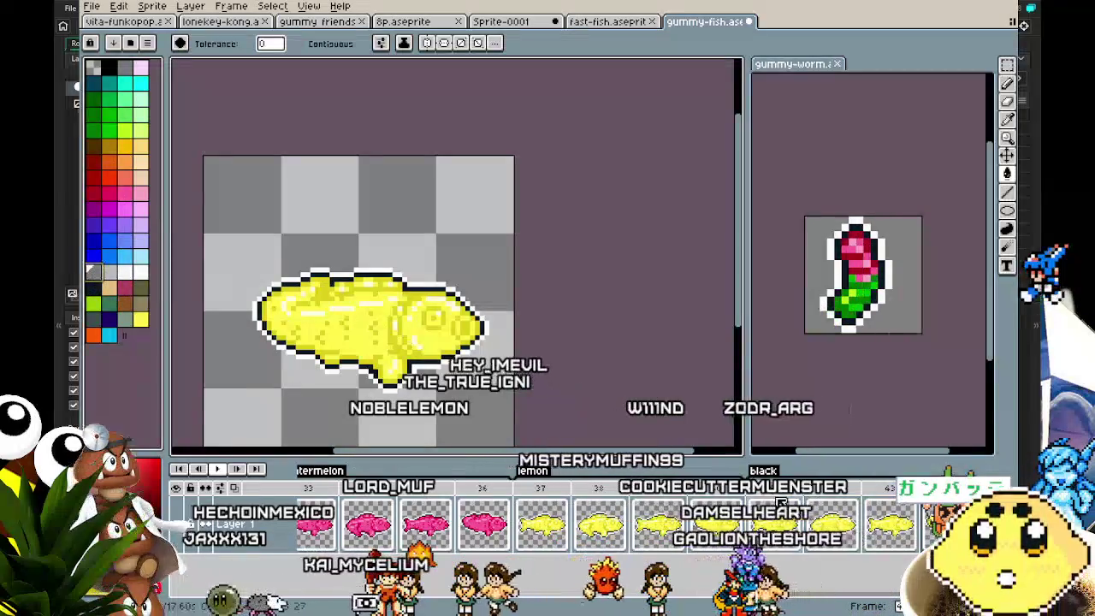
pyautogui.click(774, 522)
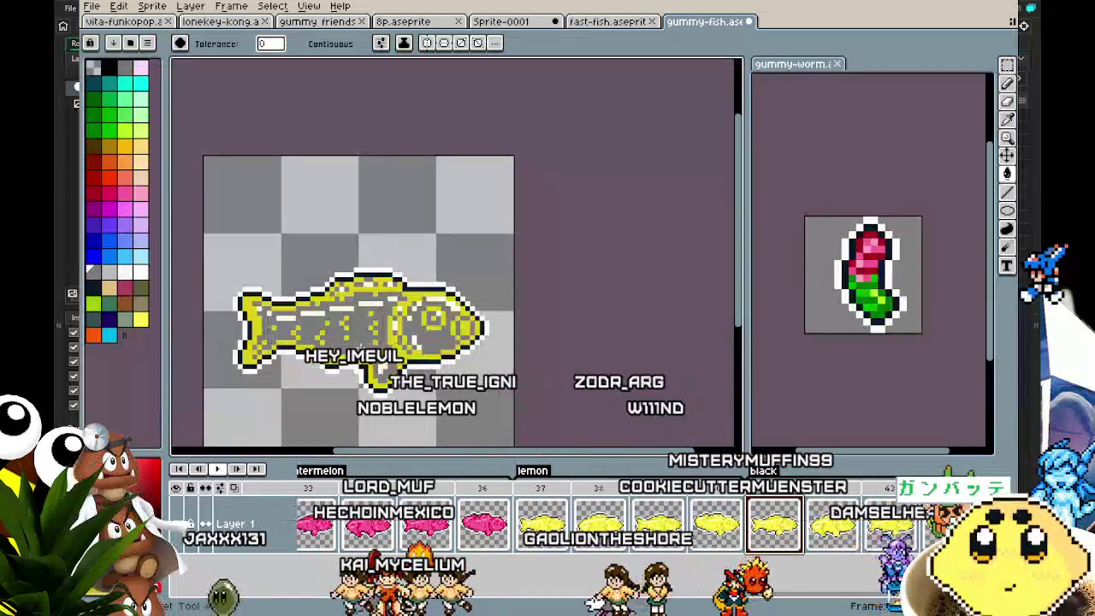
# Recolour frame 41's fish with grey highlights and dark grey replacing the yellow.
pyautogui.scroll(3, 362, 346)
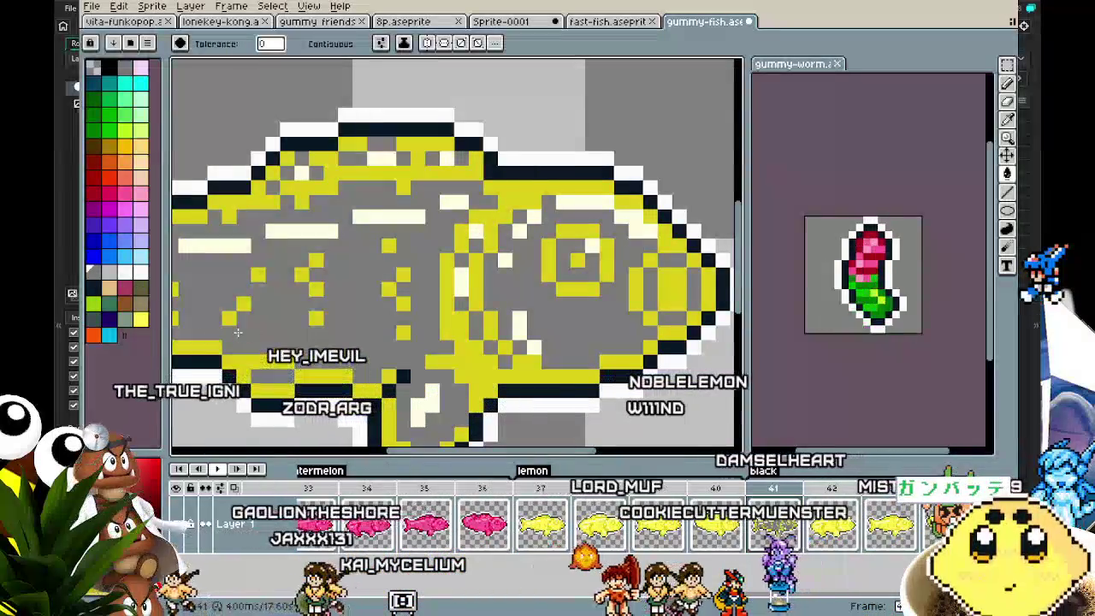
pyautogui.click(97, 272)
pyautogui.click(288, 233)
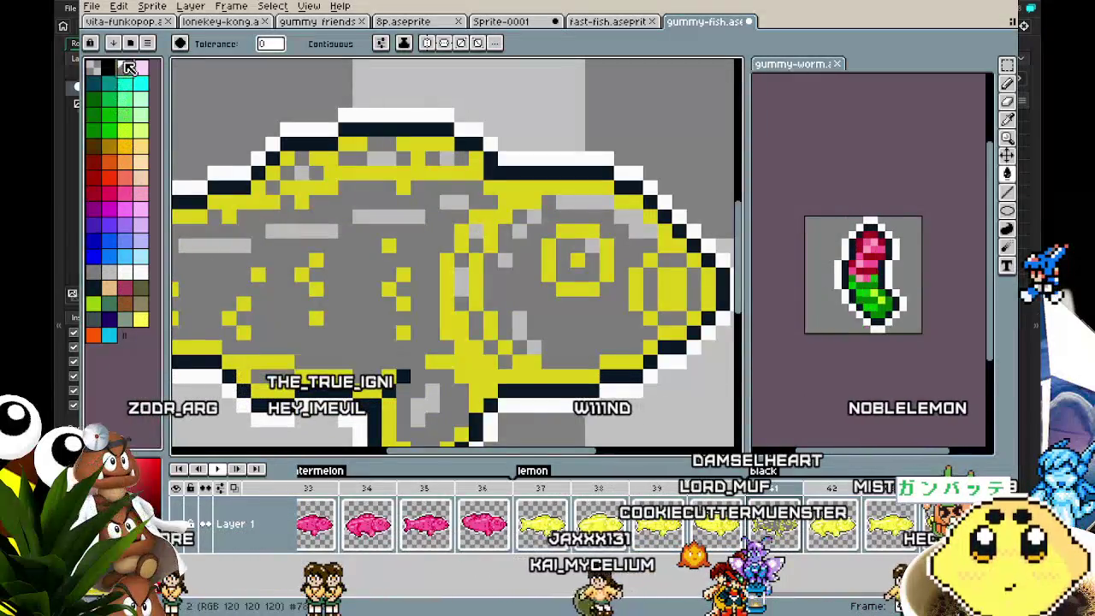
pyautogui.click(289, 191)
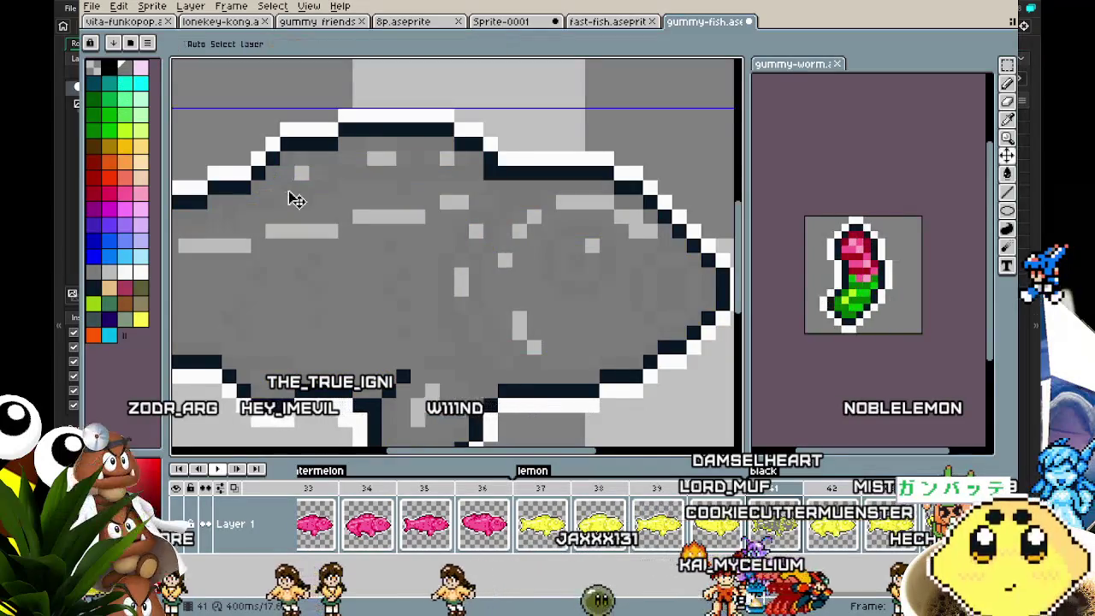
pyautogui.hotkey('ctrl', 'z')
pyautogui.click(95, 298)
pyautogui.click(265, 204)
pyautogui.scroll(-5, 248, 210)
pyautogui.scroll(2, 227, 213)
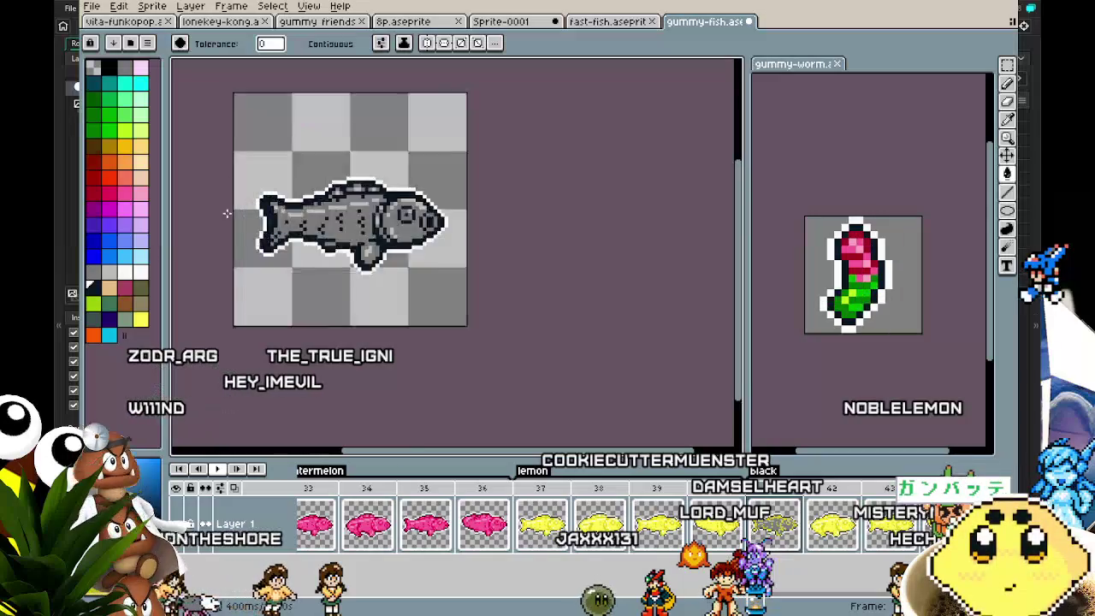
pyautogui.scroll(3, 227, 213)
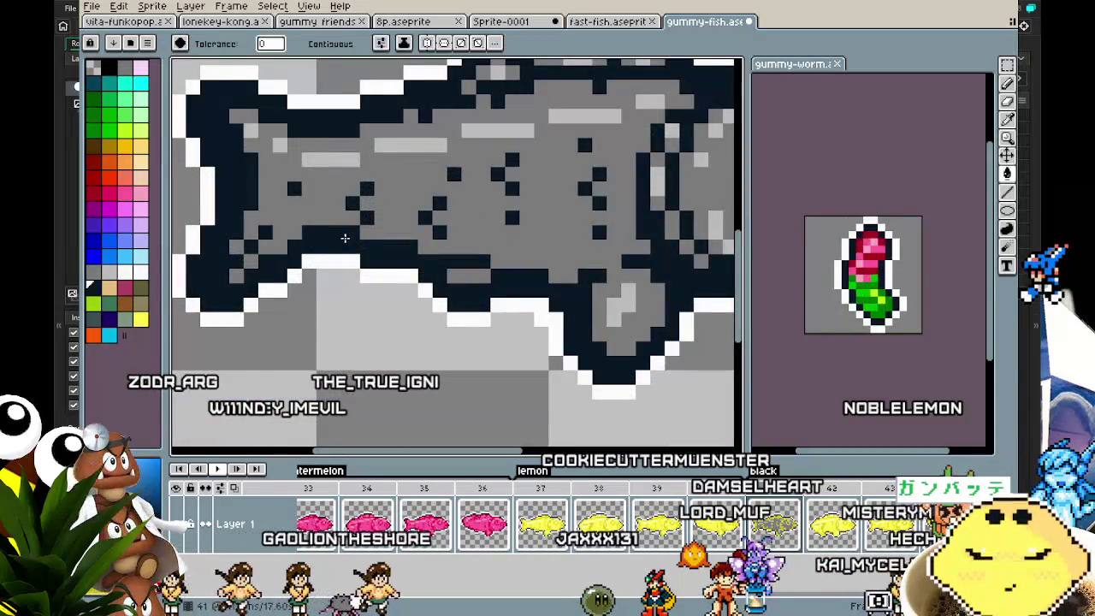
pyautogui.click(344, 238)
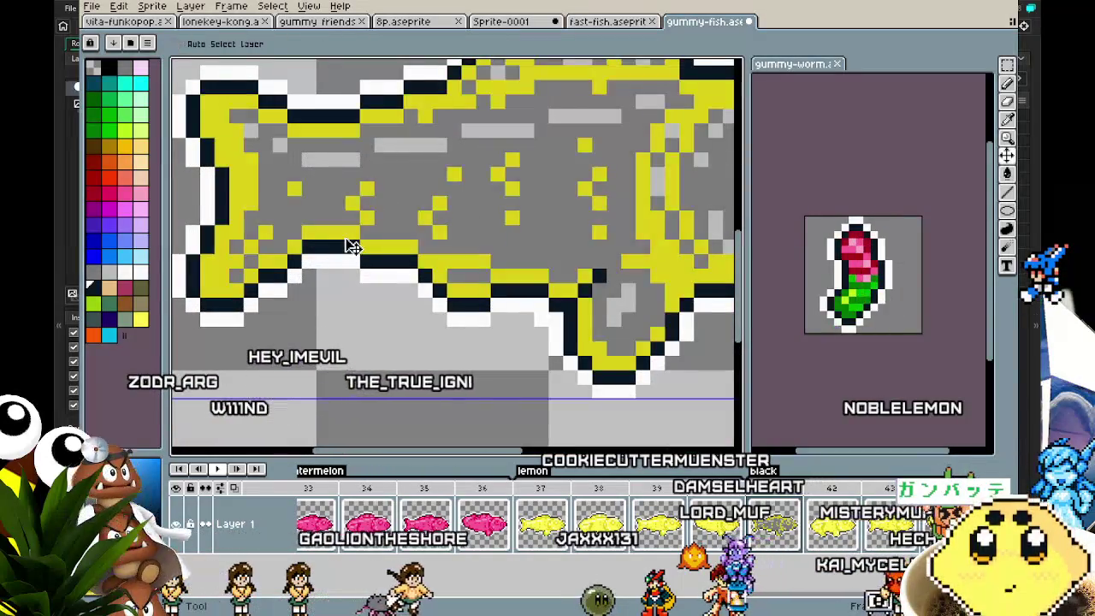
pyautogui.click(99, 293)
pyautogui.click(241, 204)
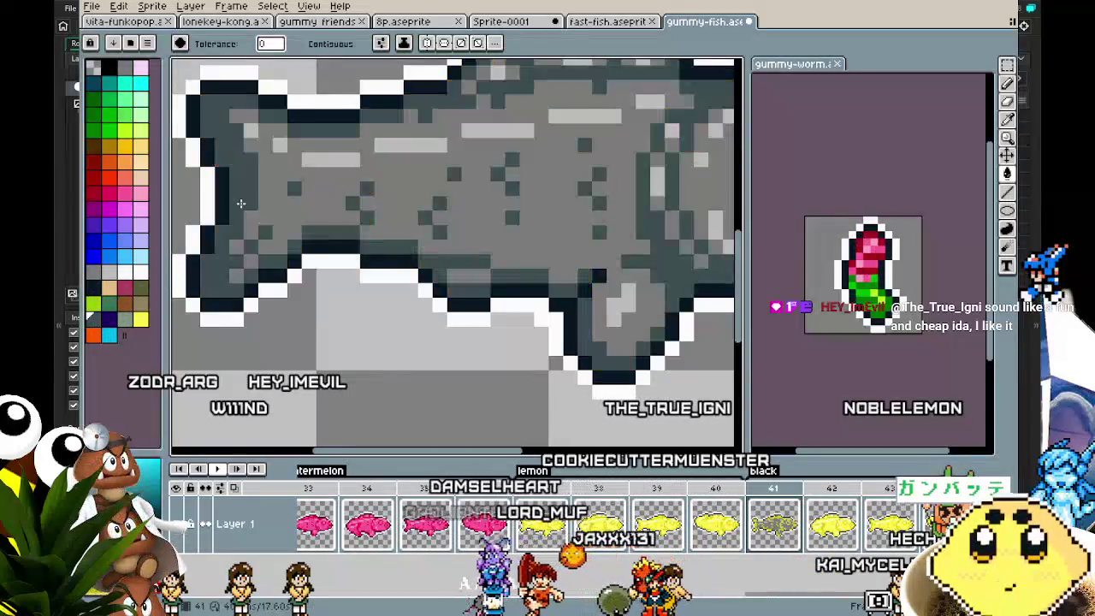
pyautogui.scroll(-3, 241, 204)
pyautogui.scroll(2, 248, 219)
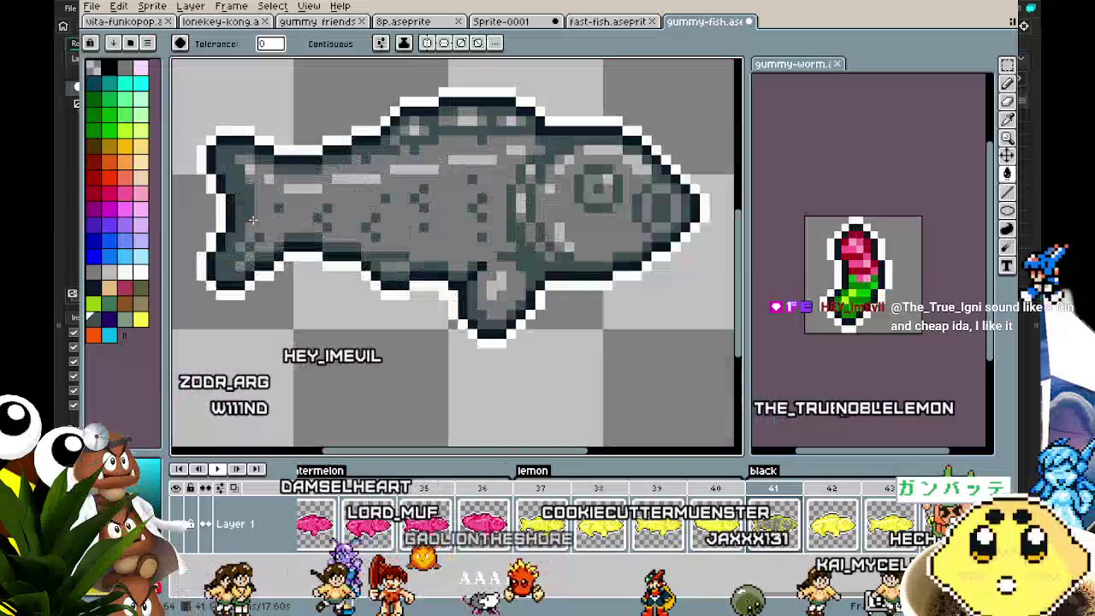
# Advance to frame 43 and choose a mid grey for its fish.
pyautogui.press('Right')
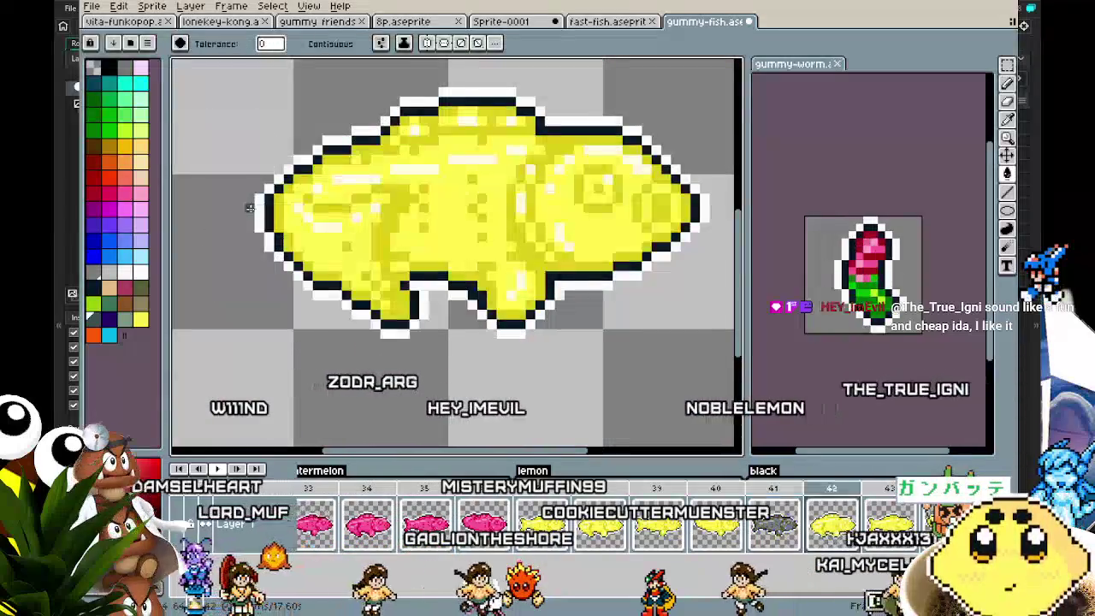
pyautogui.press('Right')
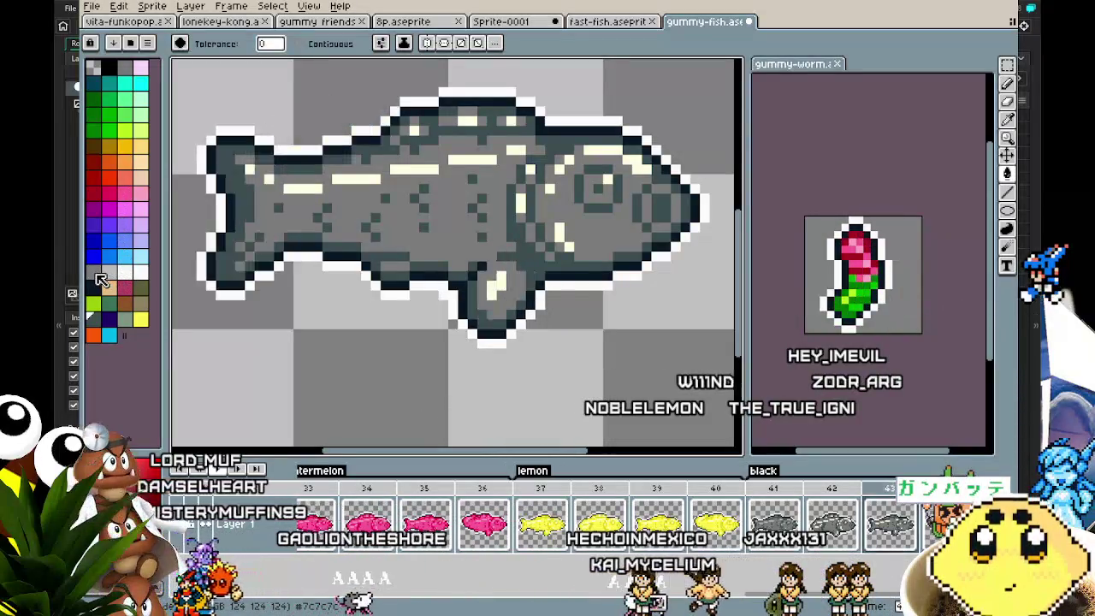
pyautogui.click(109, 274)
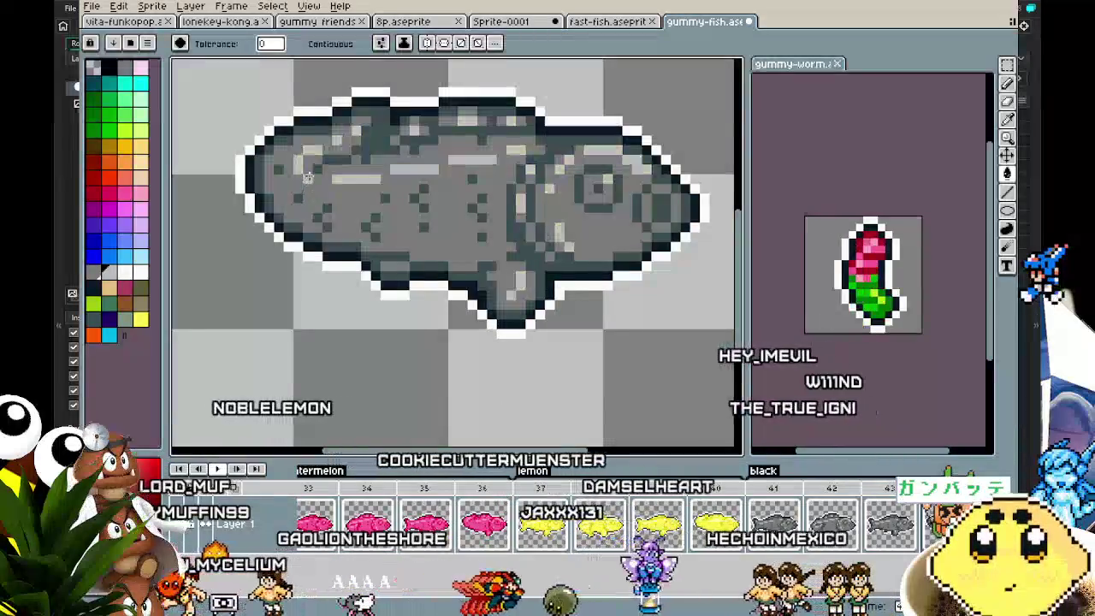
pyautogui.scroll(-2, 315, 303)
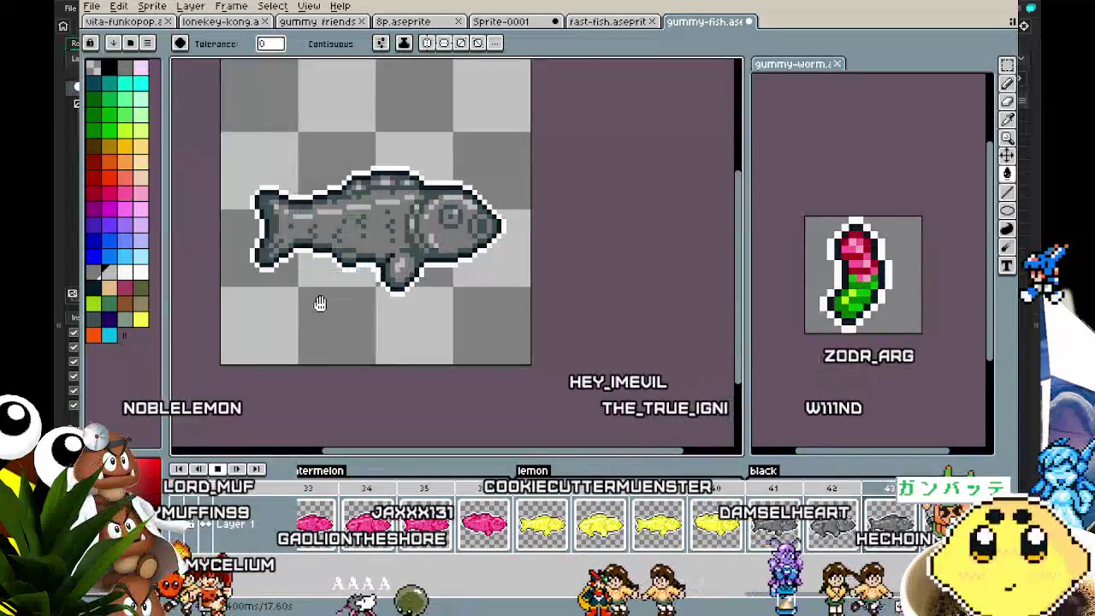
pyautogui.moveTo(312, 303); pyautogui.dragTo(377, 363)
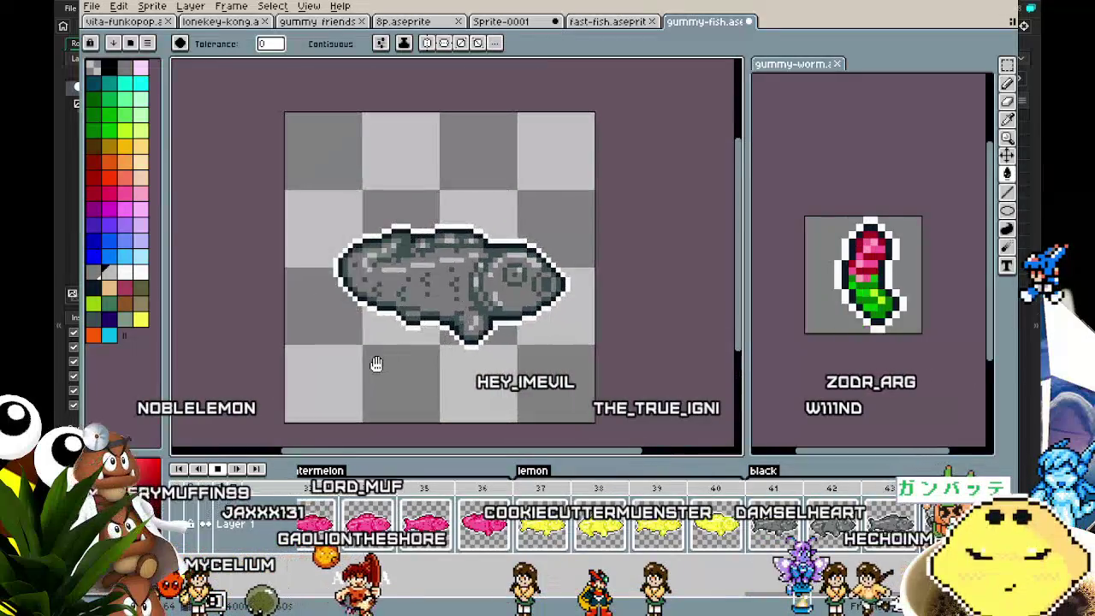
# Rename the black tag to licorice and show the red fish at frame 1.
pyautogui.doubleClick(764, 473)
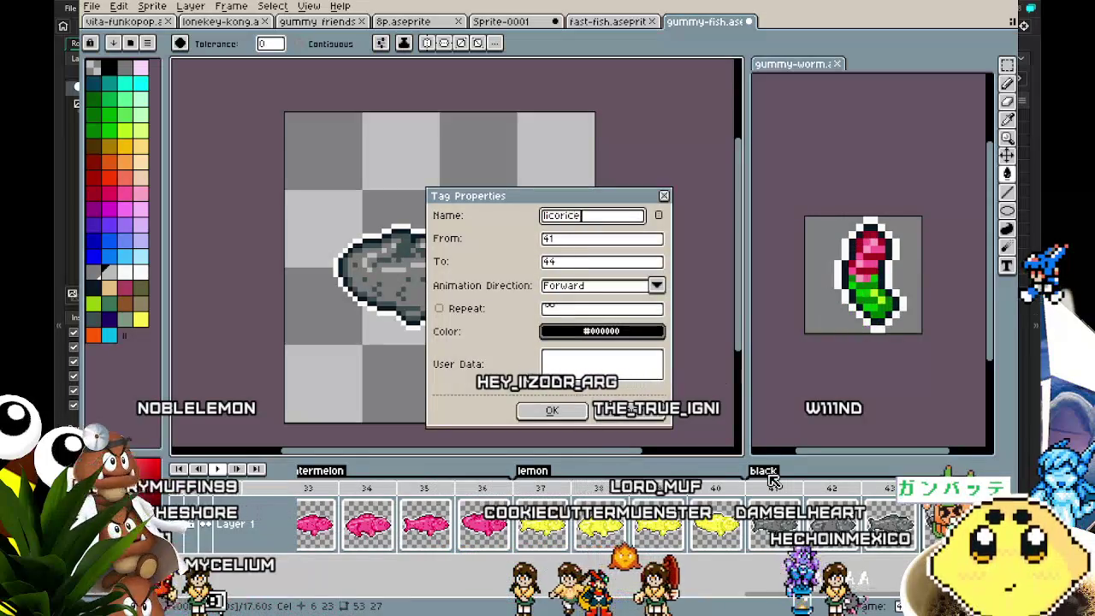
pyautogui.press('Return')
pyautogui.scroll(-1, 571, 406)
pyautogui.moveTo(571, 405); pyautogui.dragTo(478, 284)
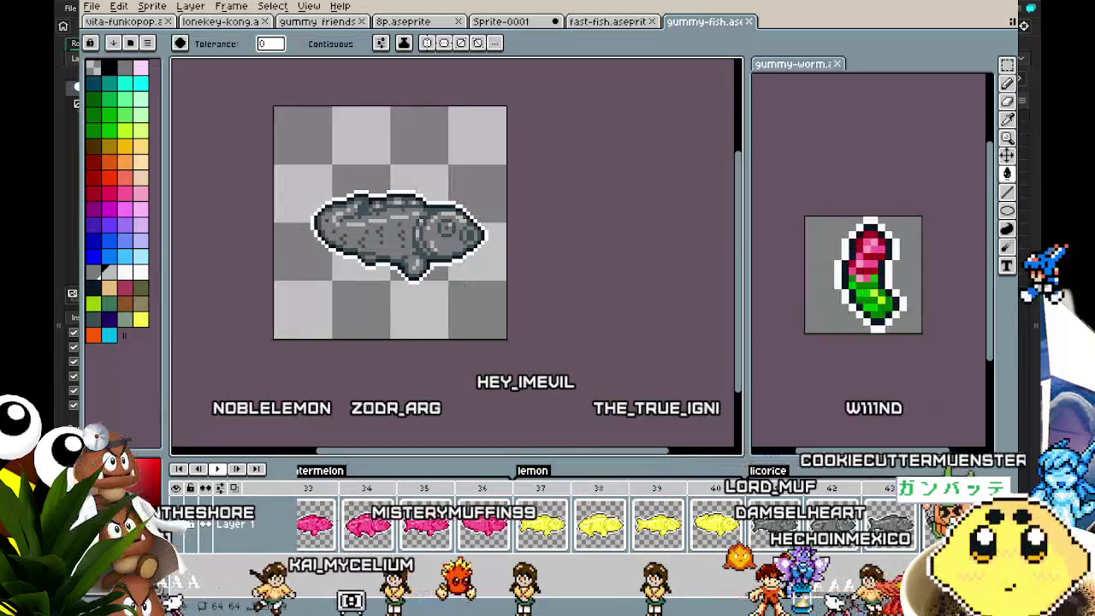
pyautogui.moveTo(479, 610); pyautogui.dragTo(409, 609)
pyautogui.click(333, 494)
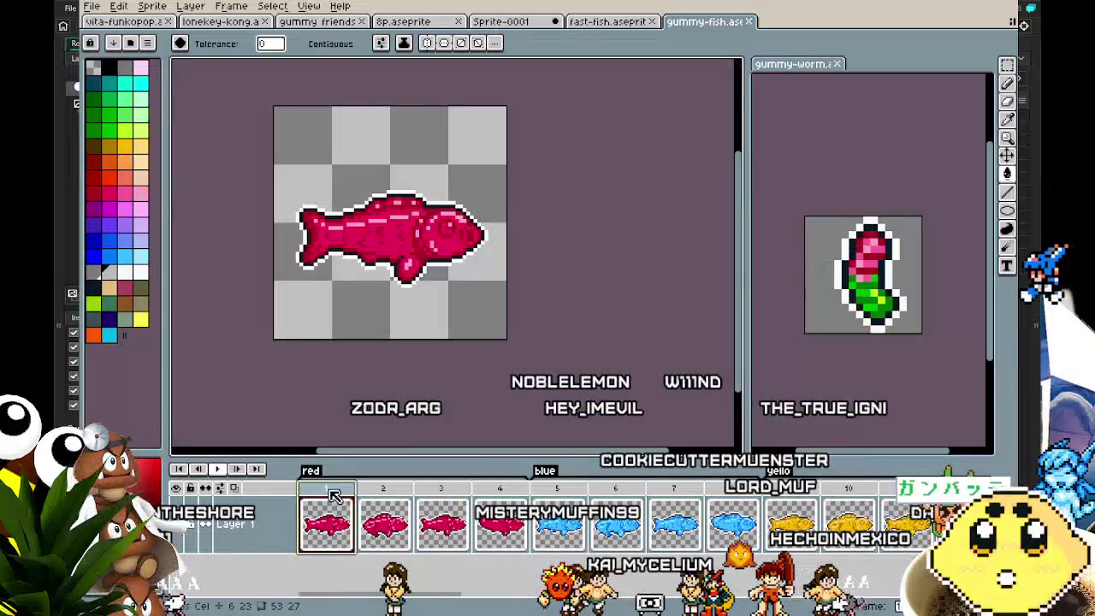
# Export the frames tagged red as an animated GIF named fish_red.
pyautogui.click(91, 6)
pyautogui.moveTo(111, 127)
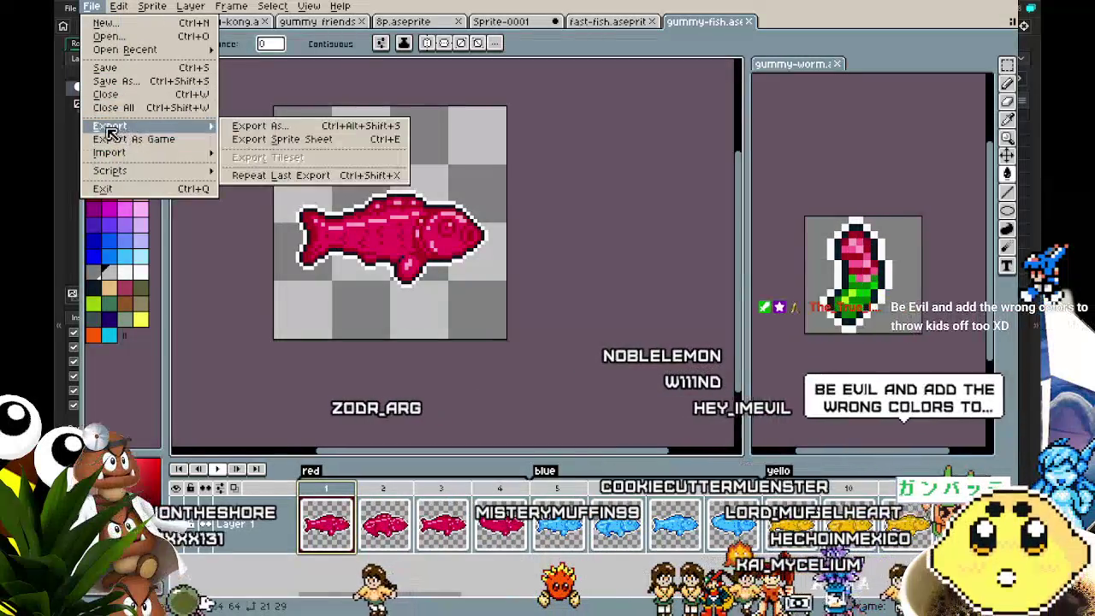
pyautogui.click(269, 129)
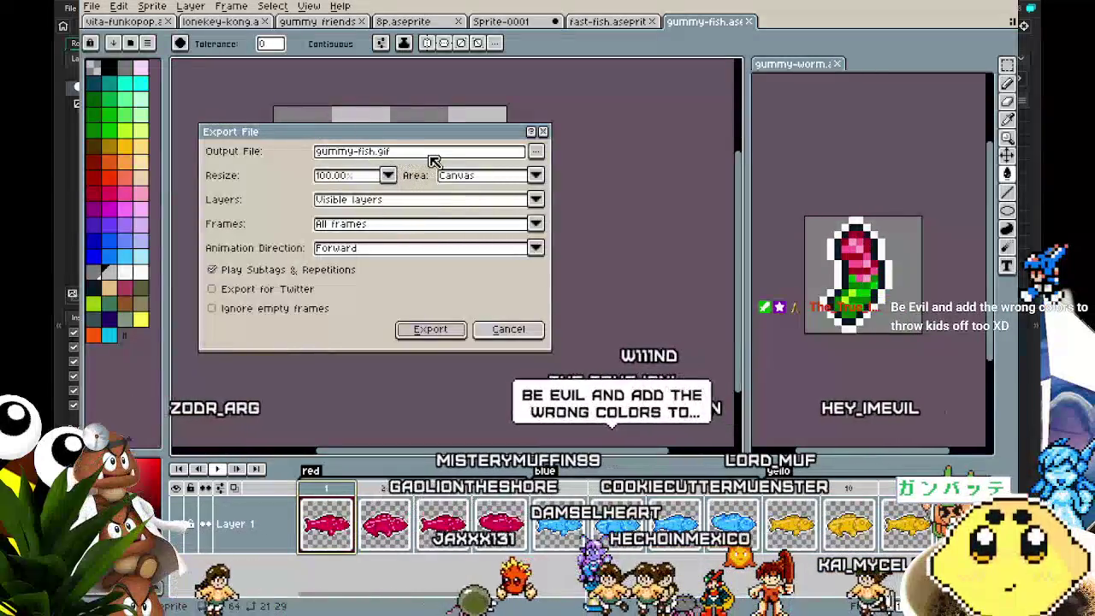
pyautogui.moveTo(392, 152); pyautogui.dragTo(281, 158)
pyautogui.write('fish_red')
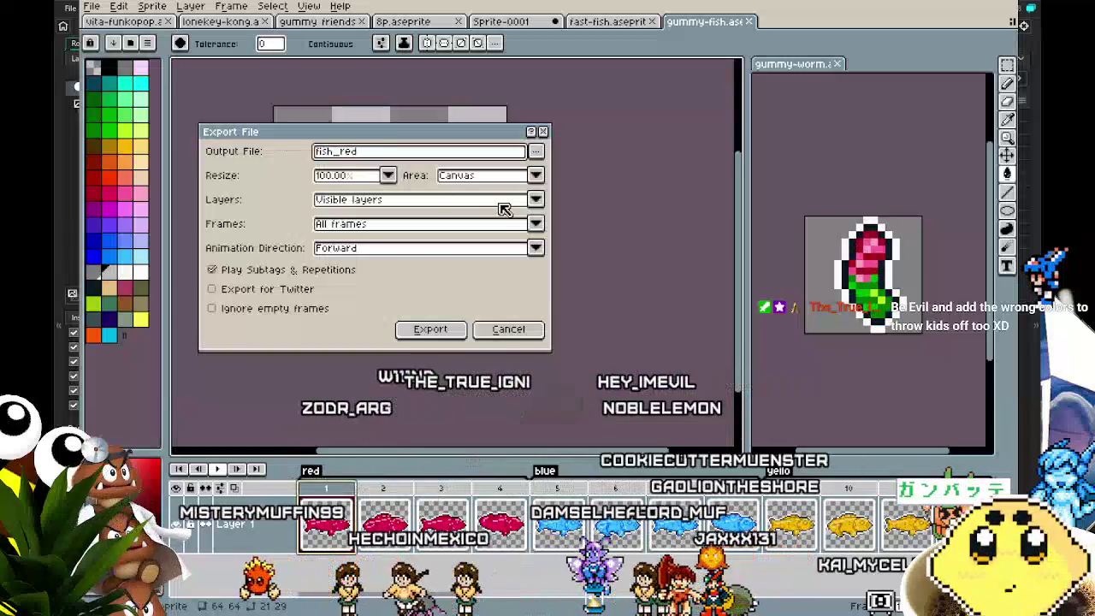
pyautogui.click(340, 225)
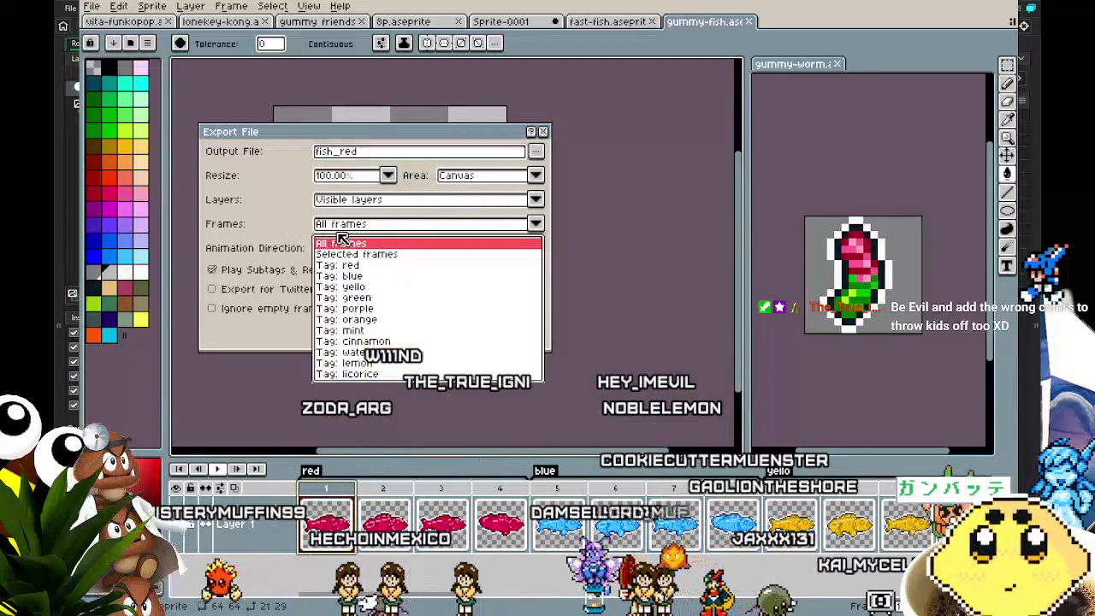
pyautogui.click(351, 266)
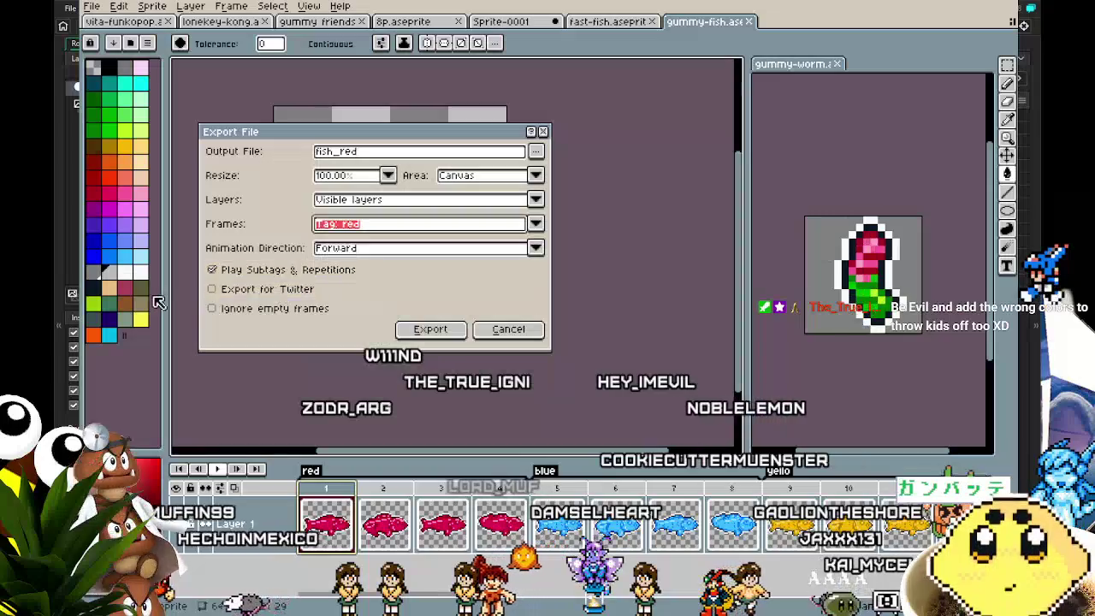
pyautogui.click(410, 332)
pyautogui.click(533, 377)
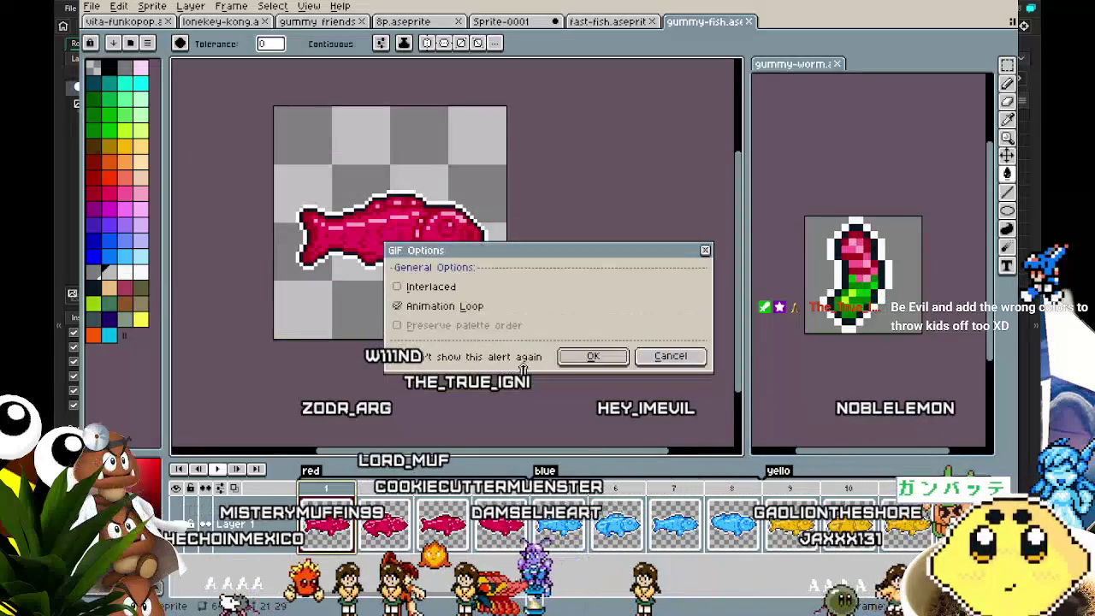
pyautogui.click(597, 360)
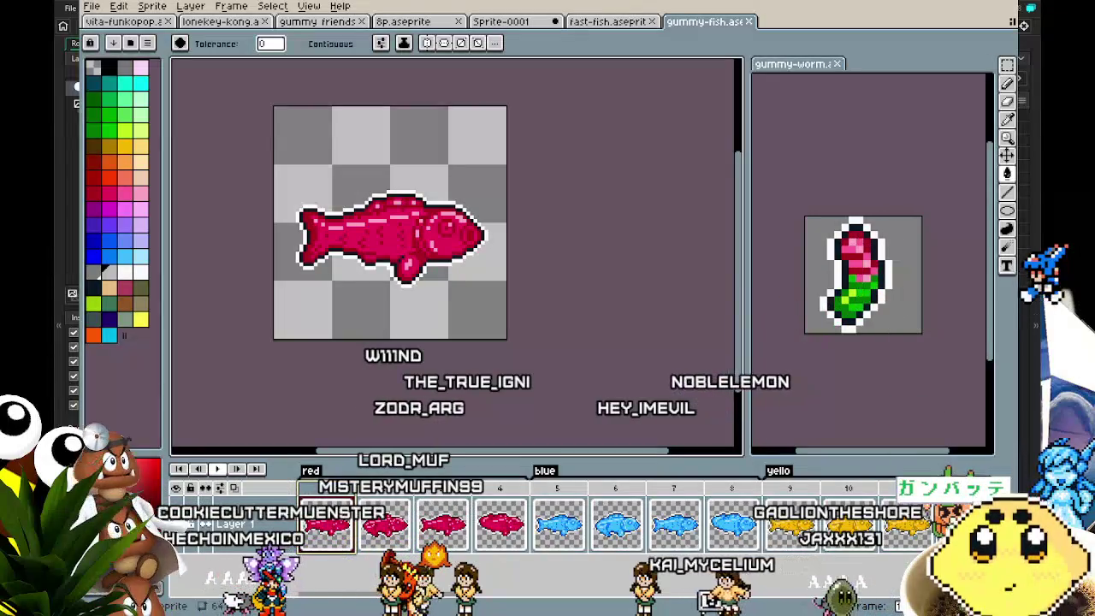
pyautogui.hotkey('alt', 'Tab')
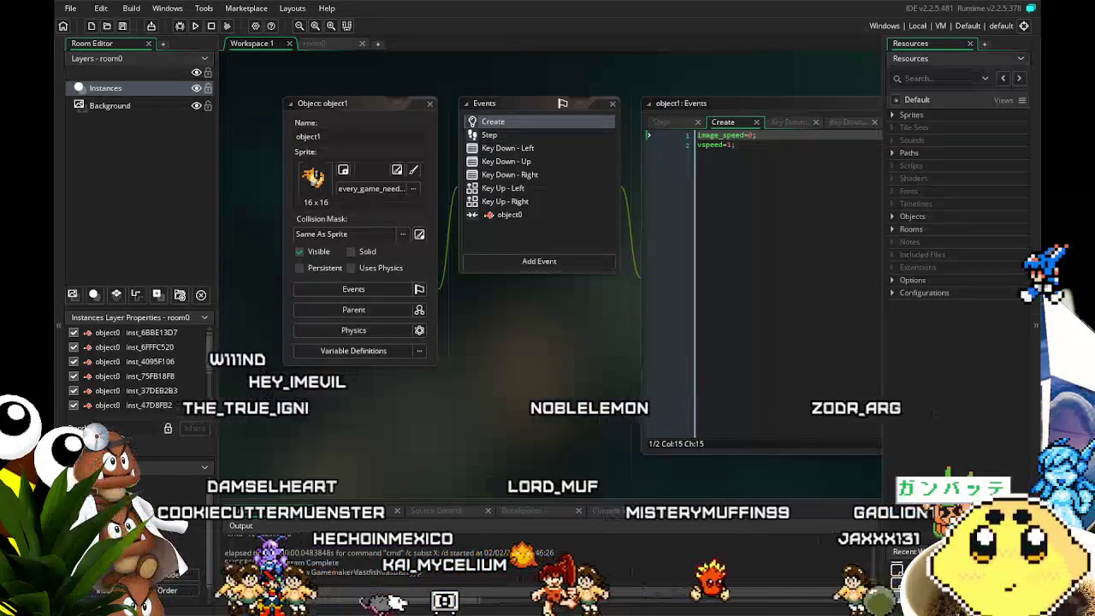
# Save the project, set fish_red's origin to Middle Centre (32 x 32), then open object0.
pyautogui.hotkey('ctrl', 's')
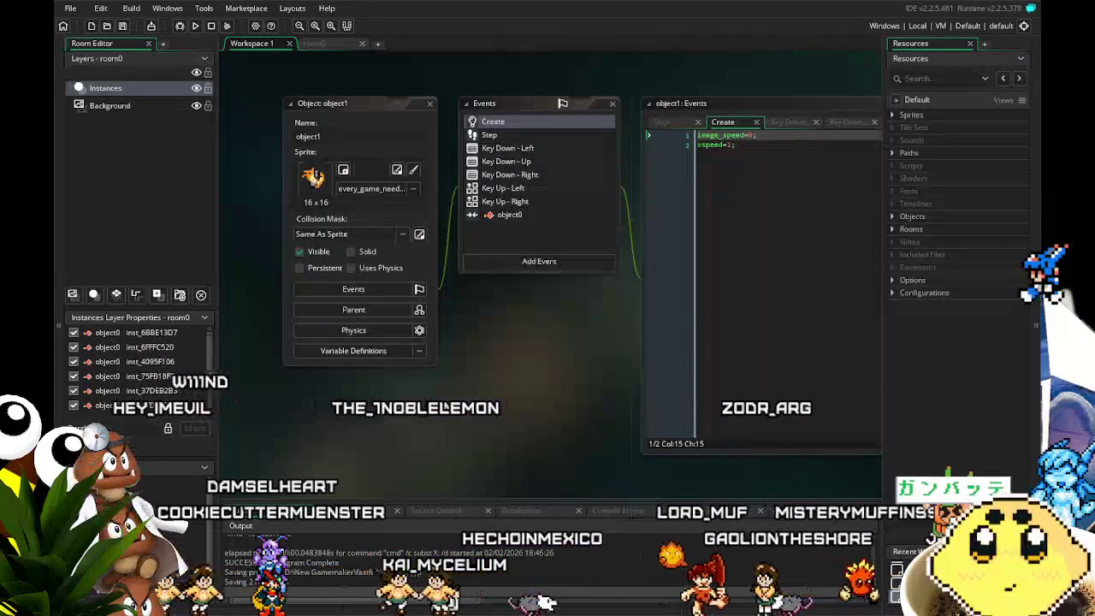
pyautogui.click(893, 115)
pyautogui.scroll(-5, 548, 274)
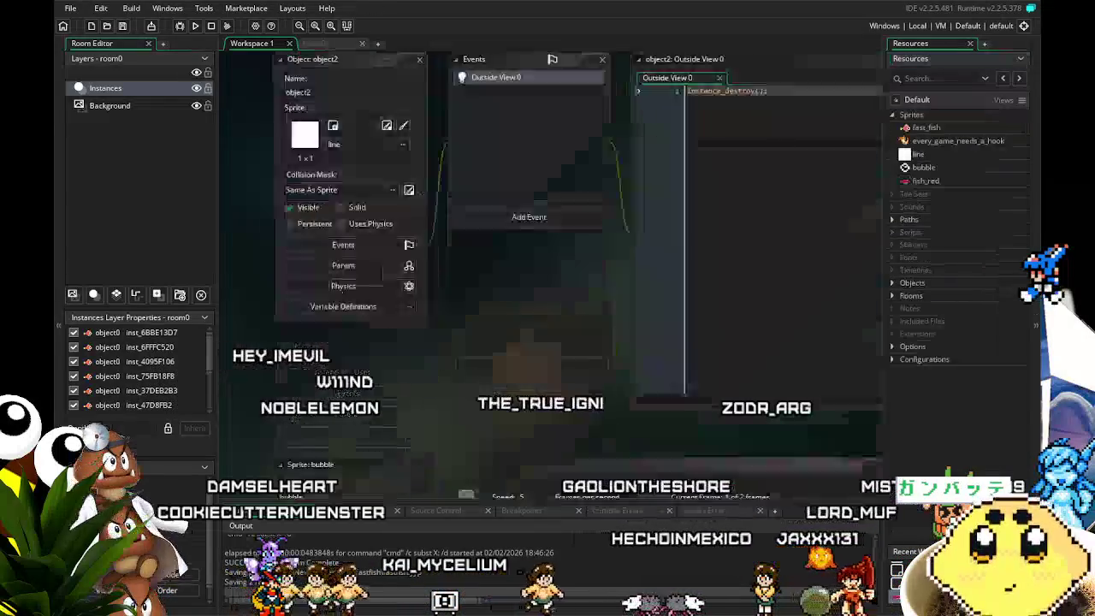
pyautogui.doubleClick(926, 180)
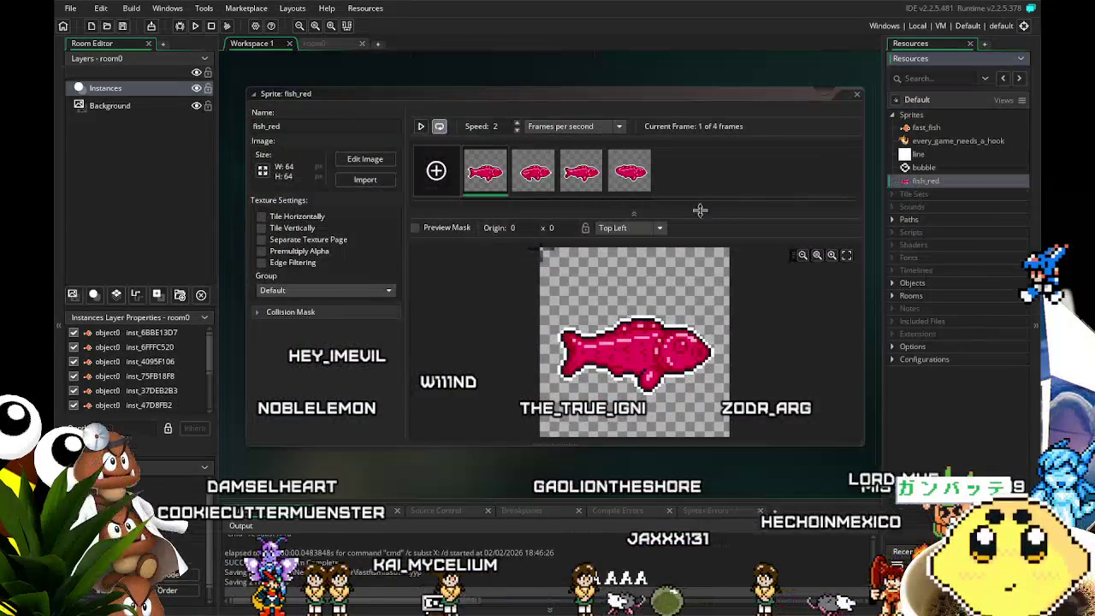
pyautogui.click(625, 228)
pyautogui.click(633, 294)
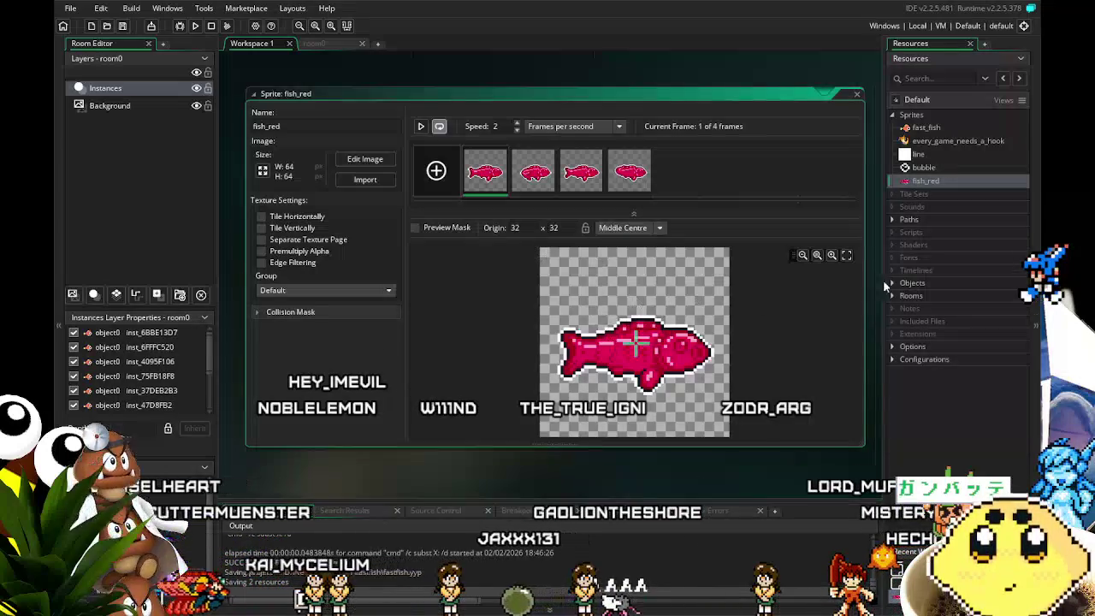
pyautogui.click(892, 284)
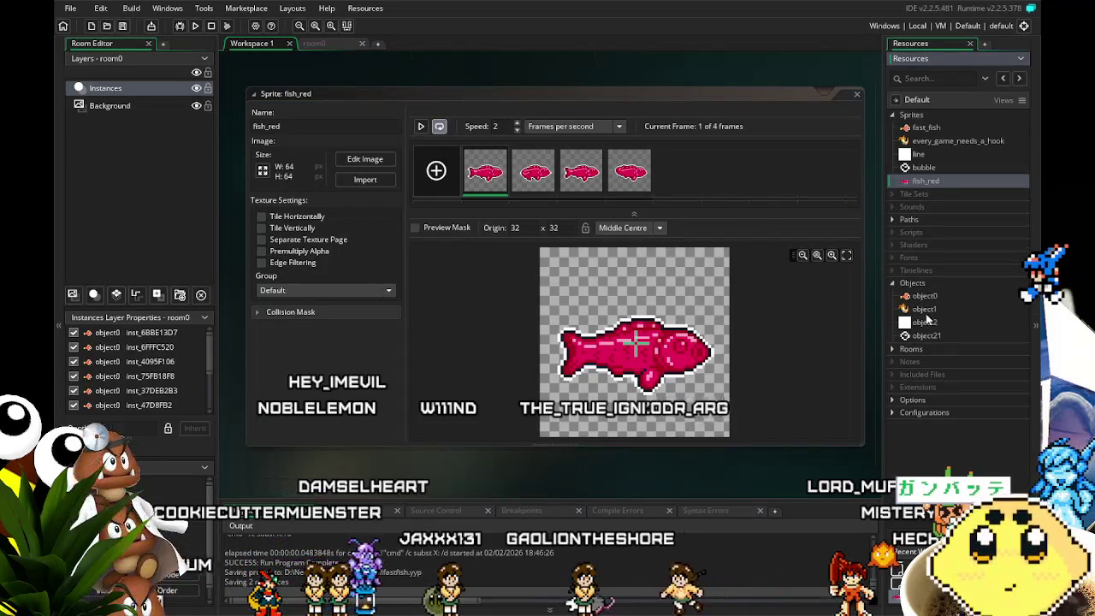
pyautogui.doubleClick(928, 295)
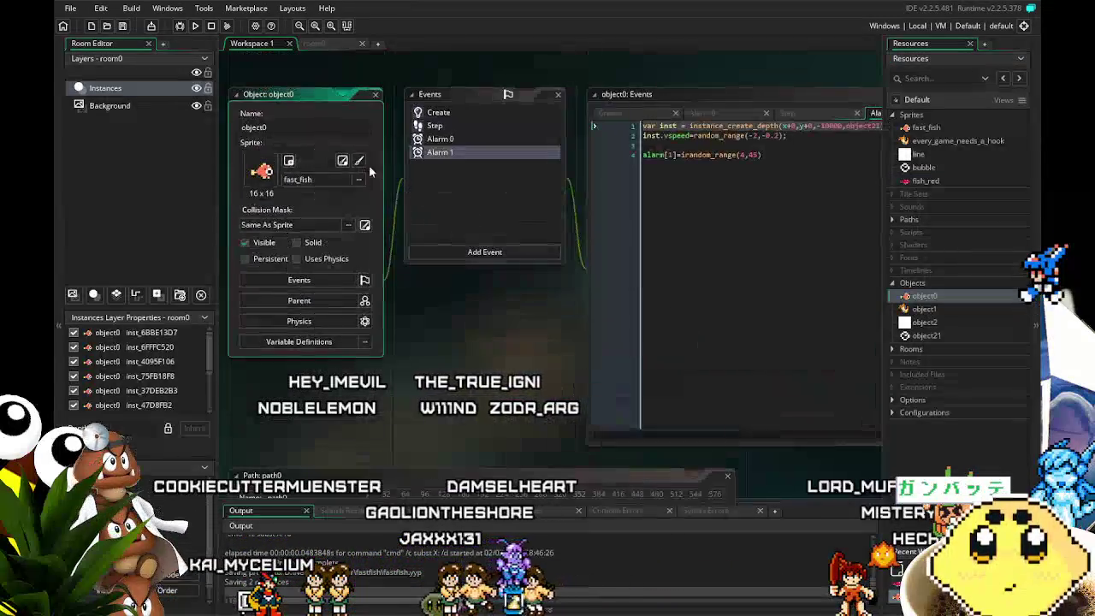
# Assign the fish_red sprite to object0, then close the game's test run.
pyautogui.click(327, 179)
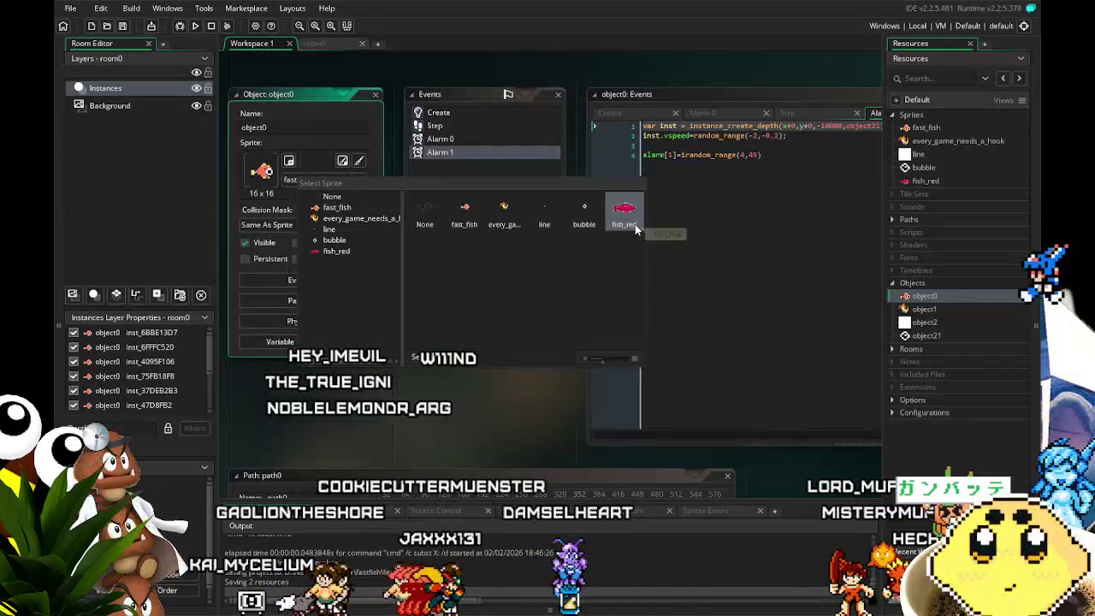
pyautogui.click(633, 225)
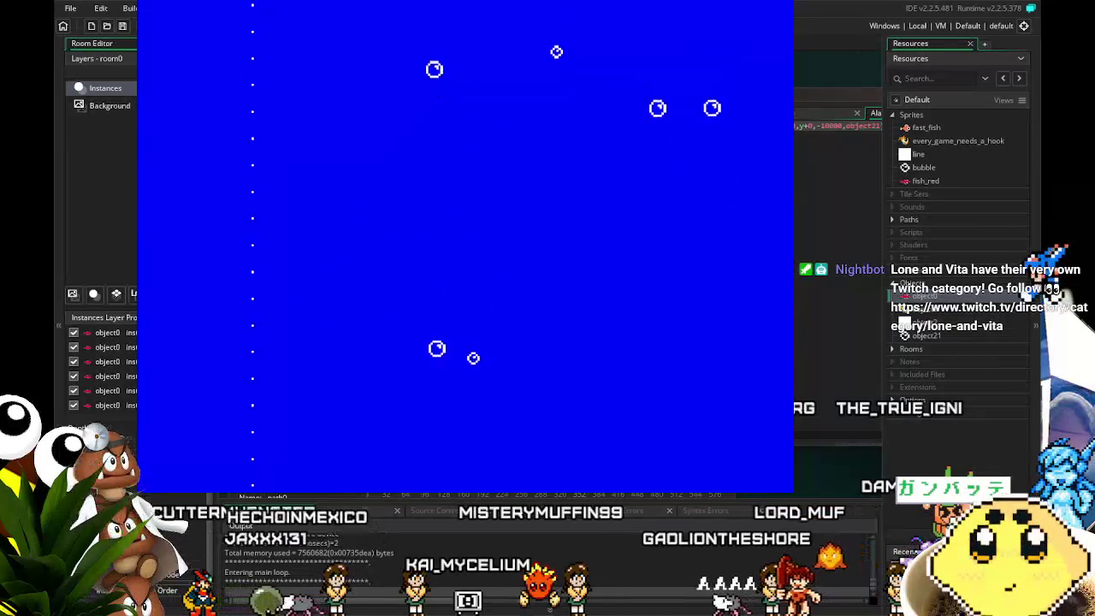
pyautogui.press('Escape')
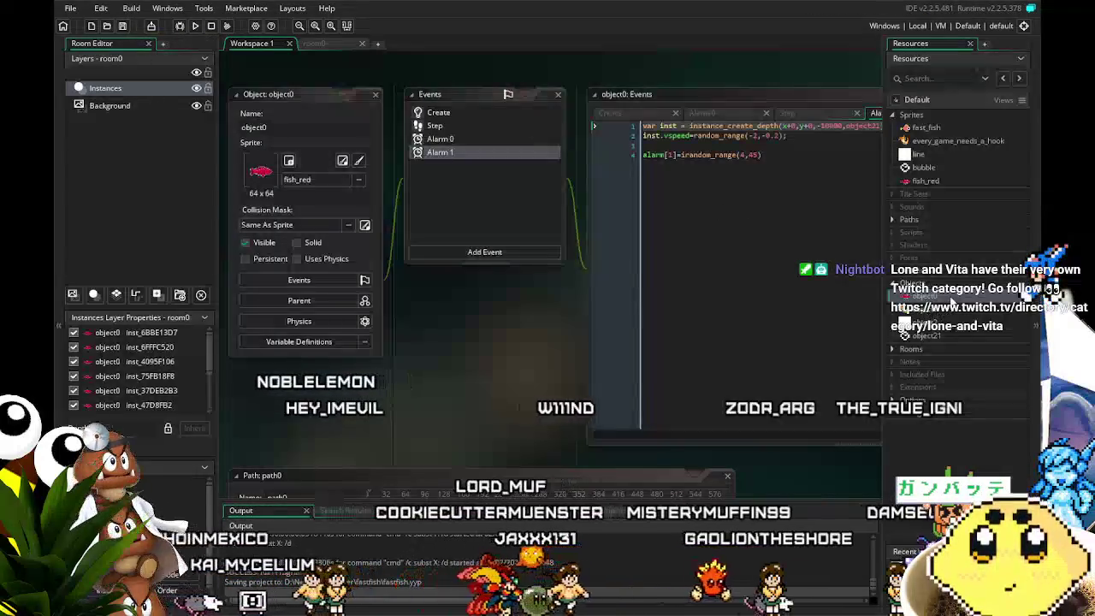
# Open object1's collision event with object0 and pan to view its X-key destroy code.
pyautogui.click(936, 310)
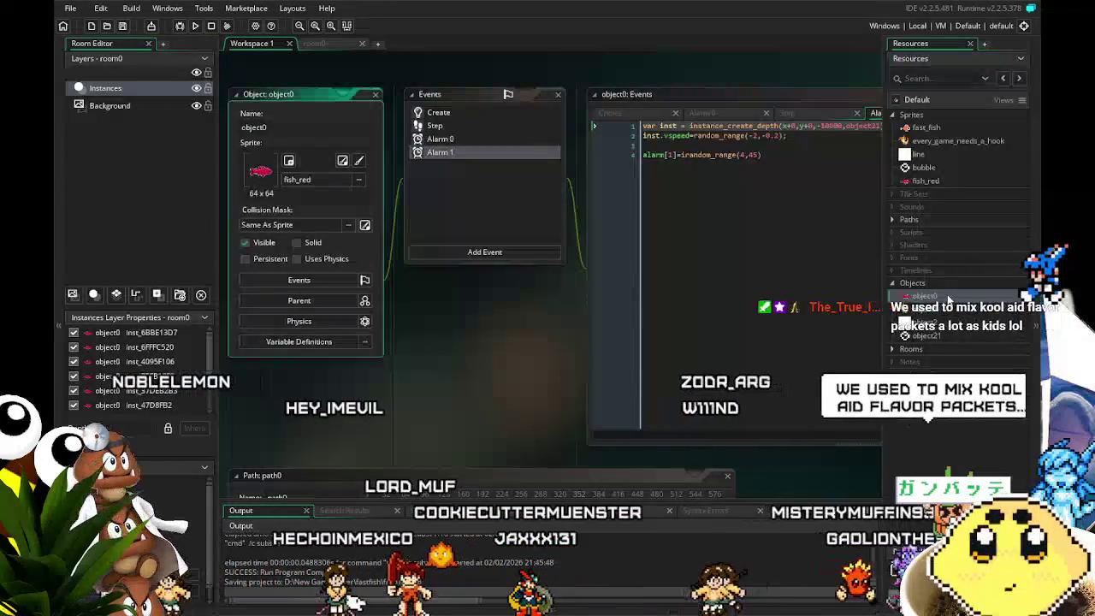
pyautogui.doubleClick(936, 309)
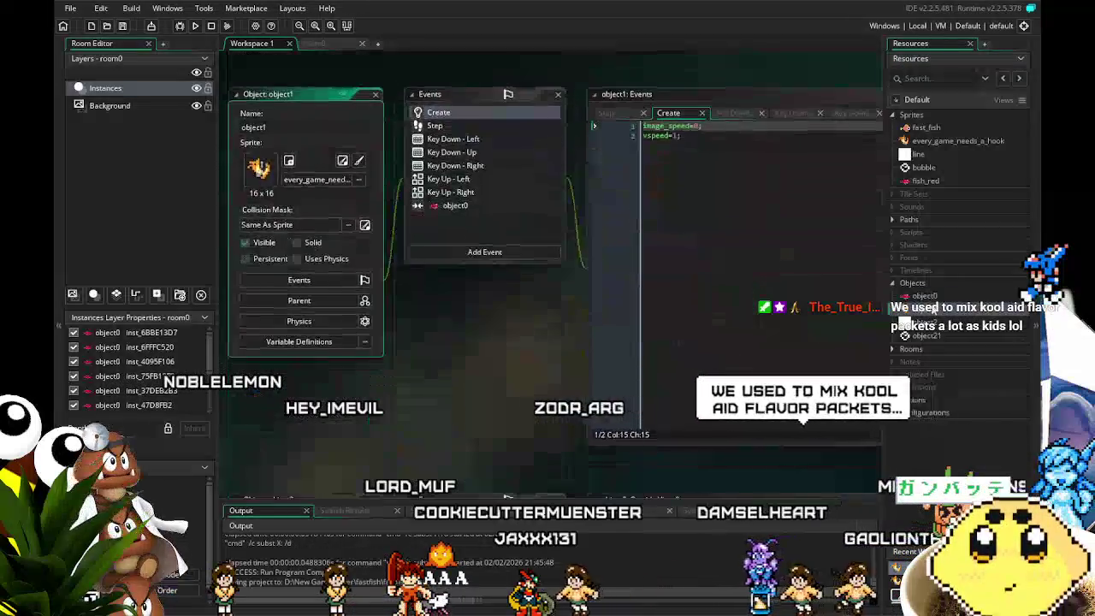
pyautogui.click(484, 207)
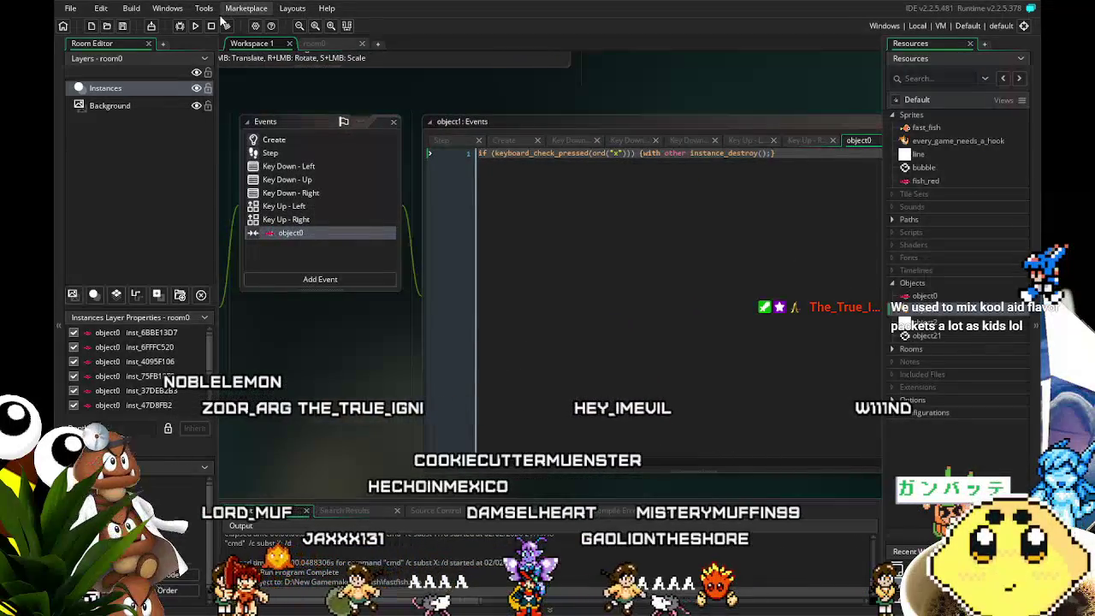
pyautogui.moveTo(291, 441)
pyautogui.mouseDown()
pyautogui.moveTo(429, 421)
pyautogui.moveTo(326, 438)
pyautogui.mouseUp()
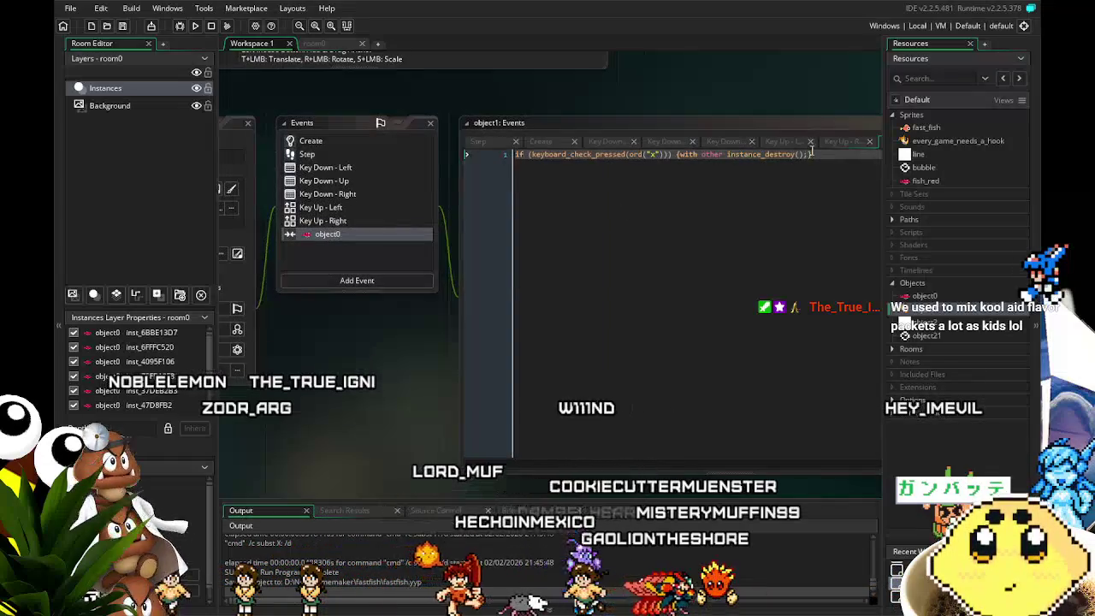
pyautogui.moveTo(347, 414); pyautogui.dragTo(385, 437)
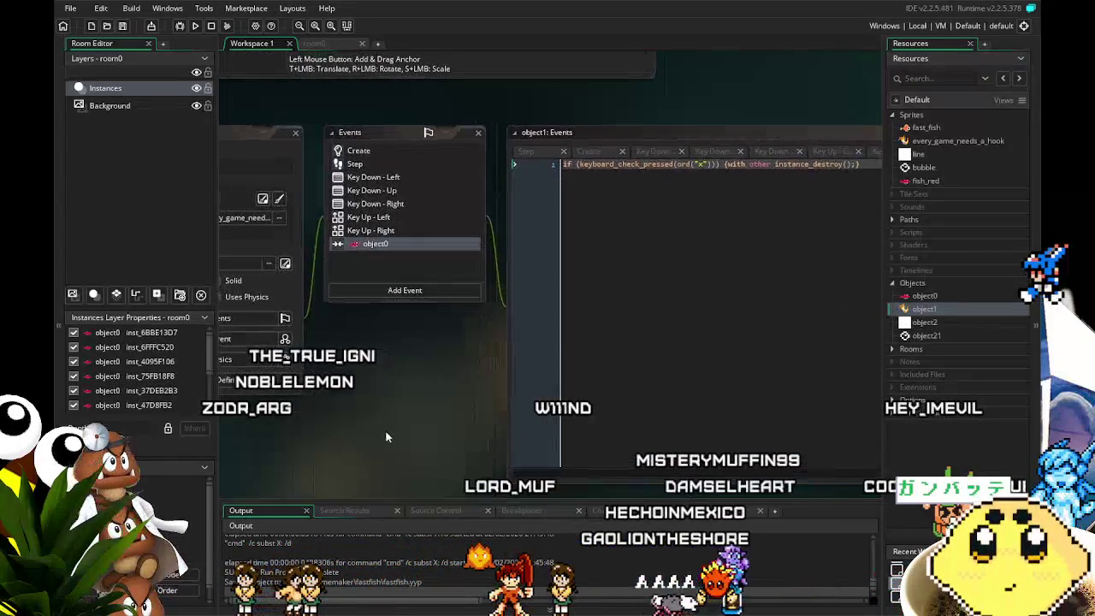
pyautogui.doubleClick(945, 180)
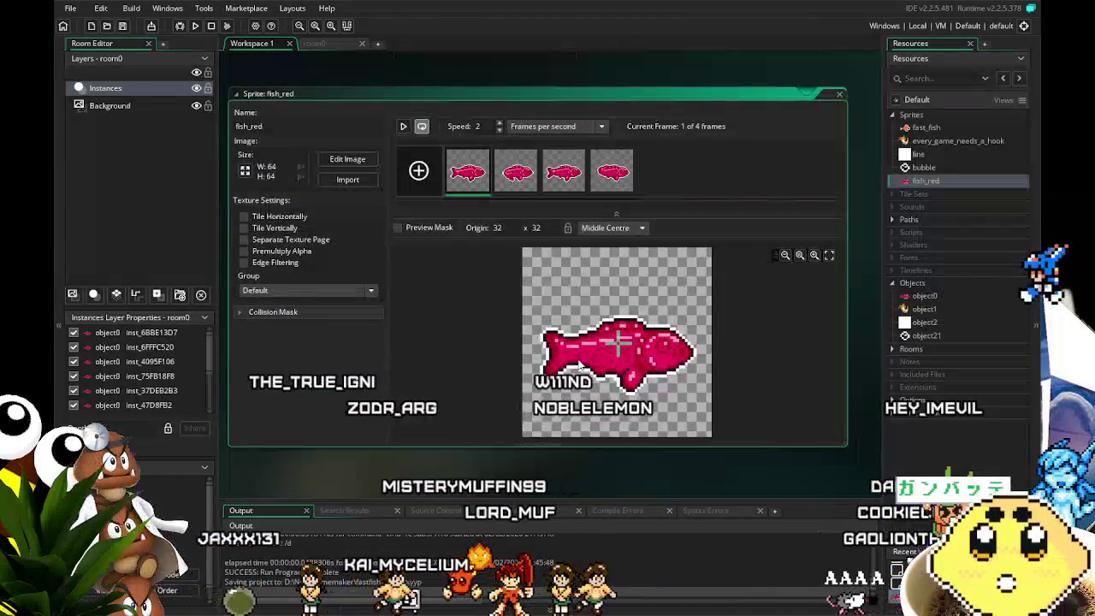
# Give fish_red a manual collision mask over the fish's front: Left 40, Right 58, Top 24, Bottom 46.
pyautogui.click(242, 313)
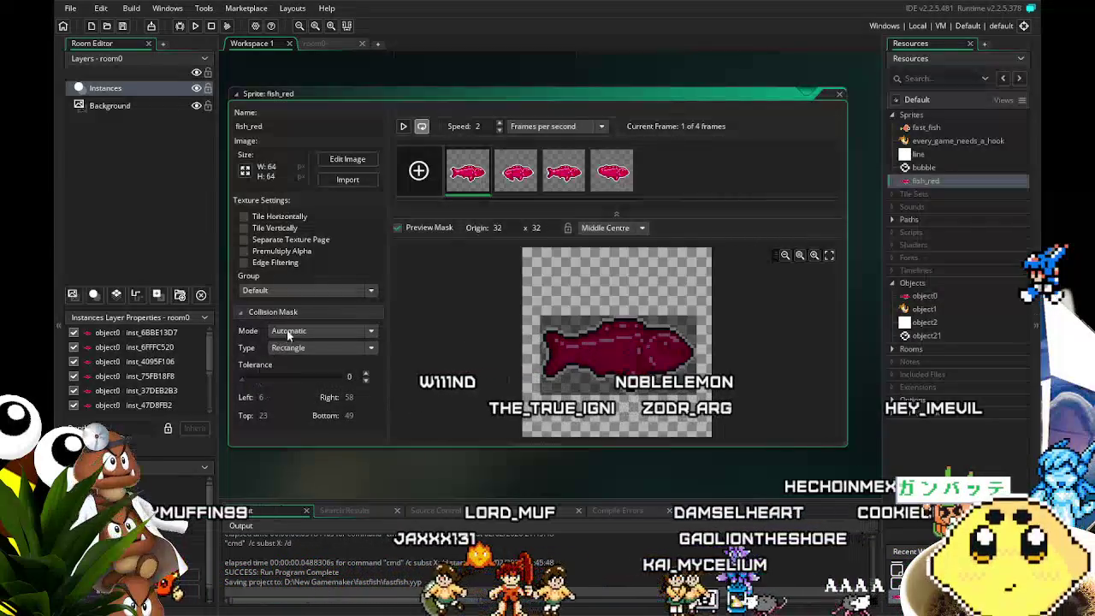
pyautogui.click(306, 364)
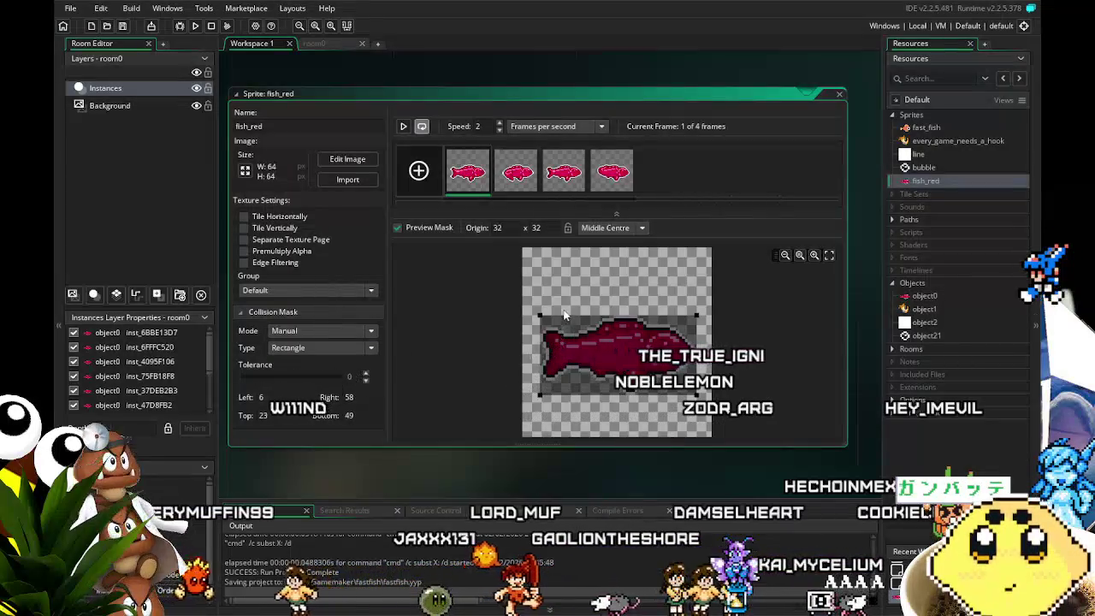
pyautogui.moveTo(539, 319); pyautogui.dragTo(696, 319)
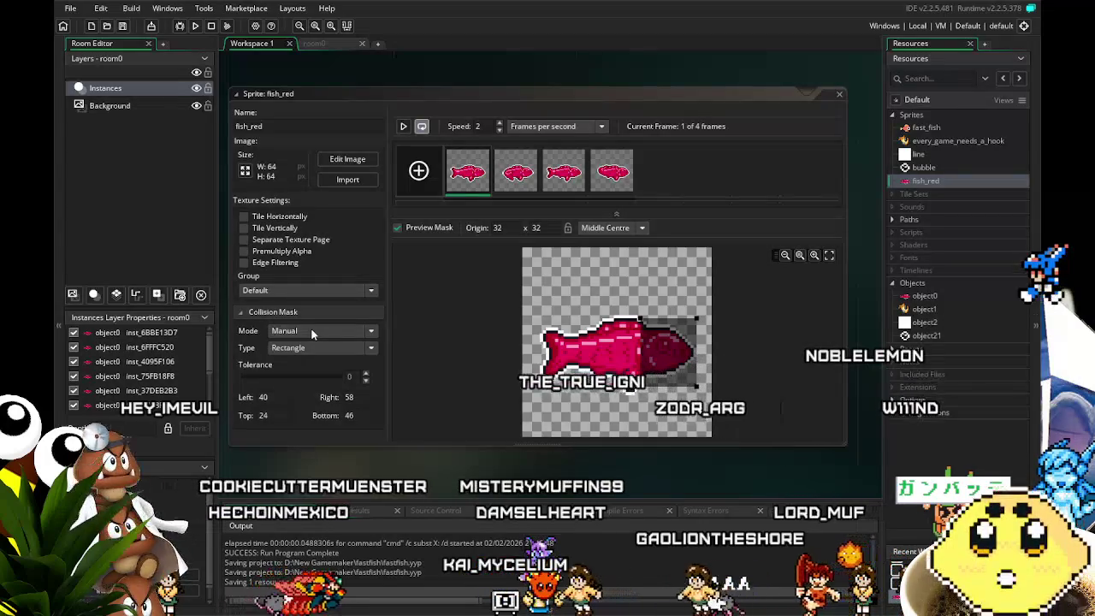
pyautogui.click(609, 229)
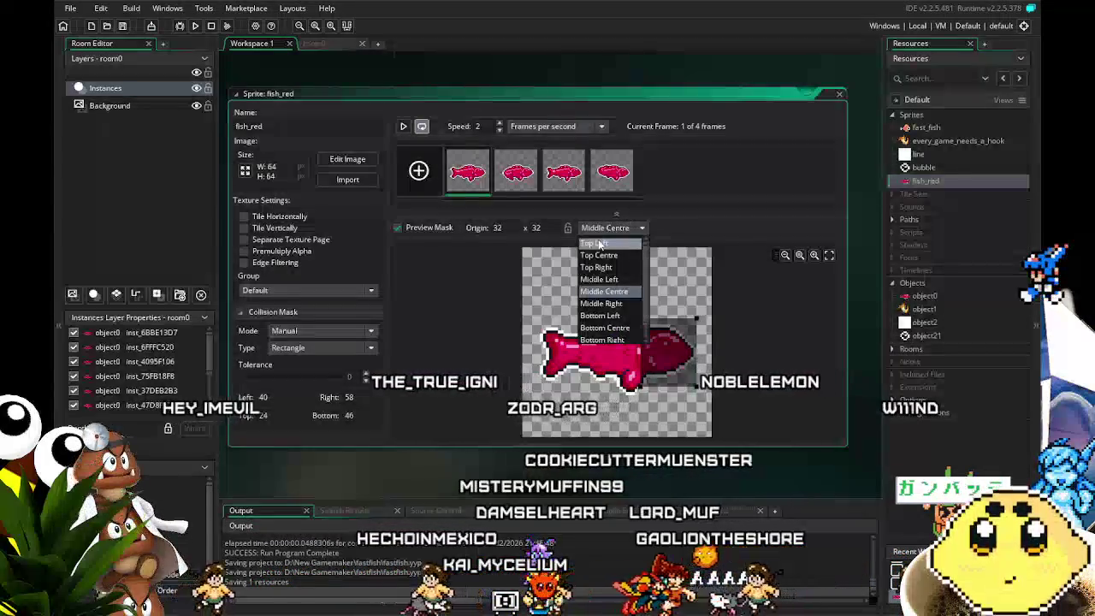
pyautogui.click(614, 291)
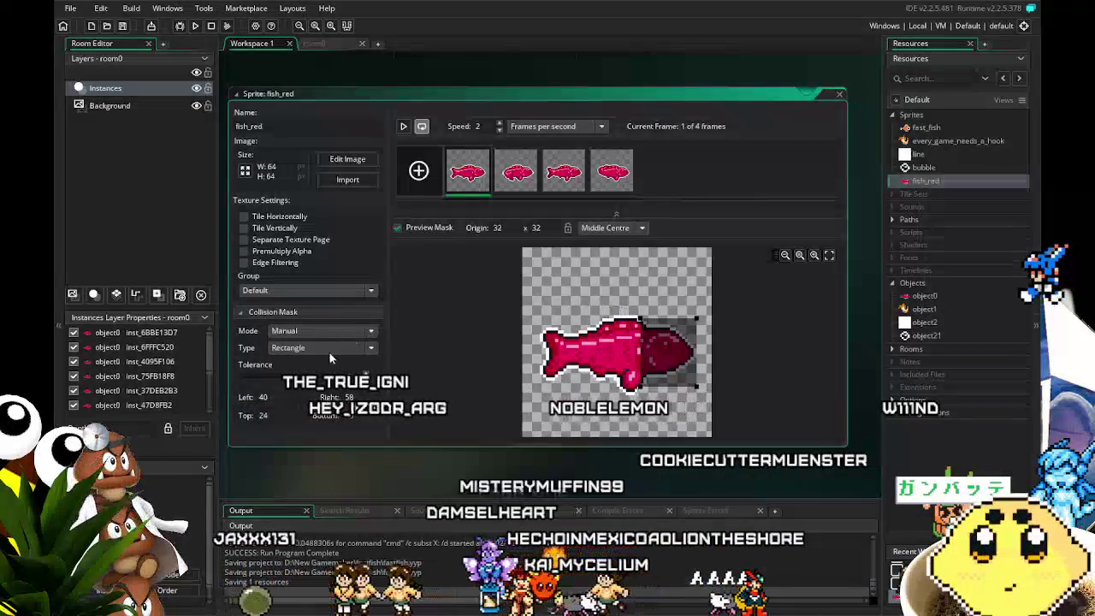
pyautogui.click(257, 312)
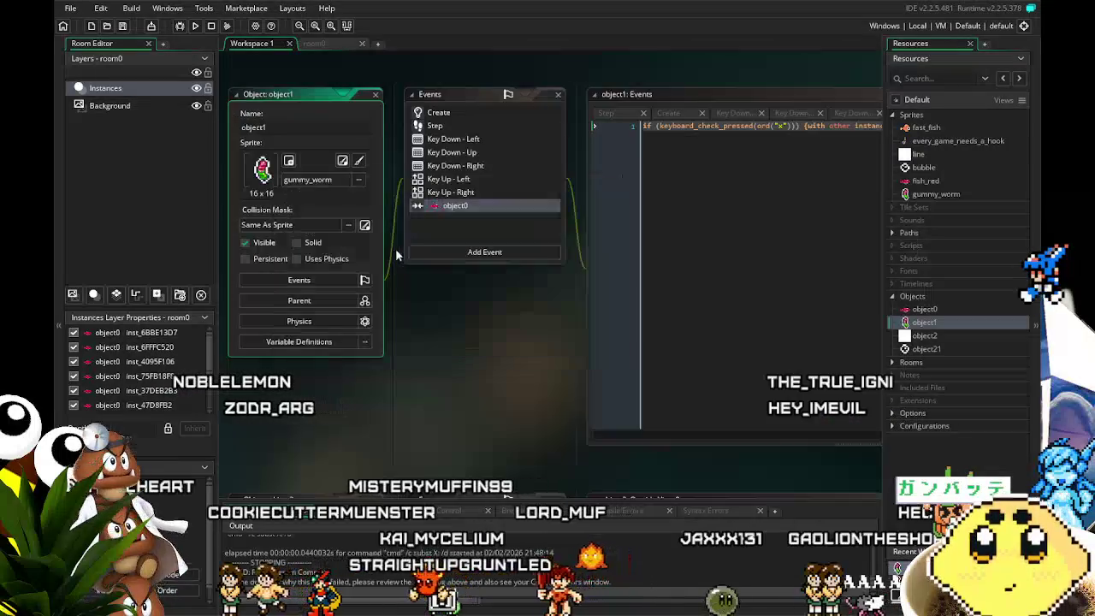
# Save, delete the image_speed=0 line so object1's Create event only sets vspeed=1, and test-run the game.
pyautogui.click(123, 25)
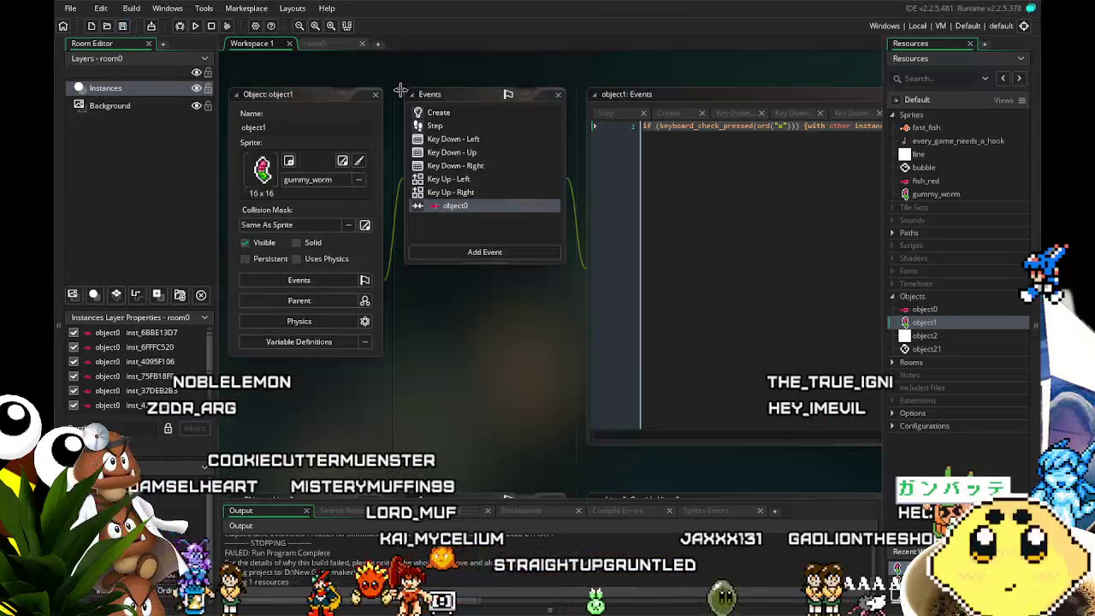
pyautogui.click(464, 113)
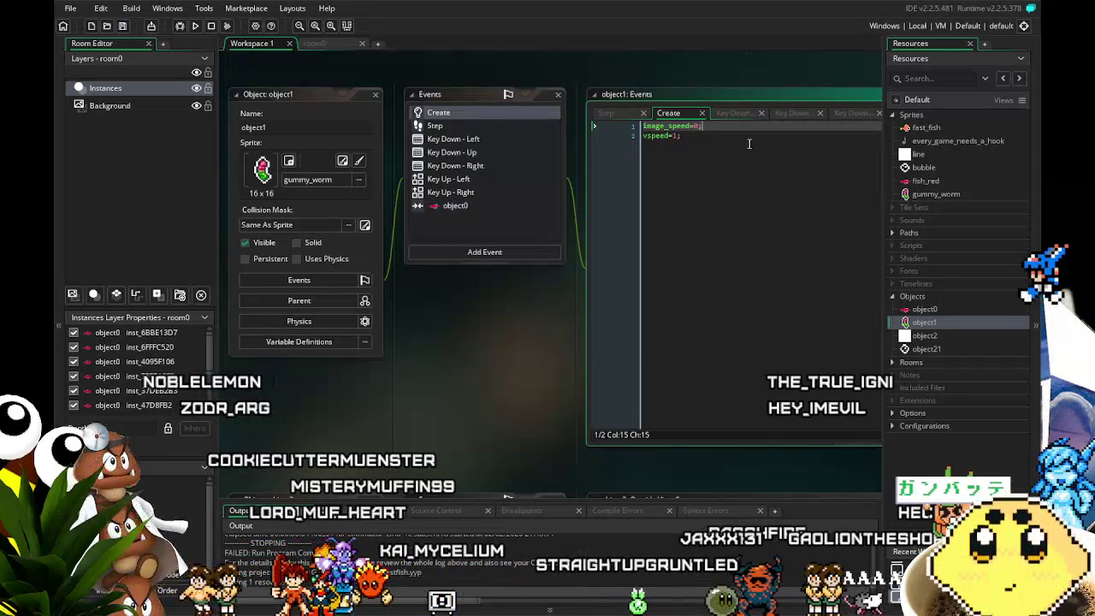
pyautogui.press('Delete')
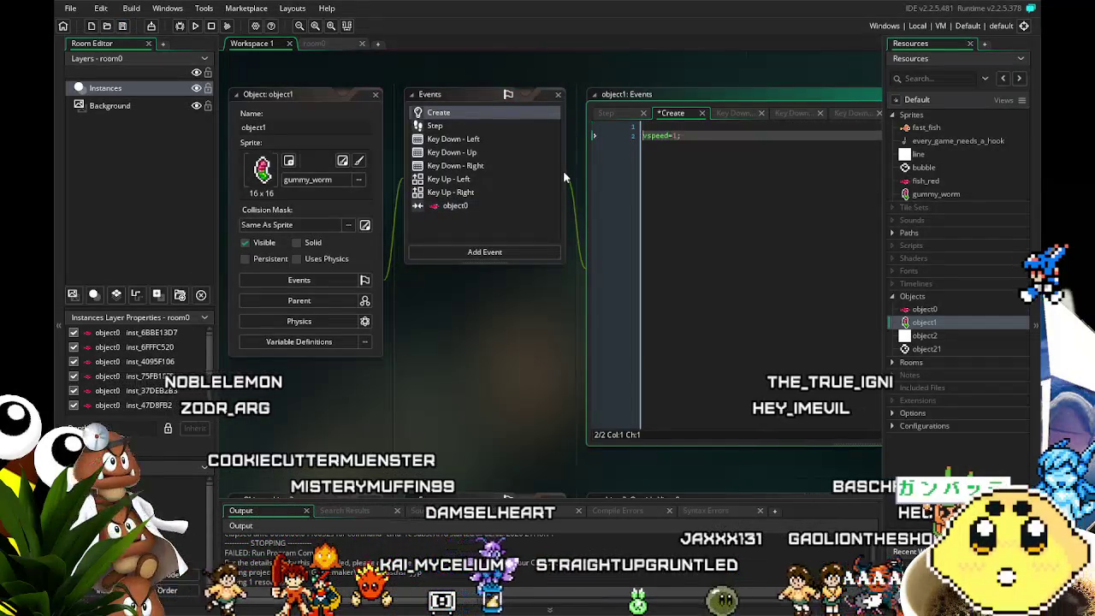
pyautogui.click(195, 26)
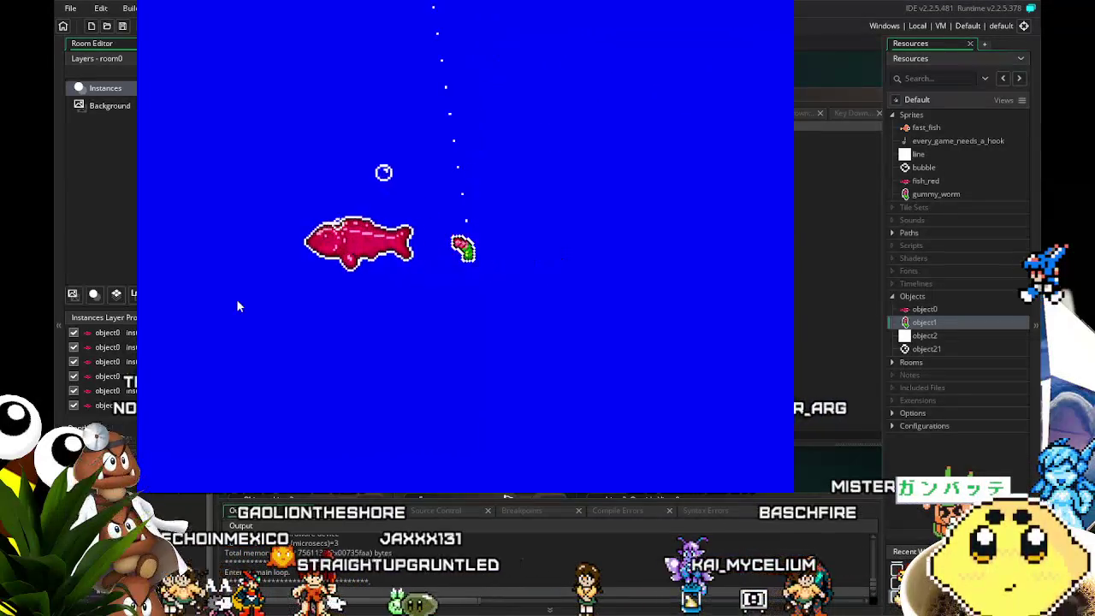
pyautogui.click(779, 9)
pyautogui.click(453, 207)
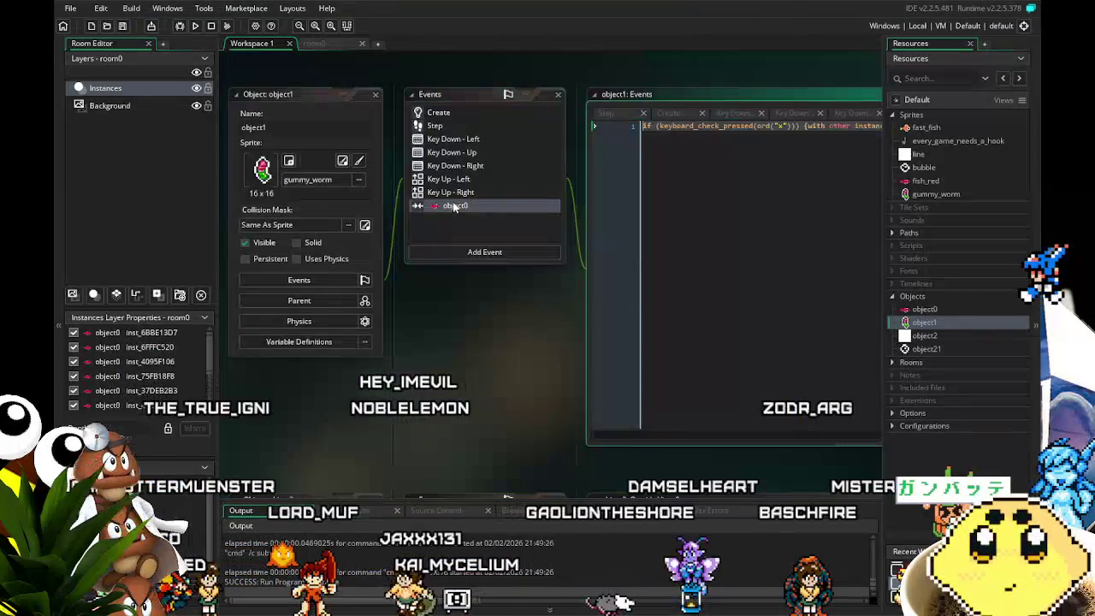
# Remove the keyboard_check_pressed(ord("x")) condition from object1's object0 collision code and test the game.
pyautogui.moveTo(470, 363)
pyautogui.mouseDown()
pyautogui.moveTo(233, 409)
pyautogui.moveTo(433, 410)
pyautogui.moveTo(353, 423)
pyautogui.mouseUp()
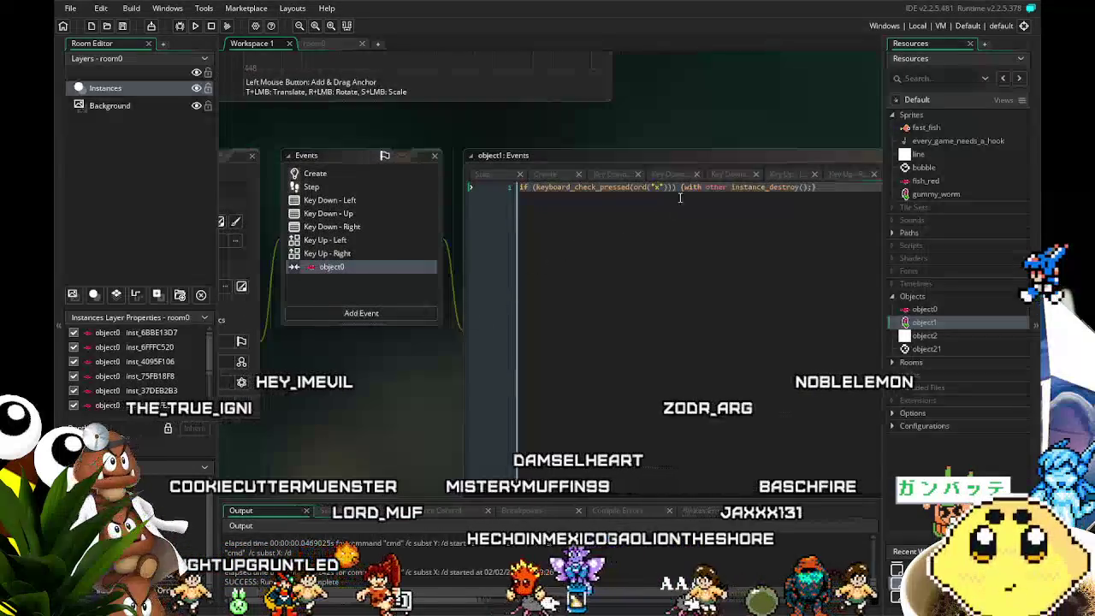
pyautogui.moveTo(683, 187); pyautogui.dragTo(520, 187)
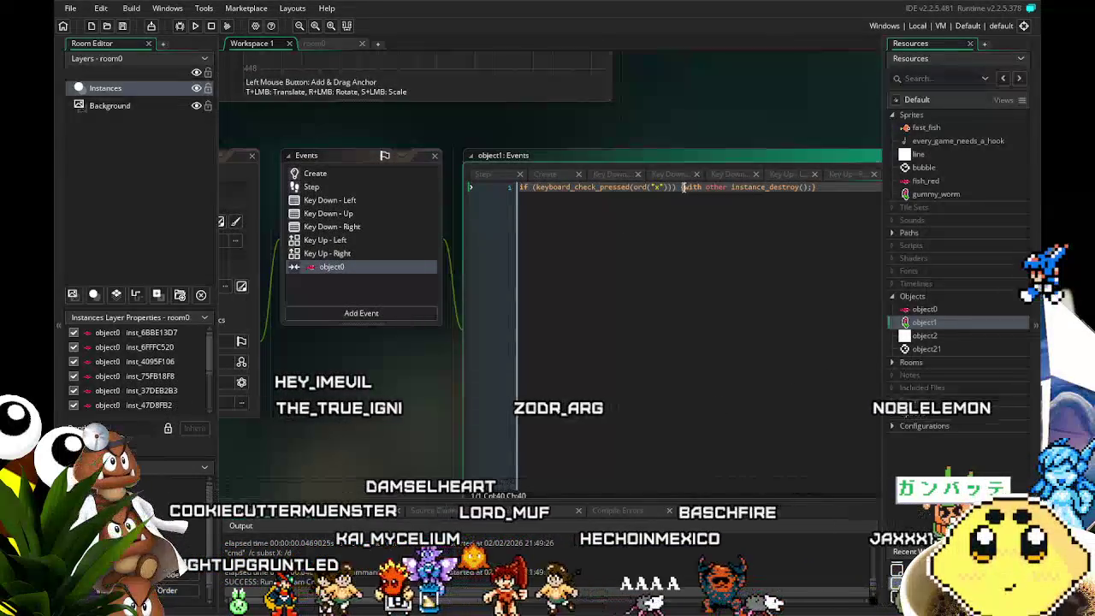
pyautogui.press('BackSpace')
pyautogui.click(713, 199)
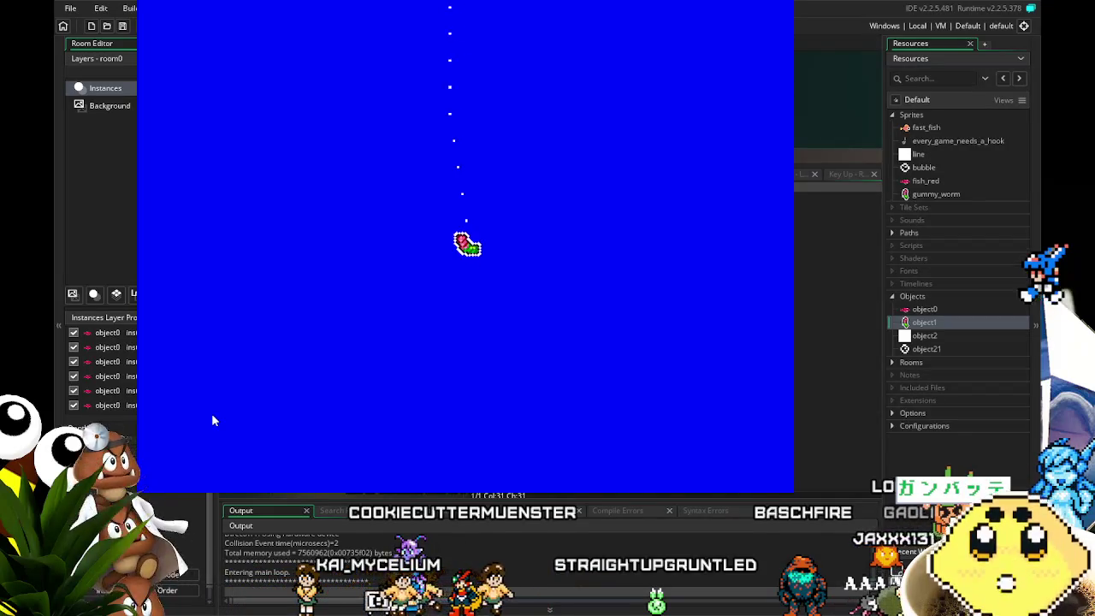
pyautogui.press('space')
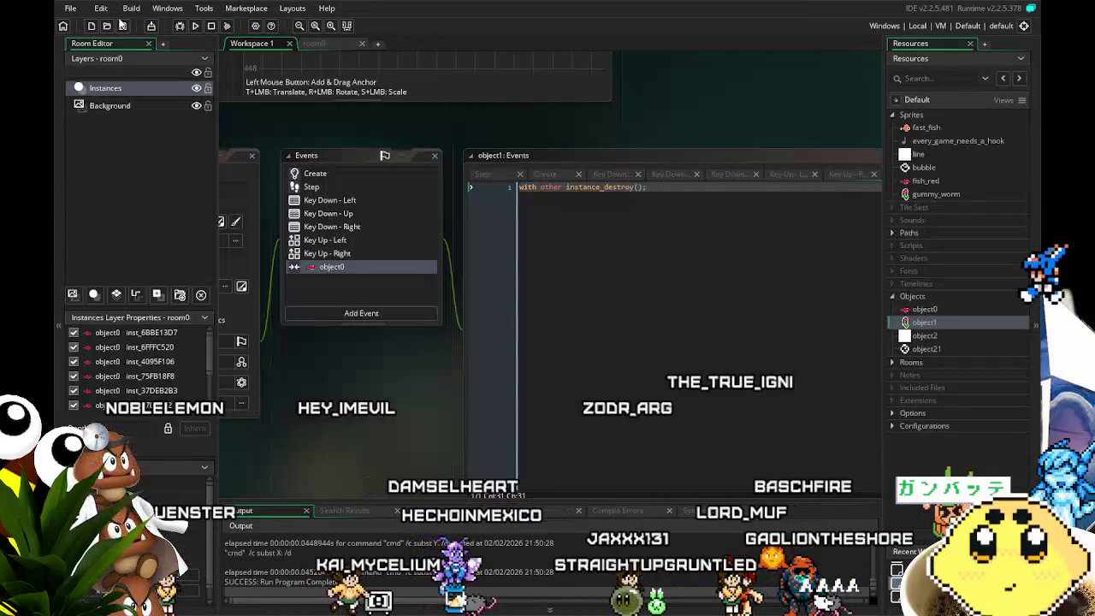
# Save the project, check the fish instances in room0, and return to object1's Create event code.
pyautogui.click(124, 26)
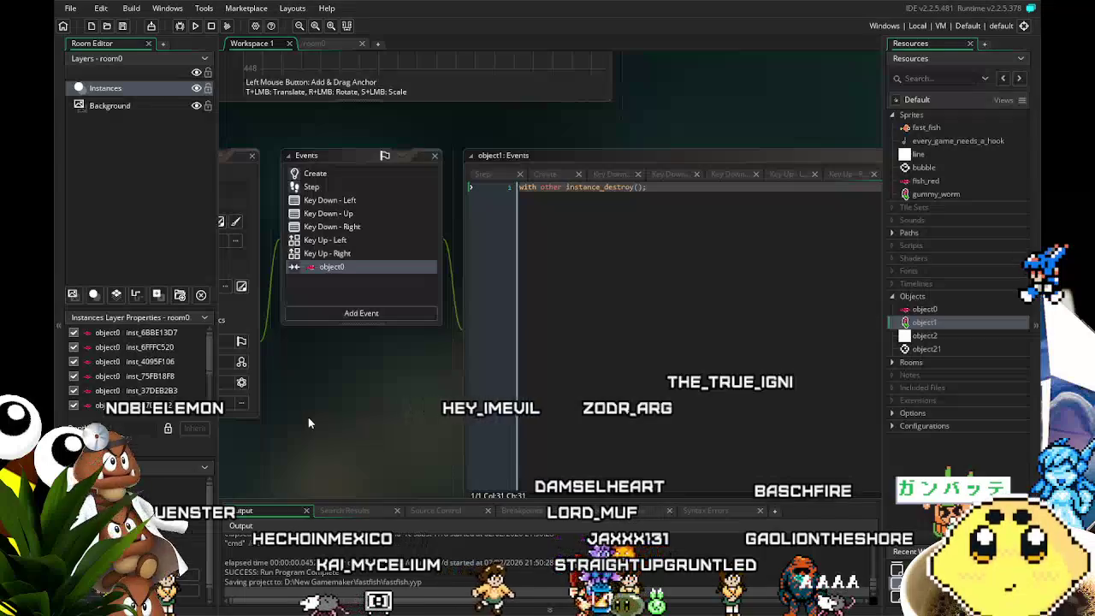
pyautogui.click(314, 43)
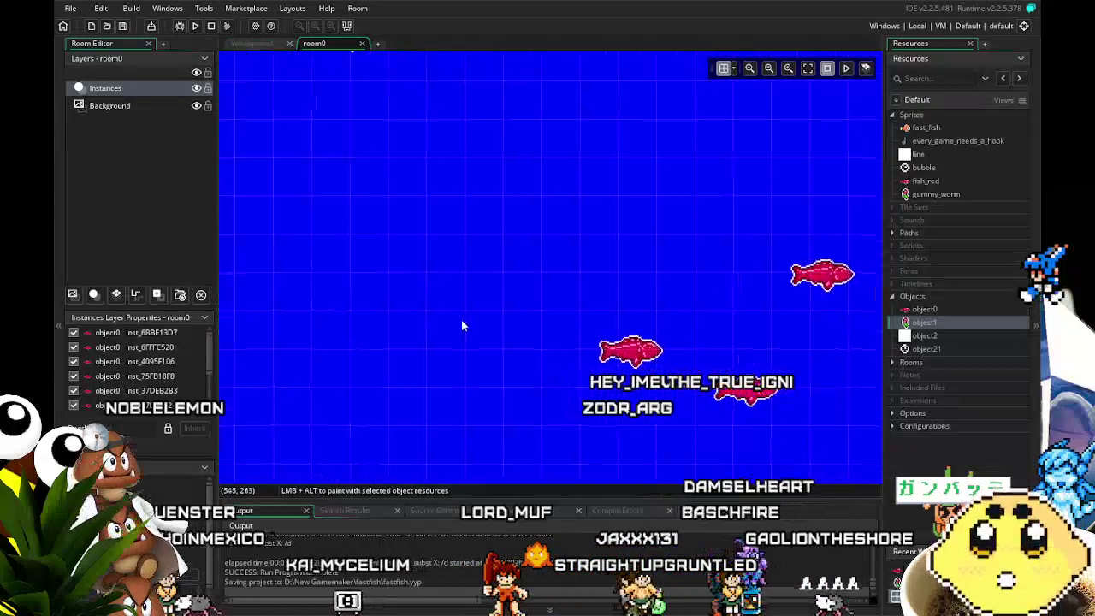
pyautogui.scroll(-5, 445, 327)
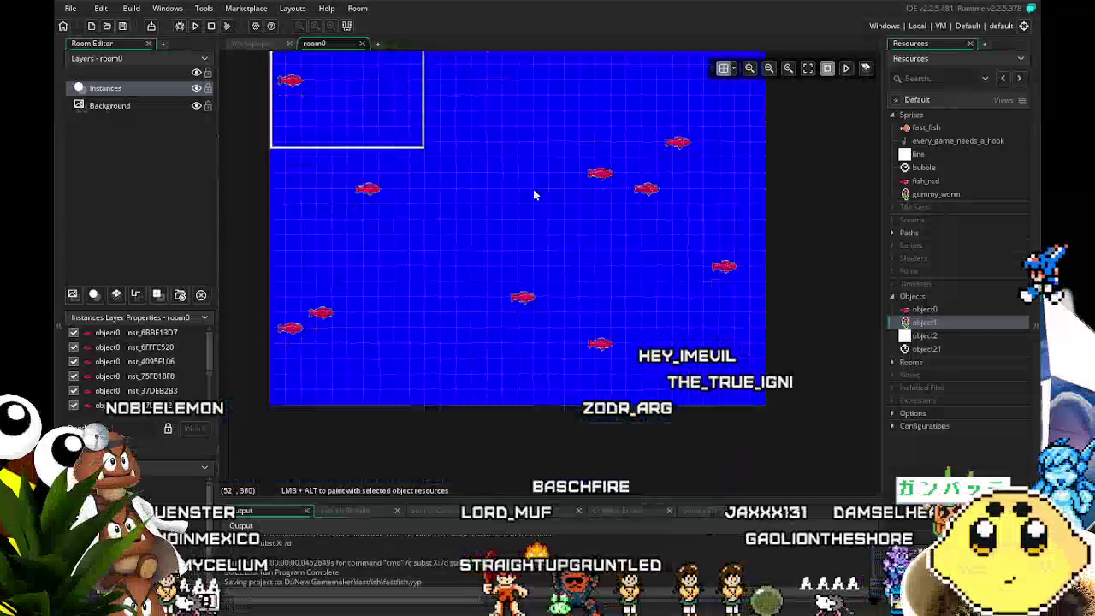
pyautogui.scroll(5, 523, 284)
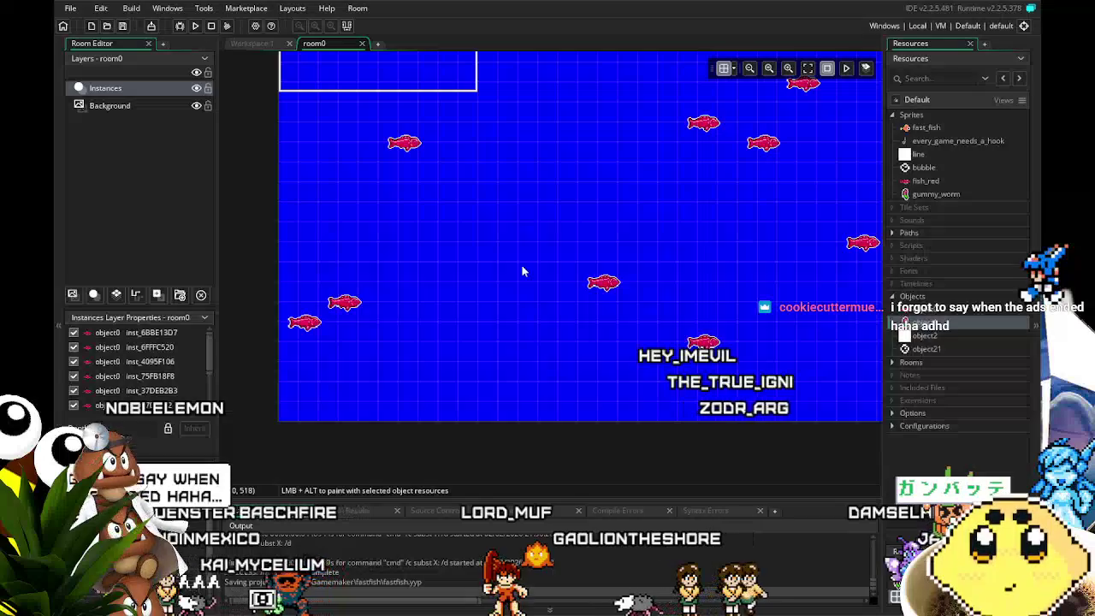
pyautogui.click(248, 44)
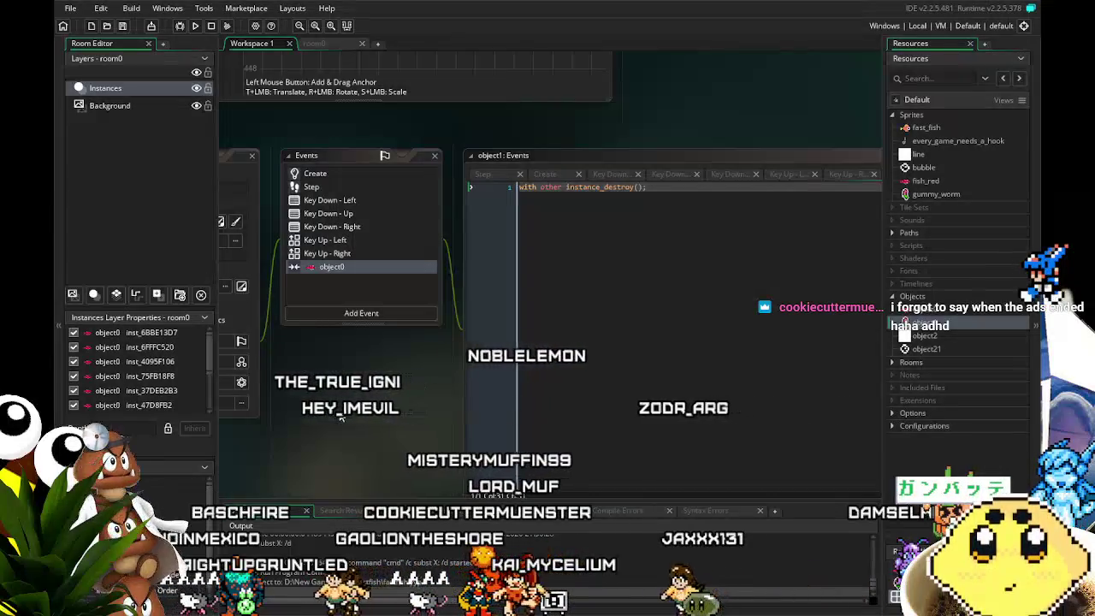
pyautogui.click(308, 174)
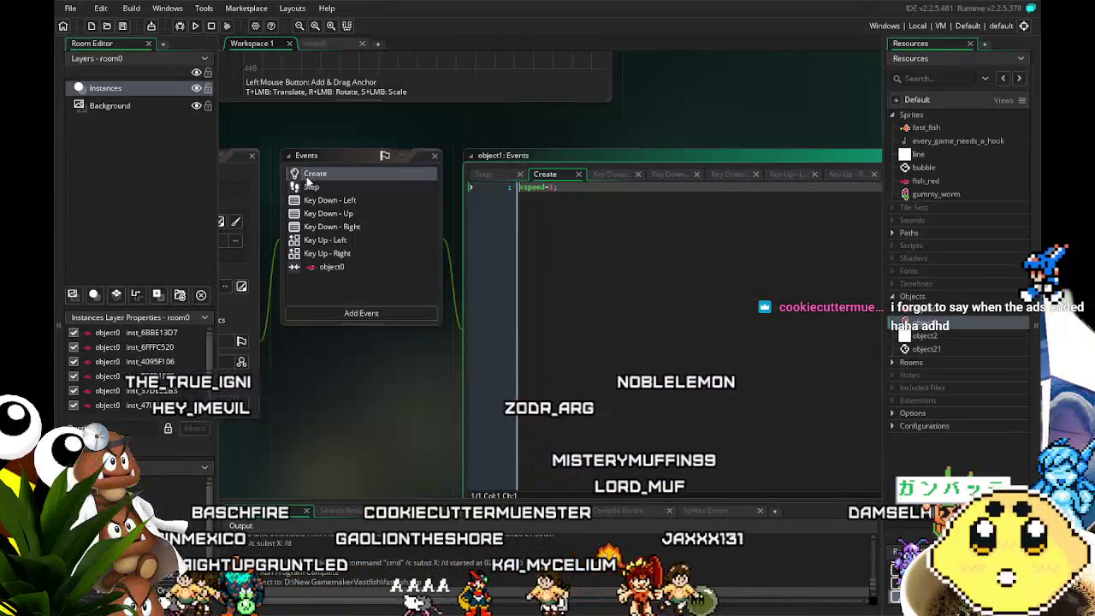
pyautogui.click(342, 189)
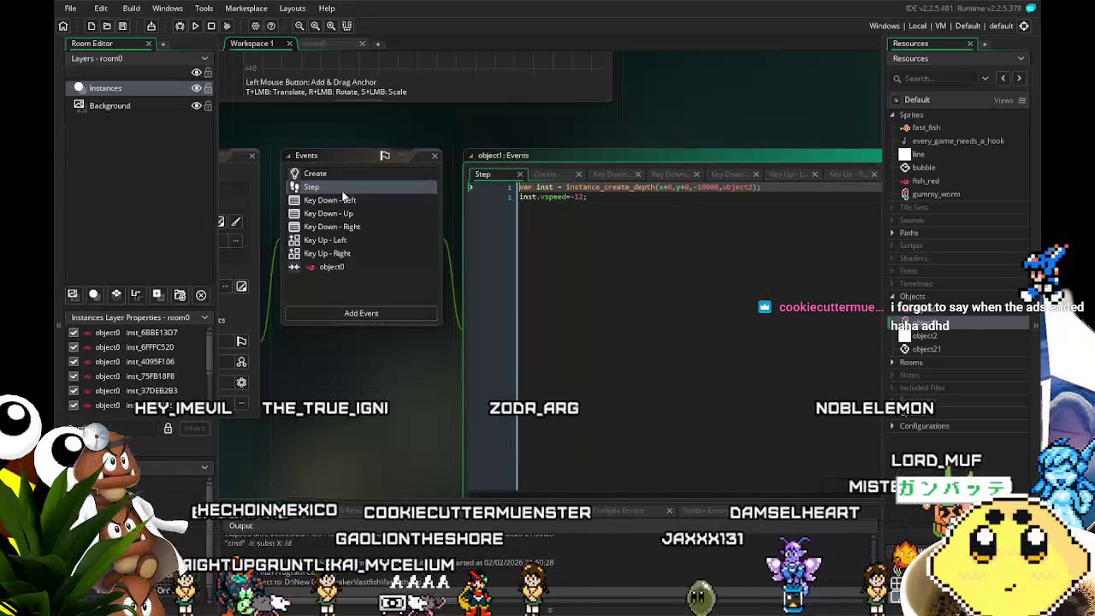
pyautogui.click(348, 201)
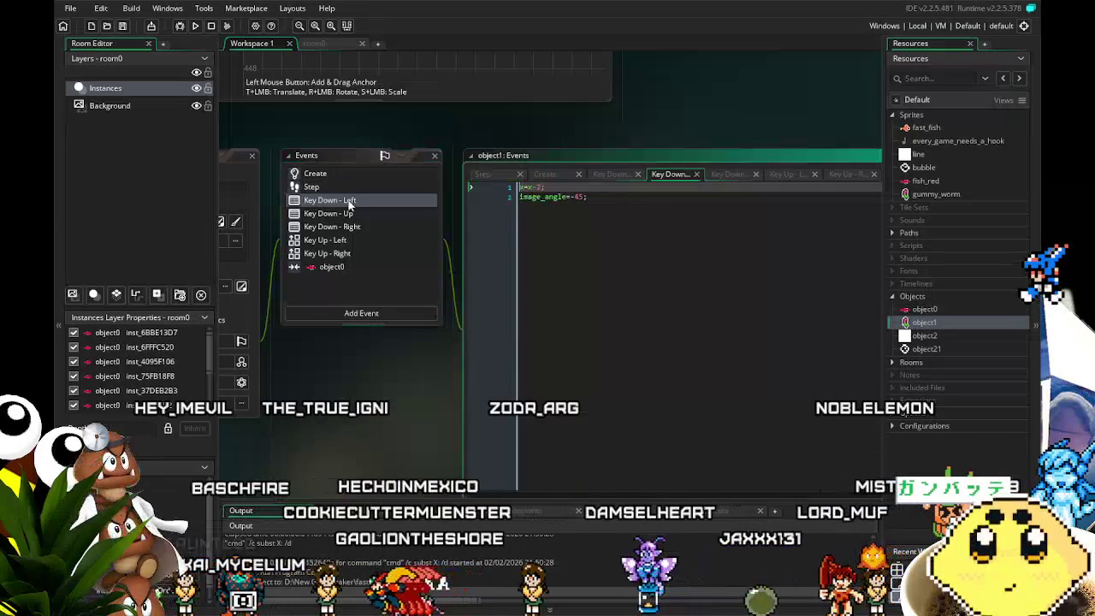
pyautogui.click(326, 268)
pyautogui.click(327, 254)
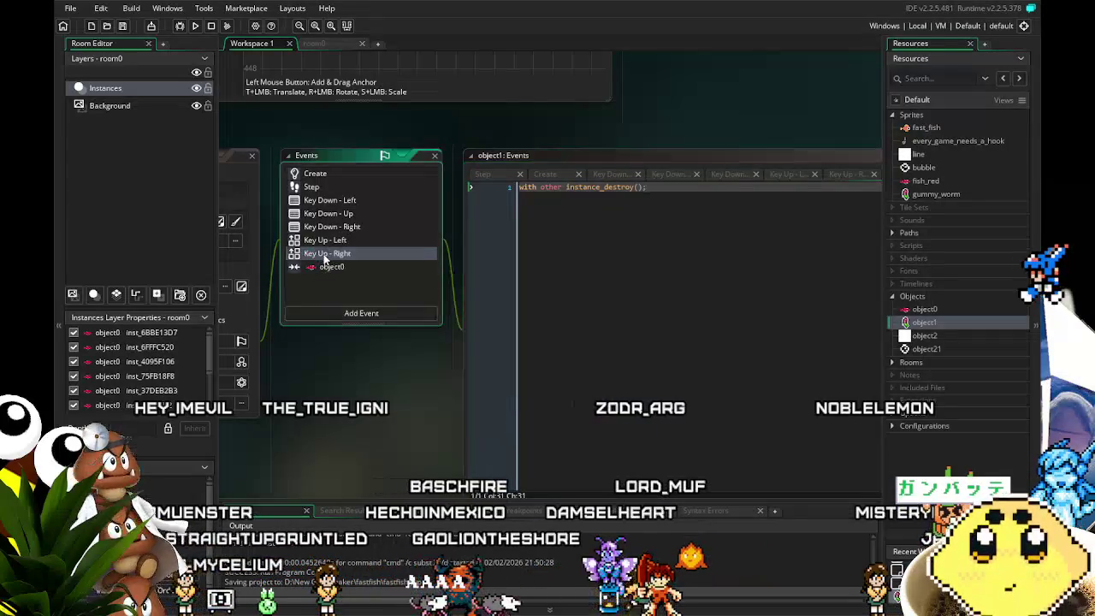
pyautogui.click(327, 241)
pyautogui.click(338, 227)
pyautogui.click(345, 214)
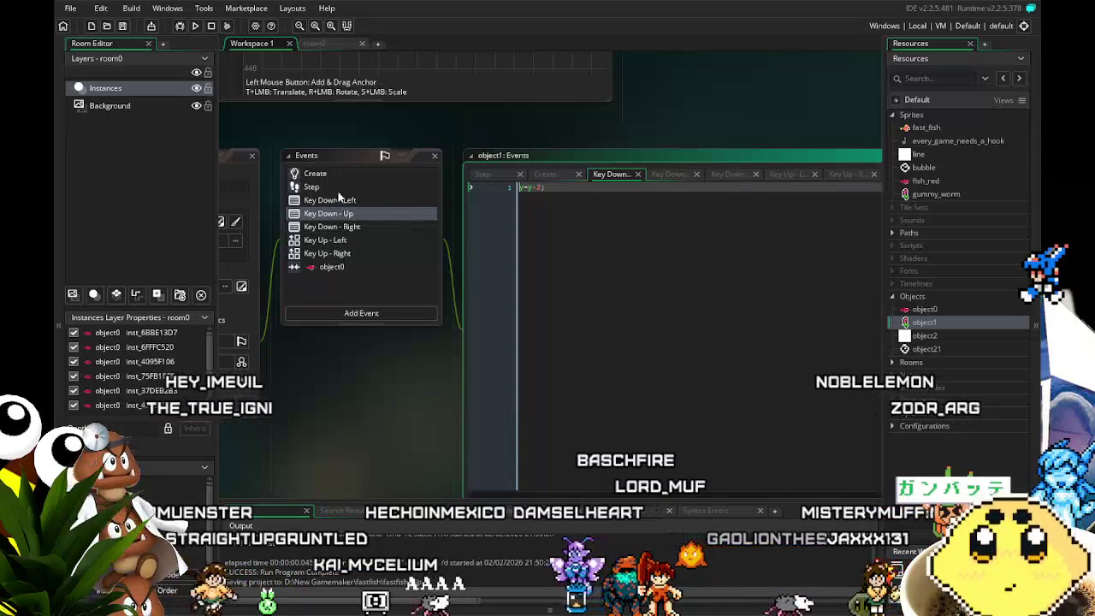
pyautogui.click(317, 174)
pyautogui.click(335, 188)
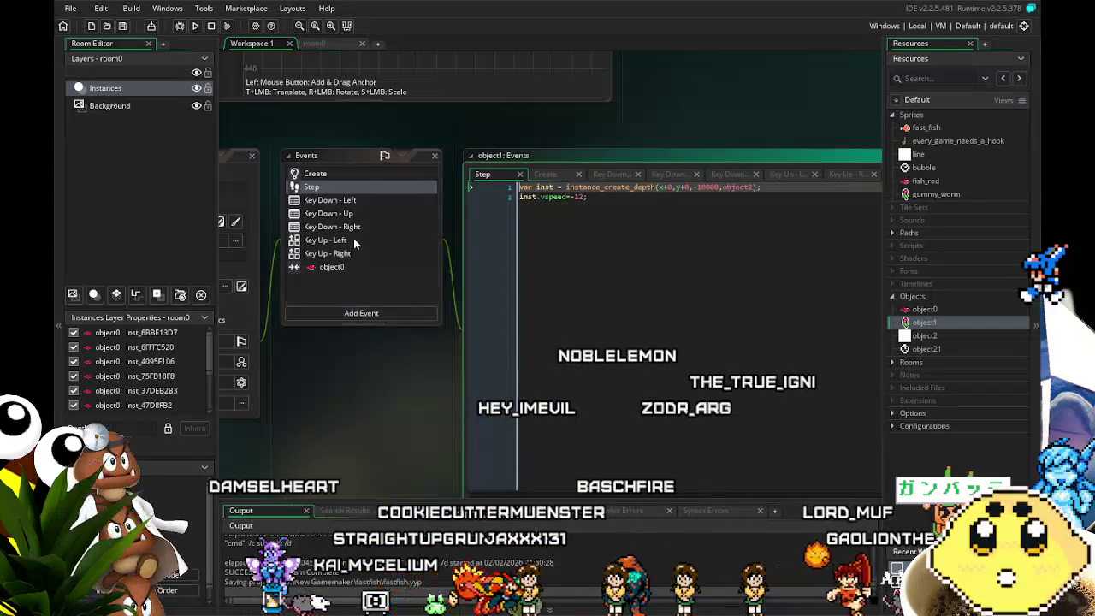
pyautogui.click(350, 266)
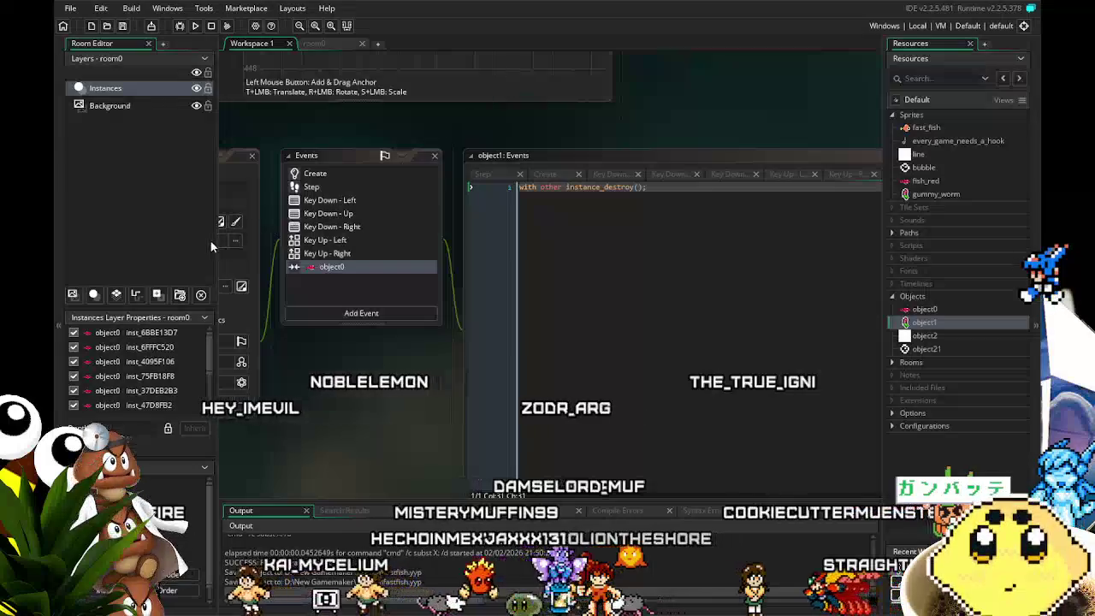
pyautogui.click(328, 174)
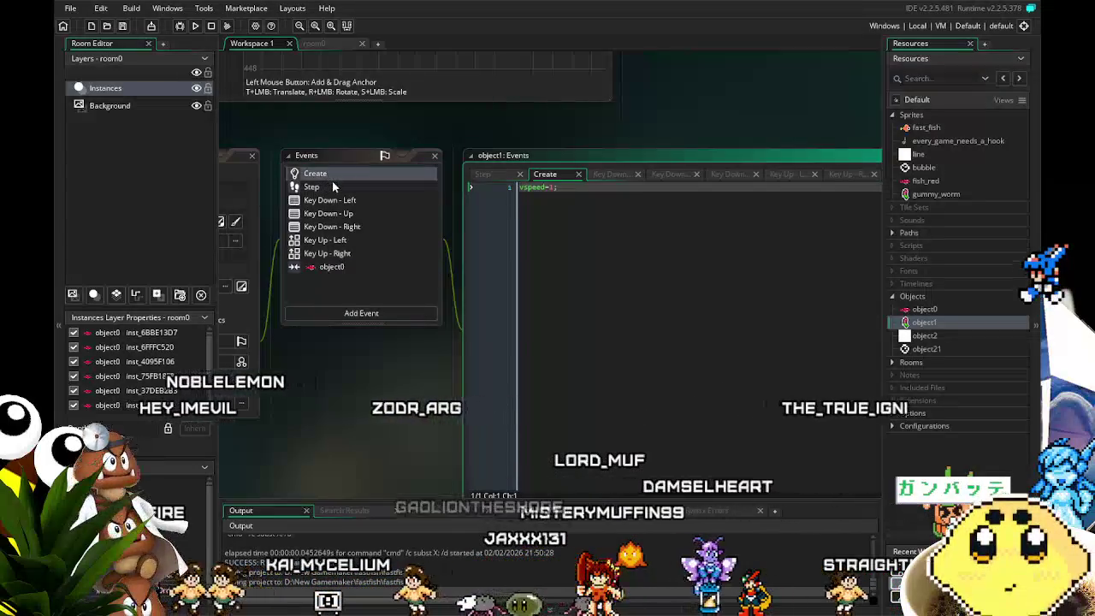
pyautogui.click(347, 44)
pyautogui.click(246, 48)
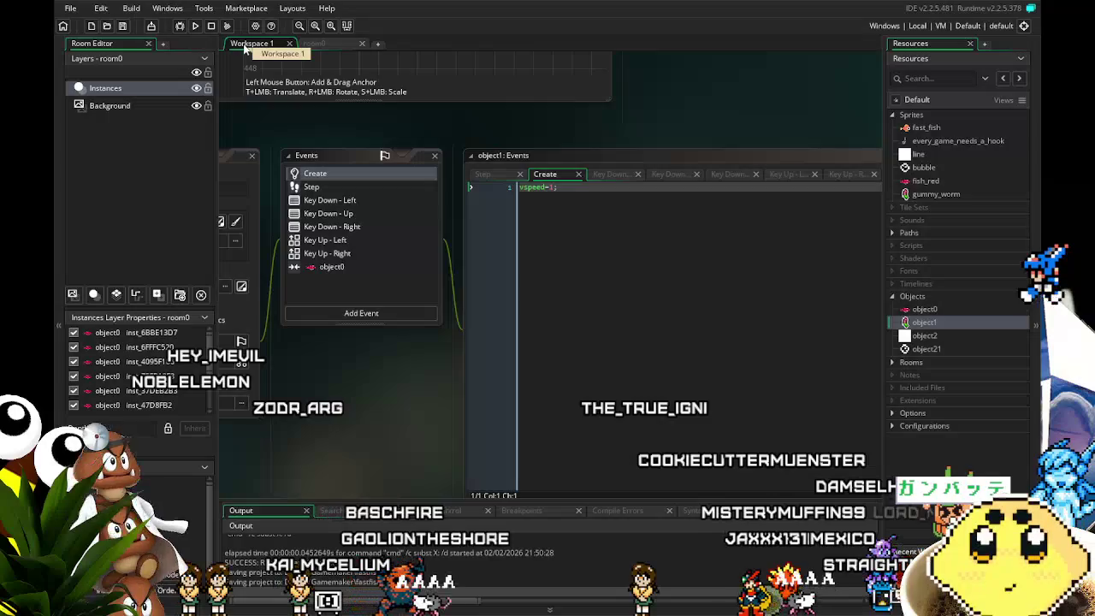
pyautogui.click(314, 44)
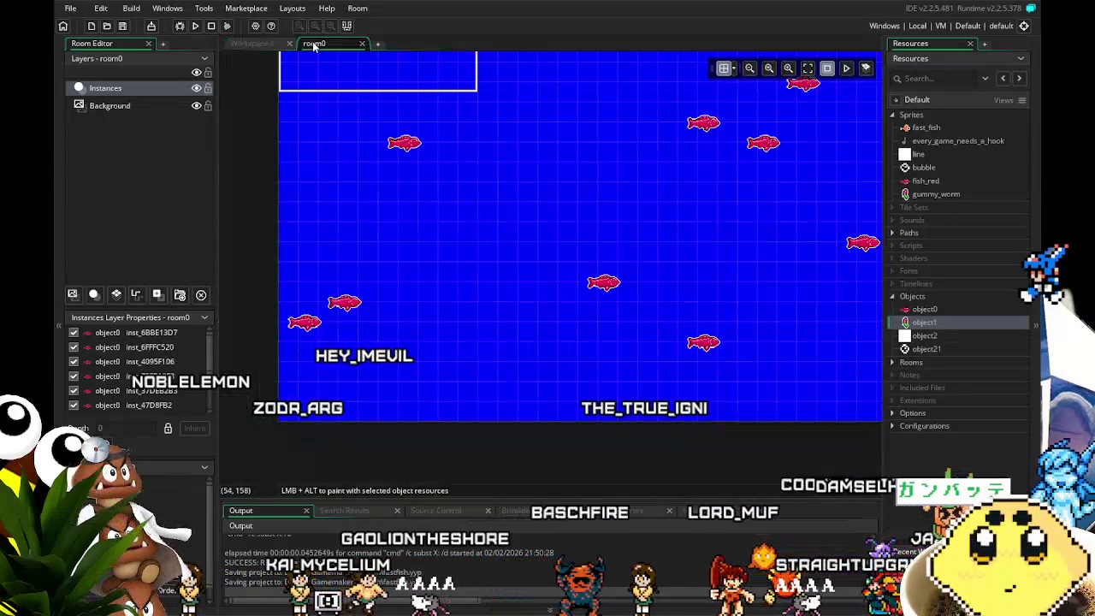
pyautogui.click(252, 45)
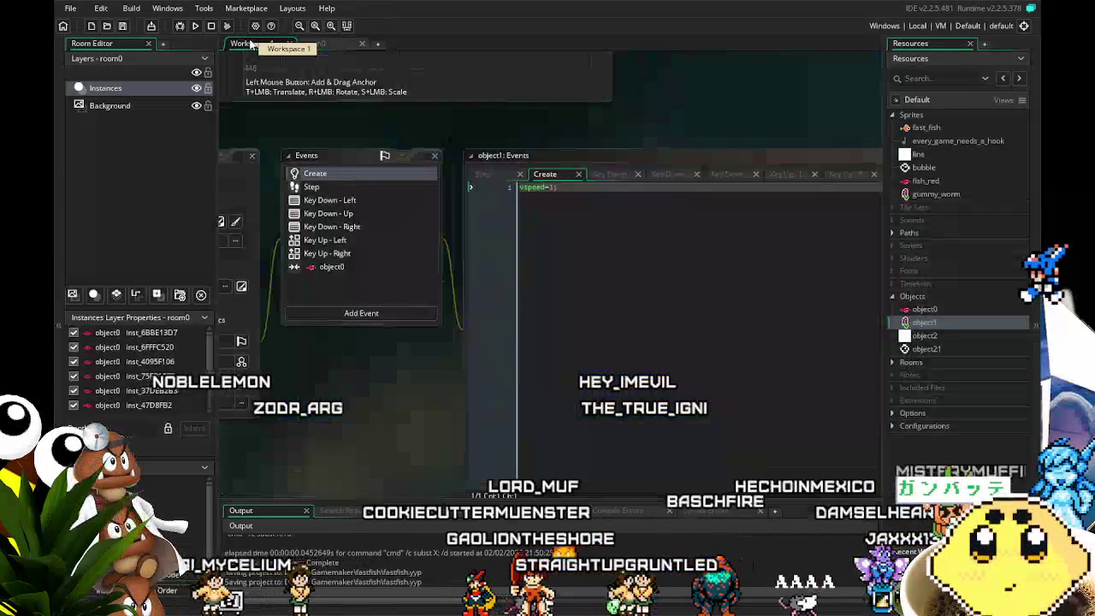
pyautogui.moveTo(285, 368); pyautogui.dragTo(337, 331)
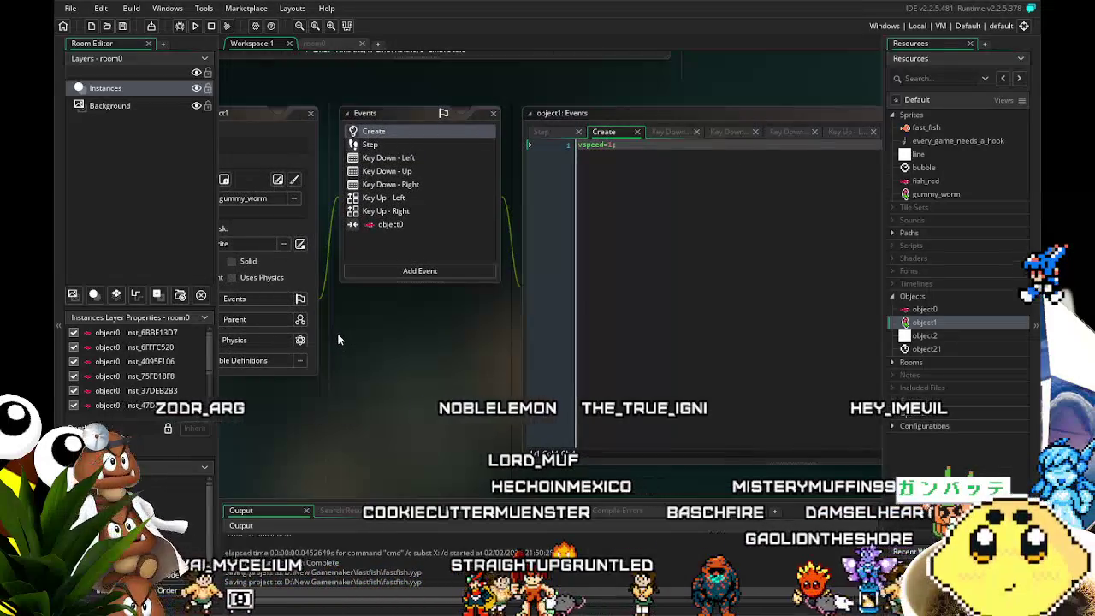
# Review object1's object0 collision, Key Down - Left and Step event code.
pyautogui.click(419, 225)
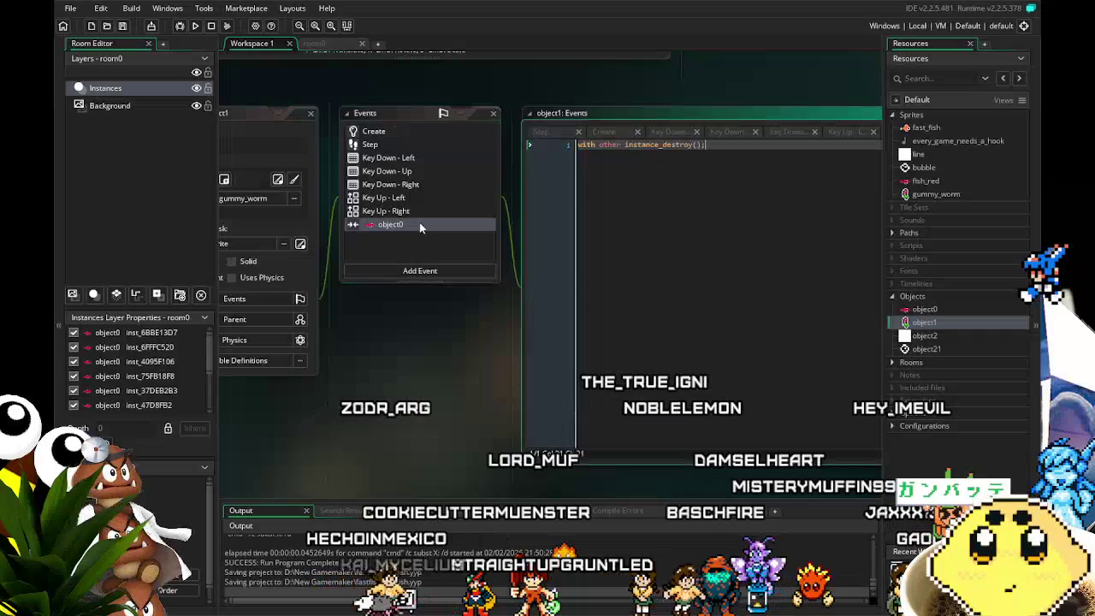
pyautogui.click(397, 158)
pyautogui.click(397, 144)
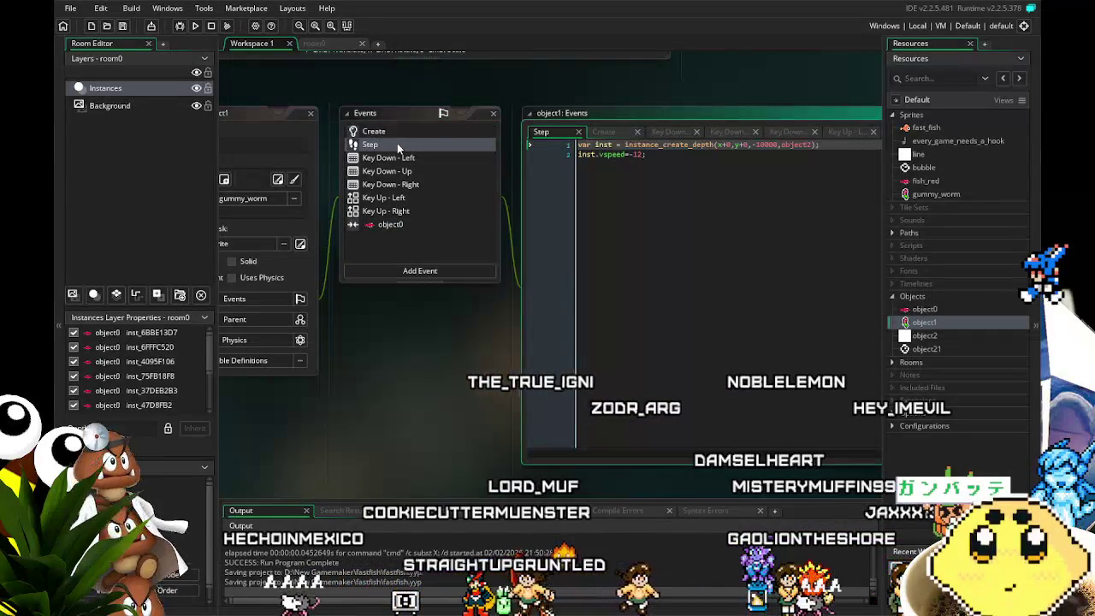
pyautogui.click(392, 225)
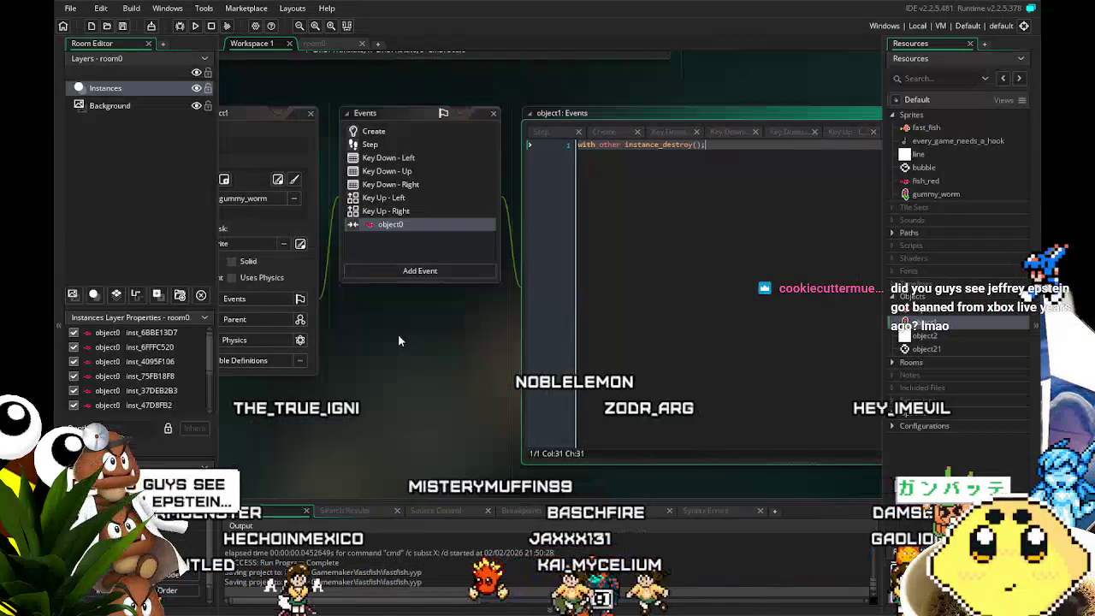
pyautogui.moveTo(397, 341); pyautogui.dragTo(368, 344)
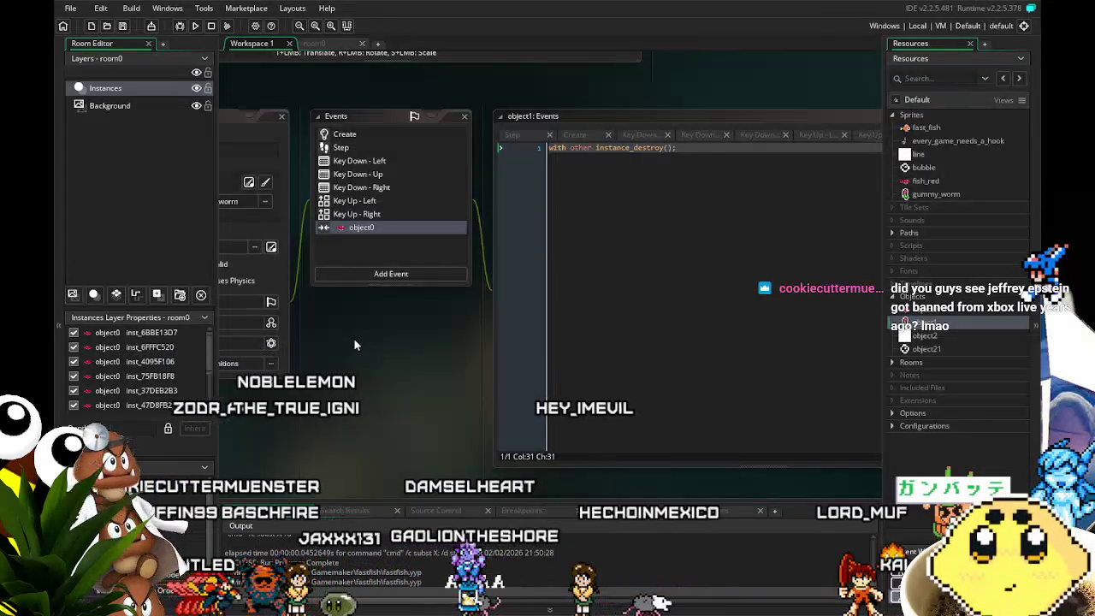
pyautogui.moveTo(354, 345); pyautogui.dragTo(321, 346)
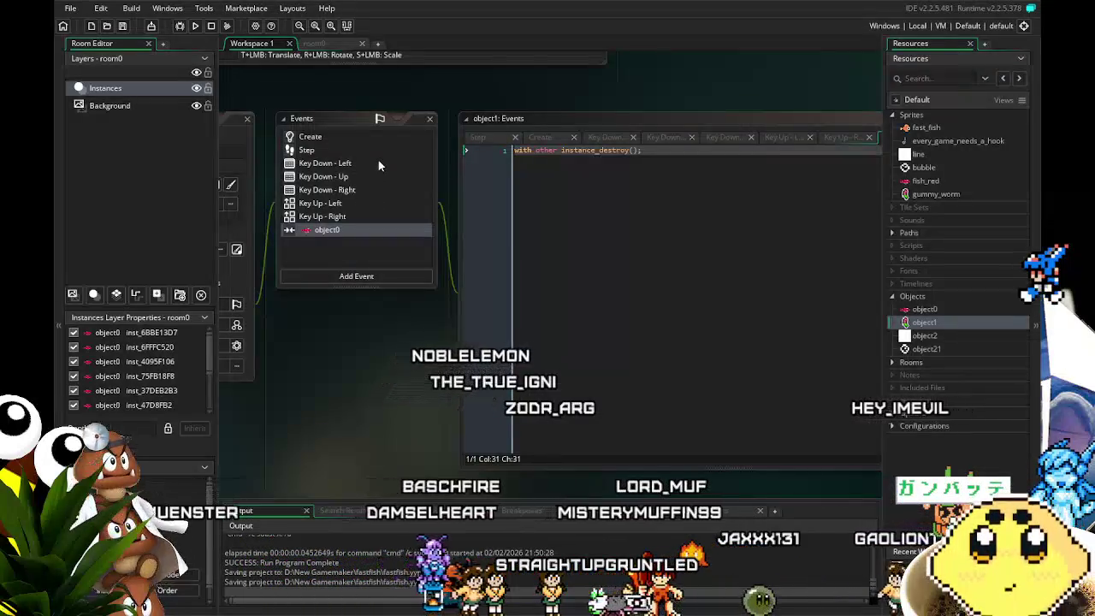
# Show object1's Key Down - Right code: x=x+2; image_angle=45;.
pyautogui.click(379, 163)
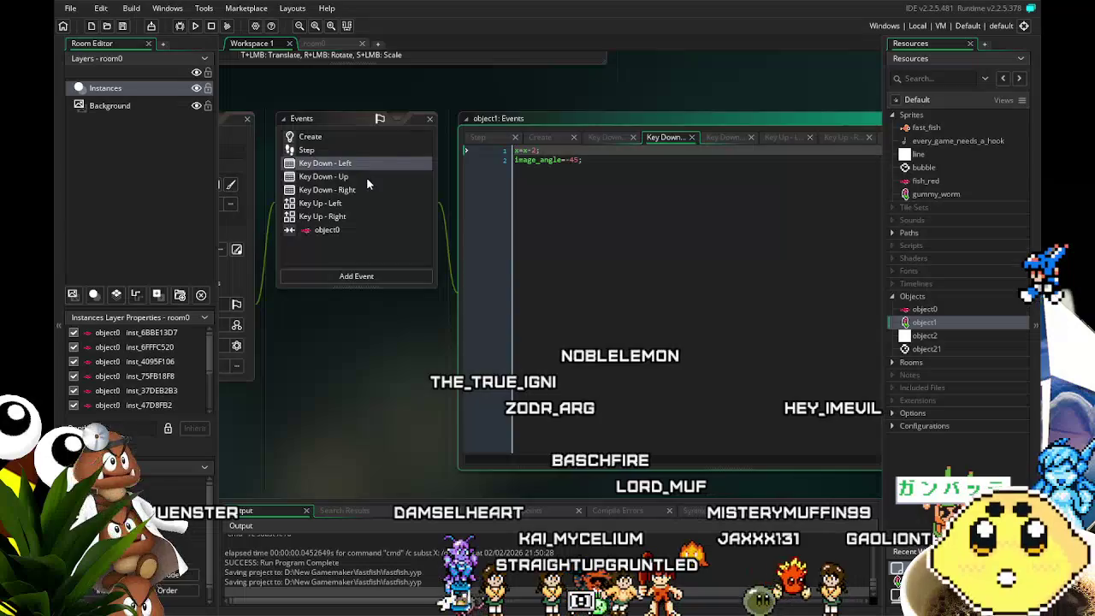
pyautogui.click(366, 176)
pyautogui.click(365, 203)
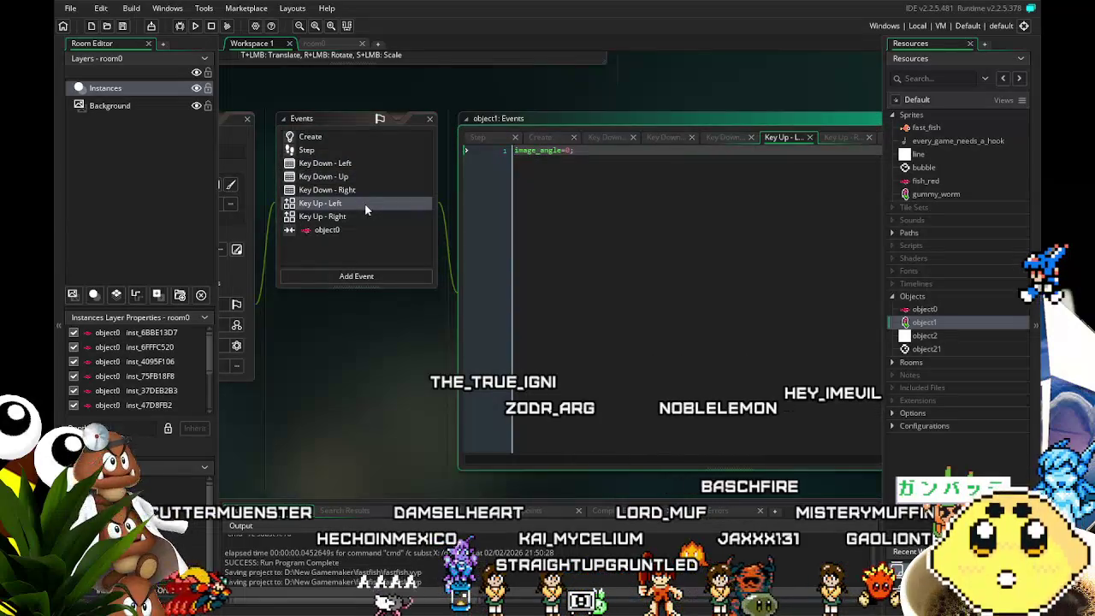
pyautogui.click(365, 193)
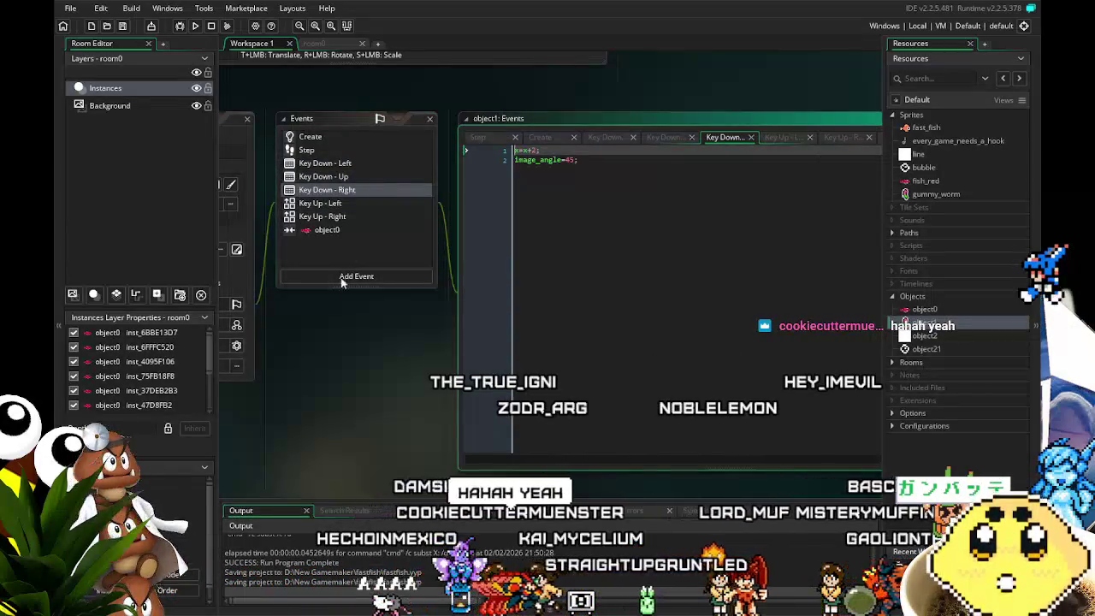
pyautogui.moveTo(323, 396); pyautogui.dragTo(401, 407)
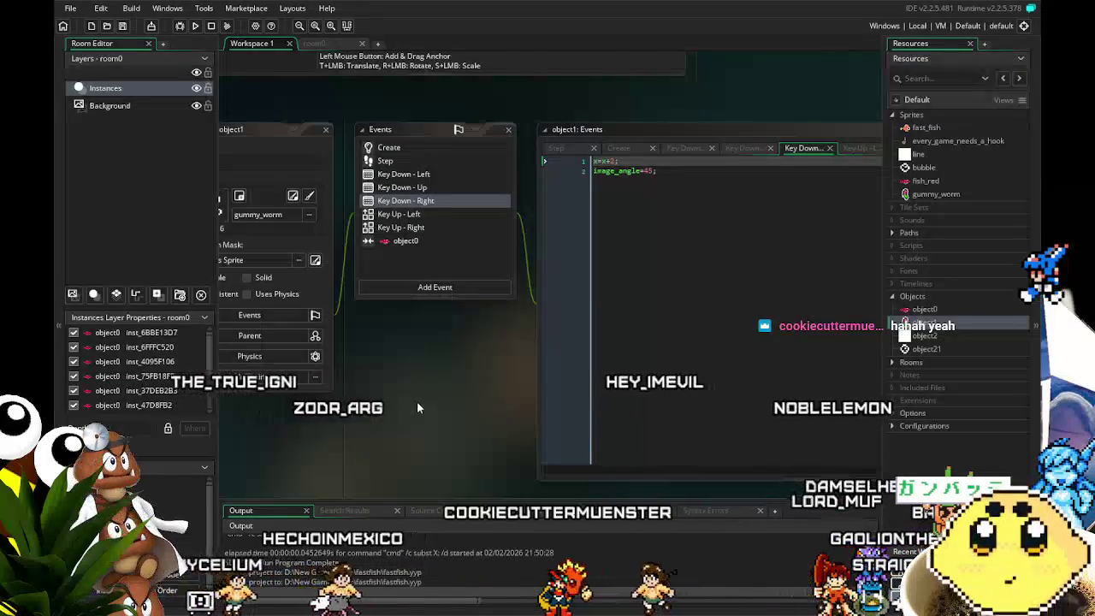
# Step through object1's Create, Key Down, Key Up and object0 collision event code.
pyautogui.click(418, 152)
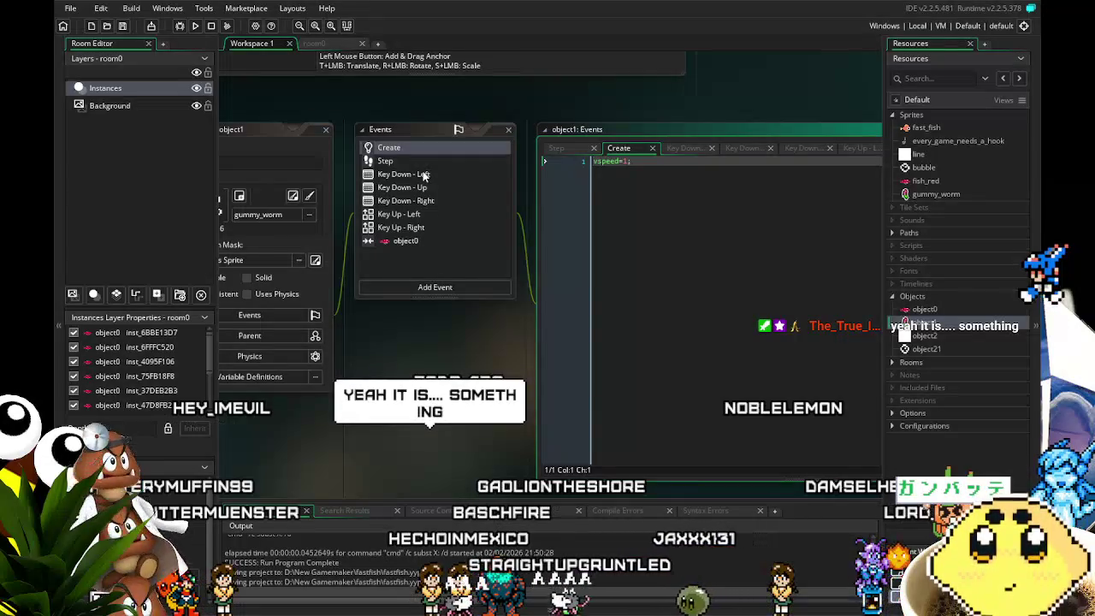
pyautogui.click(422, 175)
pyautogui.click(421, 202)
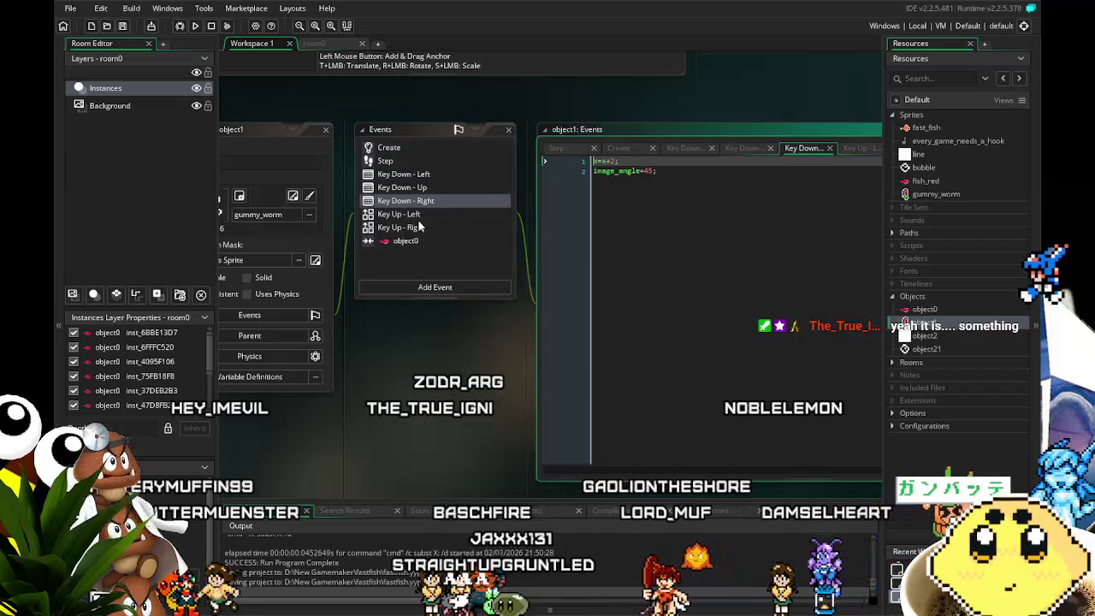
pyautogui.click(414, 216)
pyautogui.click(416, 228)
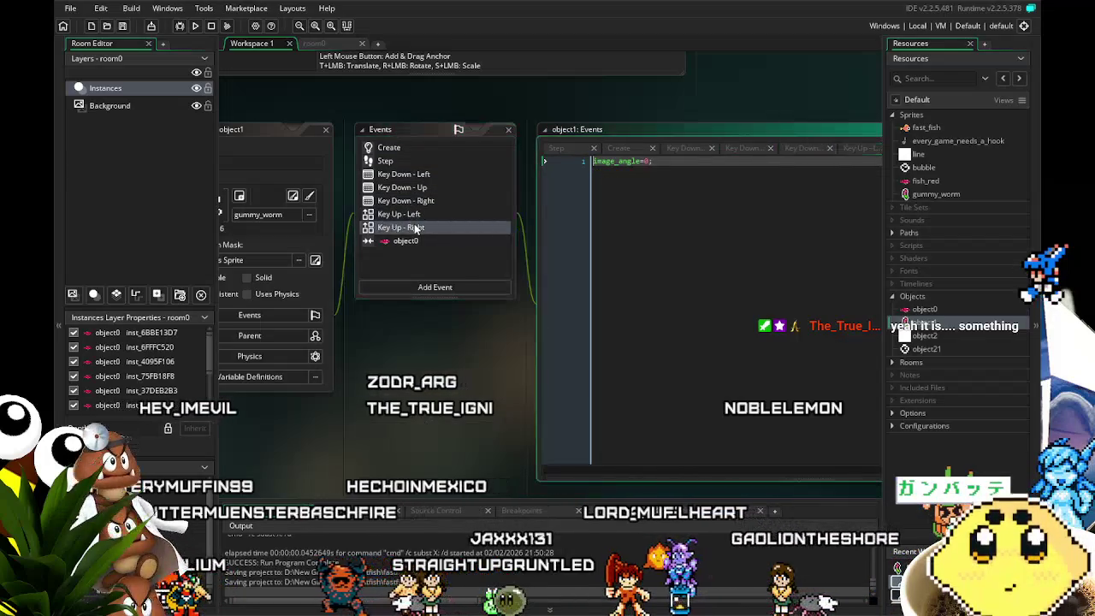
pyautogui.click(407, 241)
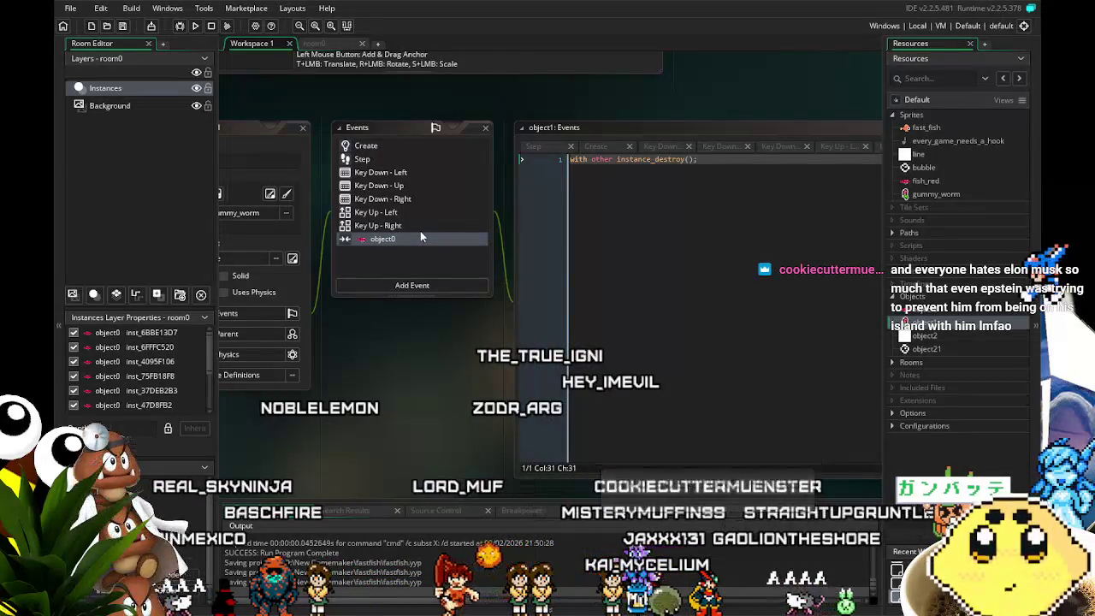
# Show the Key Down - Left code (x=x-2; image_angle=-45;) and bring the path's curve editor into view.
pyautogui.click(382, 175)
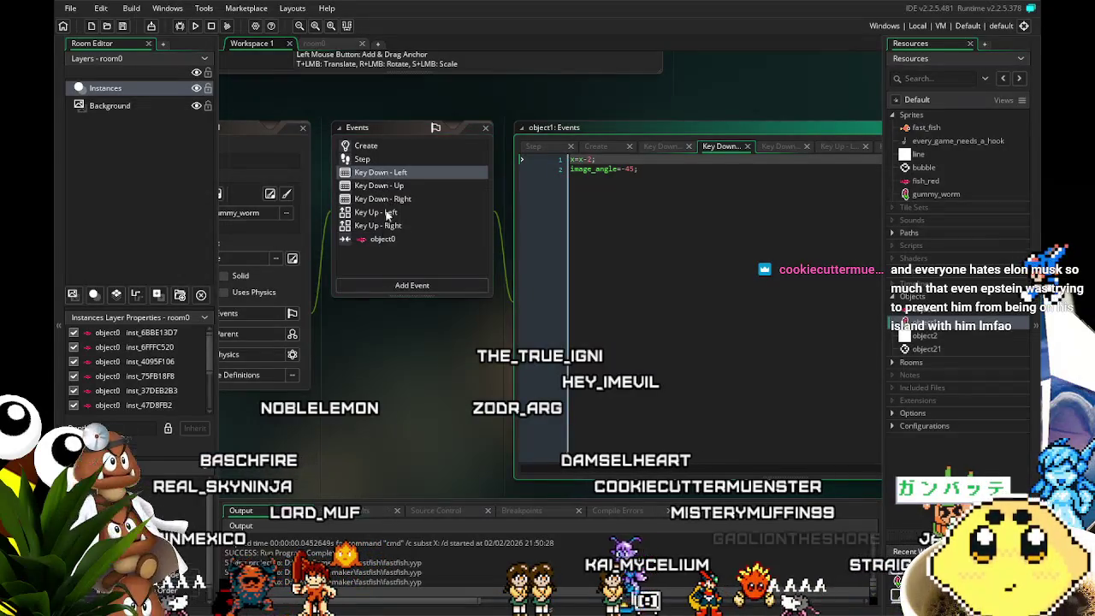
pyautogui.moveTo(331, 385); pyautogui.dragTo(283, 395)
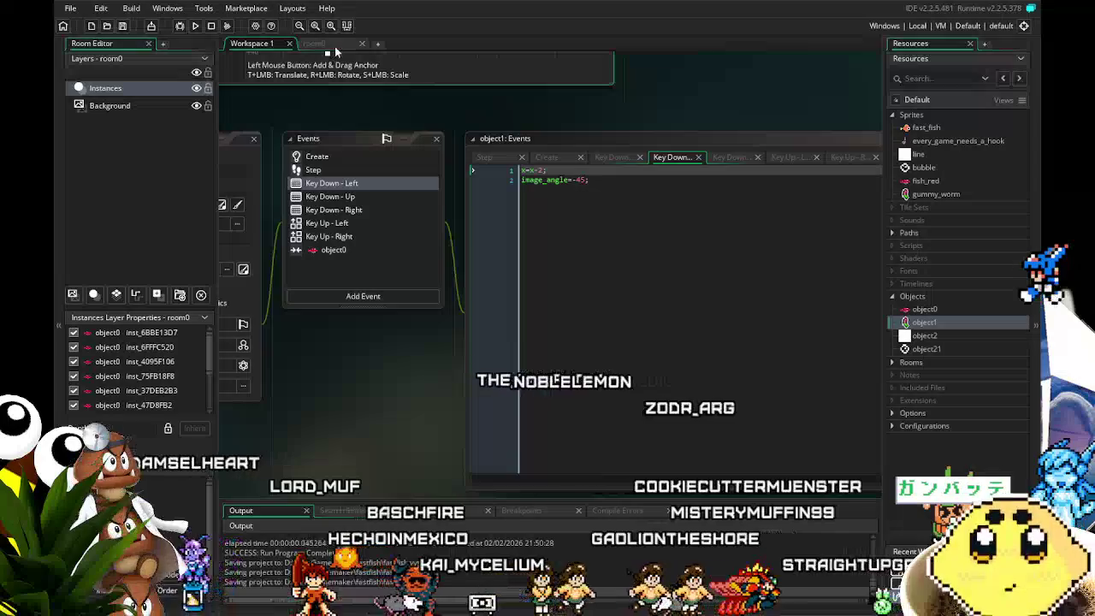
pyautogui.moveTo(349, 157)
pyautogui.mouseDown()
pyautogui.moveTo(439, 393)
pyautogui.moveTo(432, 383)
pyautogui.mouseUp()
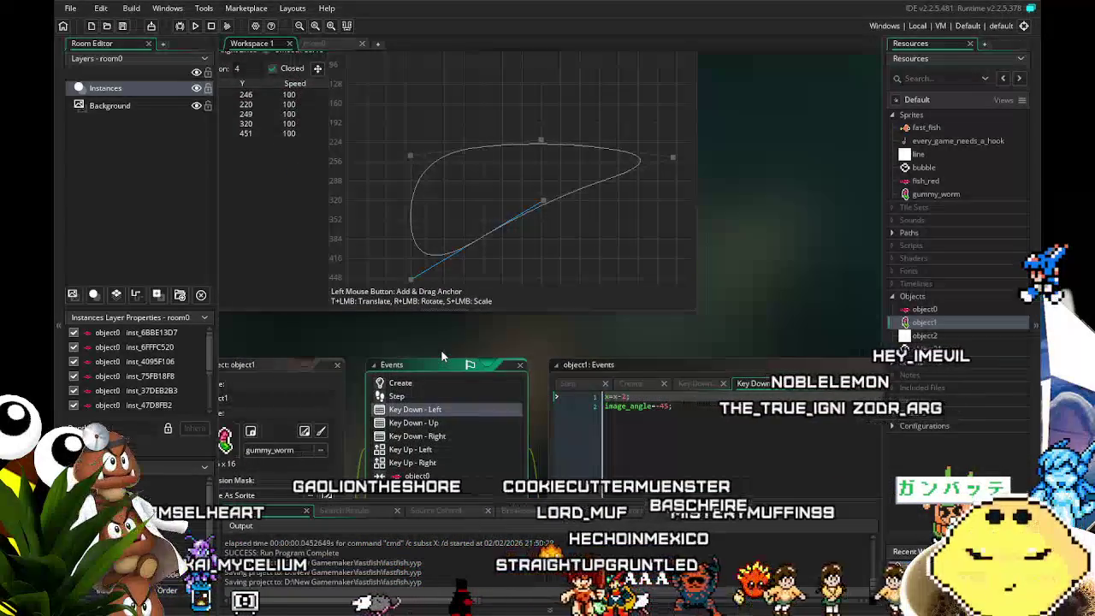
# Delete the path's fifth point so the curve closes into an ellipse.
pyautogui.moveTo(346, 245)
pyautogui.mouseDown()
pyautogui.moveTo(397, 264)
pyautogui.moveTo(386, 222)
pyautogui.mouseUp()
pyautogui.press('Delete')
pyautogui.moveTo(435, 365)
pyautogui.mouseDown()
pyautogui.moveTo(412, 306)
pyautogui.moveTo(409, 130)
pyautogui.mouseUp()
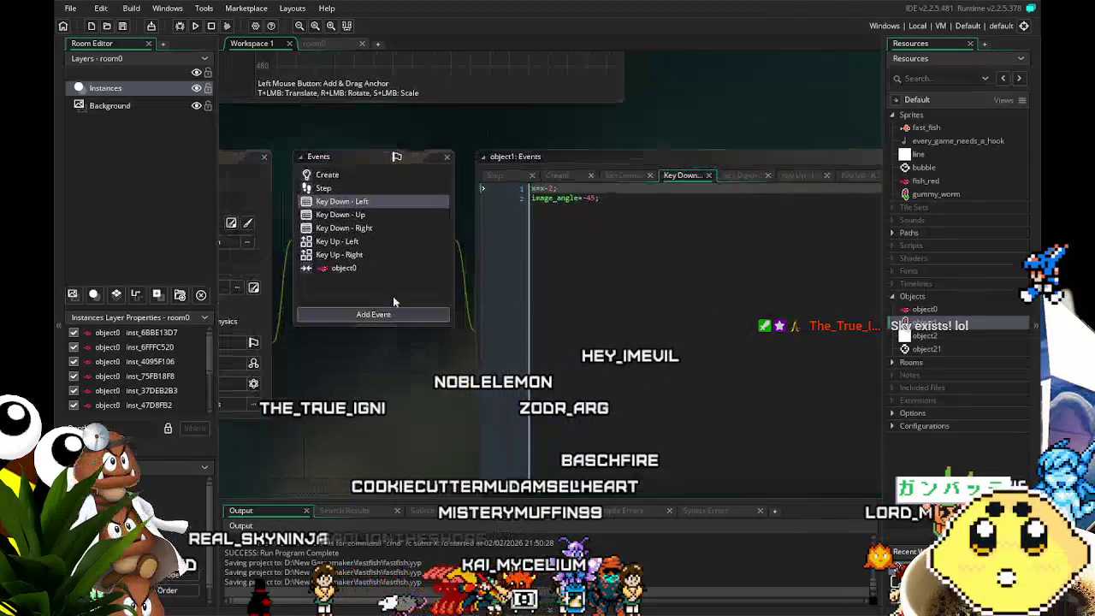
# Look through object1's Key Down Up, Left and Right and Key Up Right event code.
pyautogui.click(363, 268)
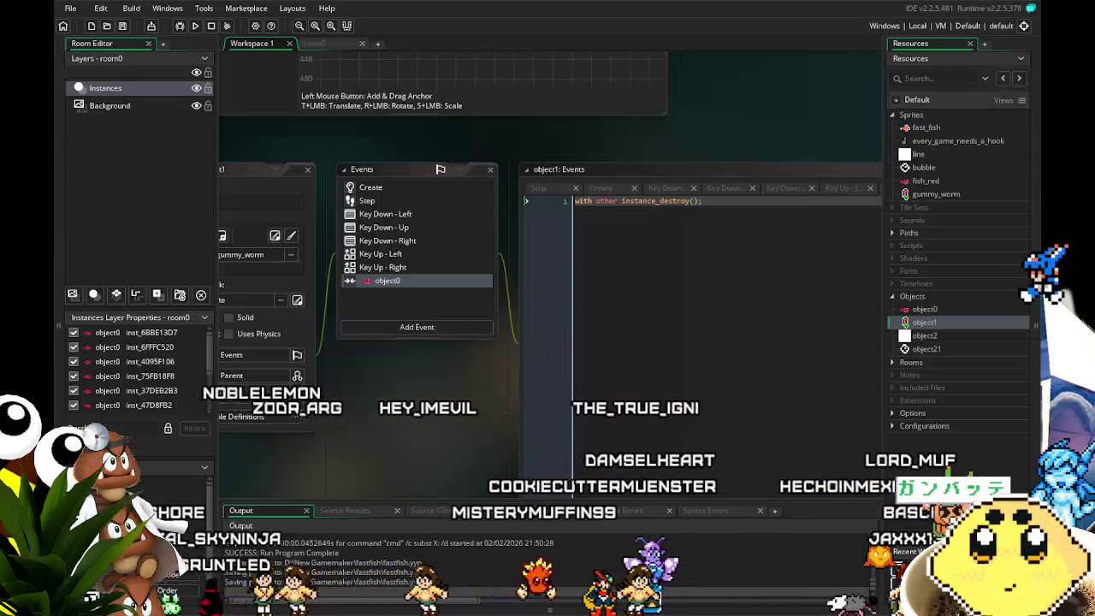
pyautogui.click(405, 268)
pyautogui.click(410, 228)
pyautogui.click(414, 242)
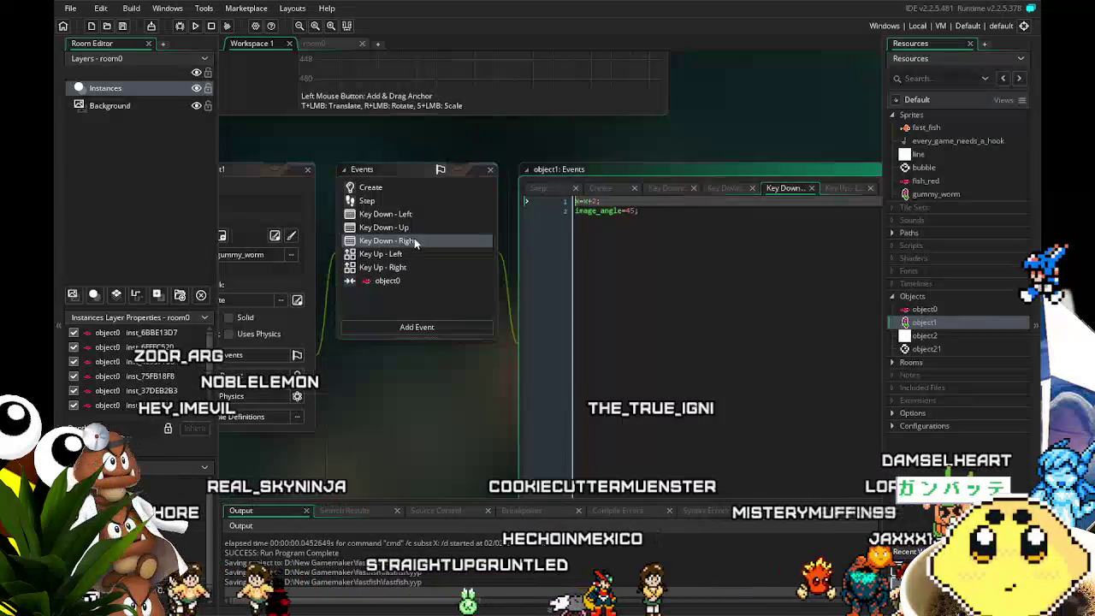
pyautogui.click(411, 228)
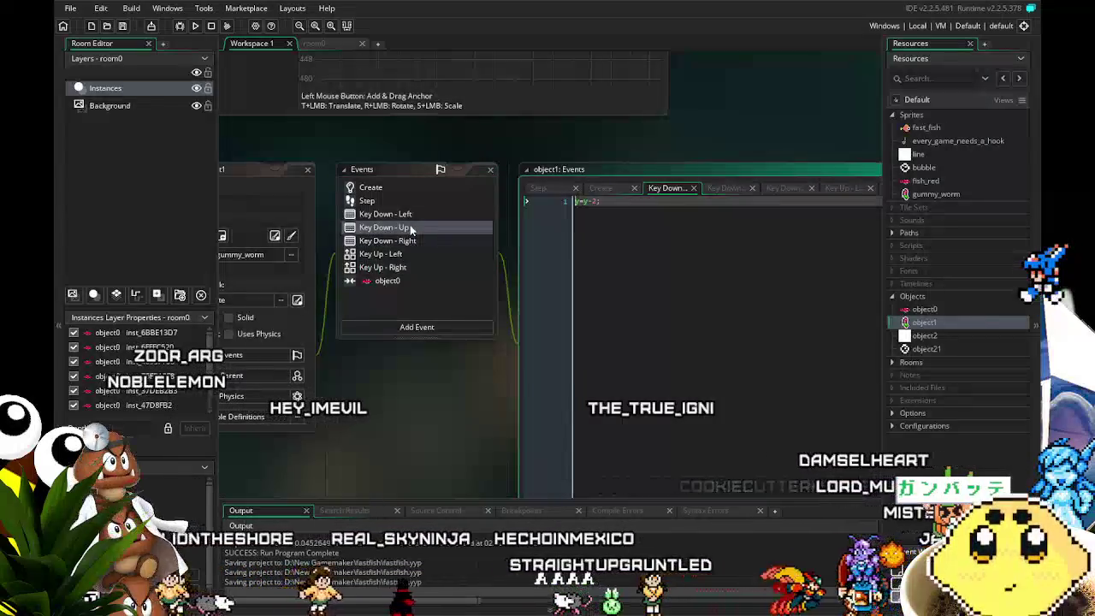
pyautogui.click(399, 213)
pyautogui.moveTo(394, 429)
pyautogui.mouseDown()
pyautogui.moveTo(454, 376)
pyautogui.moveTo(387, 397)
pyautogui.mouseUp()
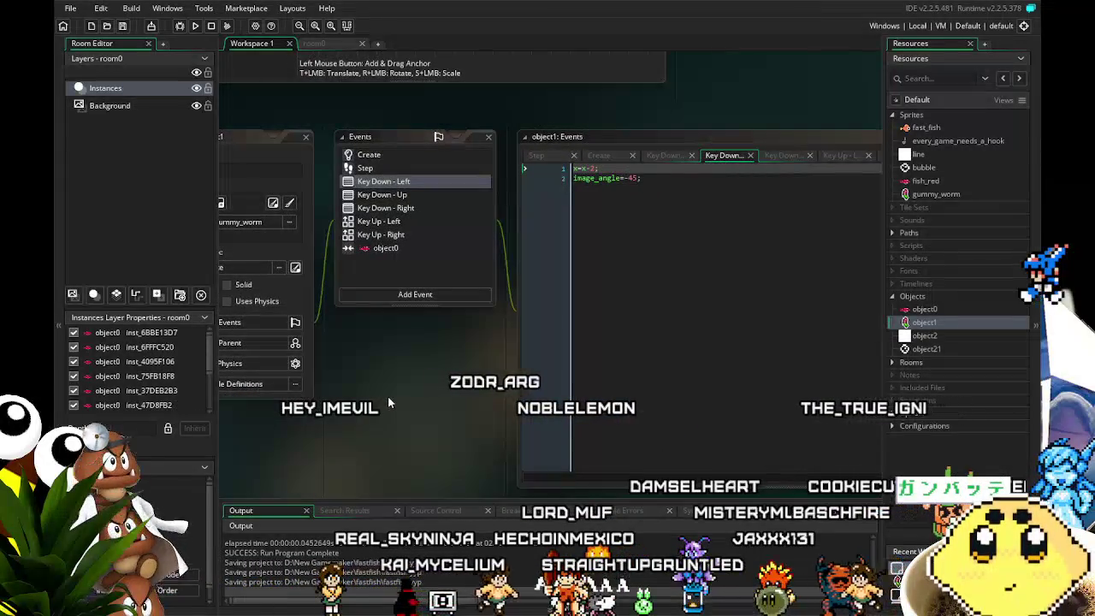
pyautogui.click(412, 208)
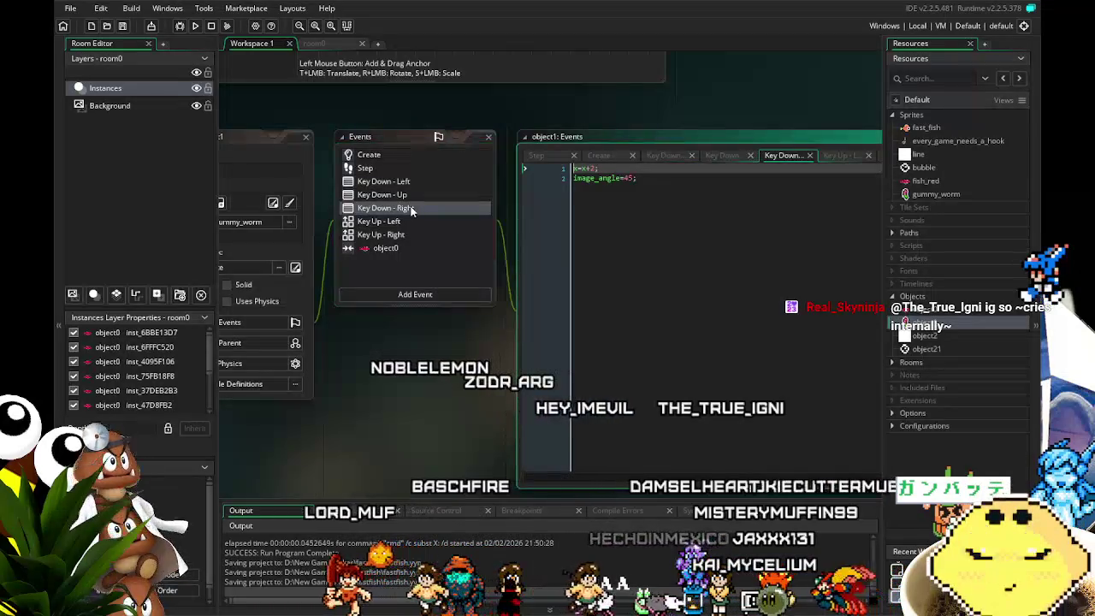
pyautogui.moveTo(415, 398); pyautogui.dragTo(381, 386)
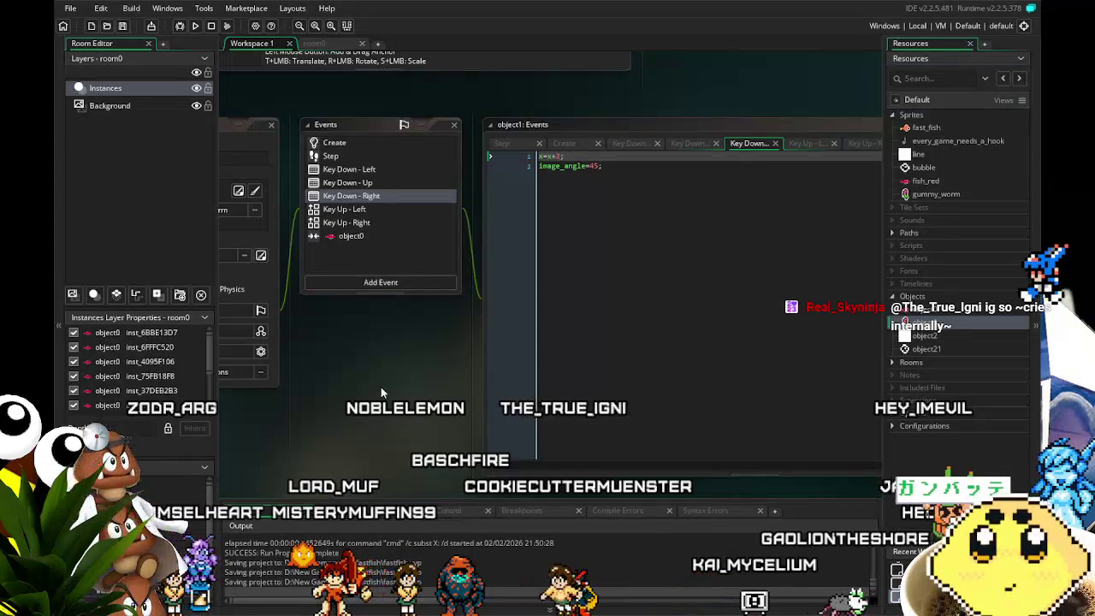
pyautogui.moveTo(345, 389); pyautogui.dragTo(373, 391)
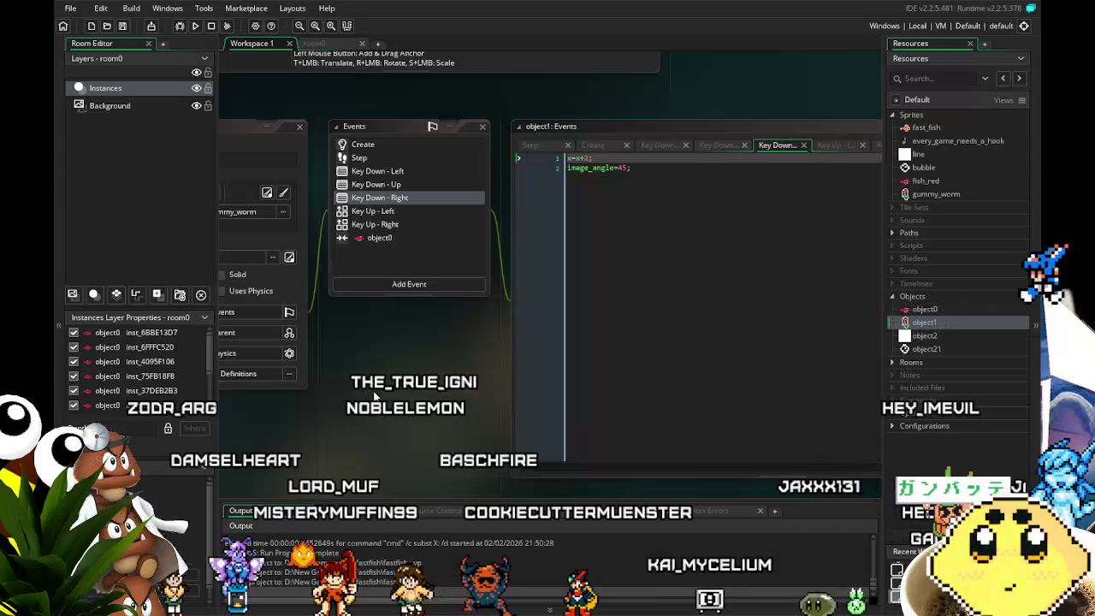
# Recheck the Left/Right key events, then place the cursor at the start of the object0 collision code.
pyautogui.click(389, 171)
pyautogui.click(409, 198)
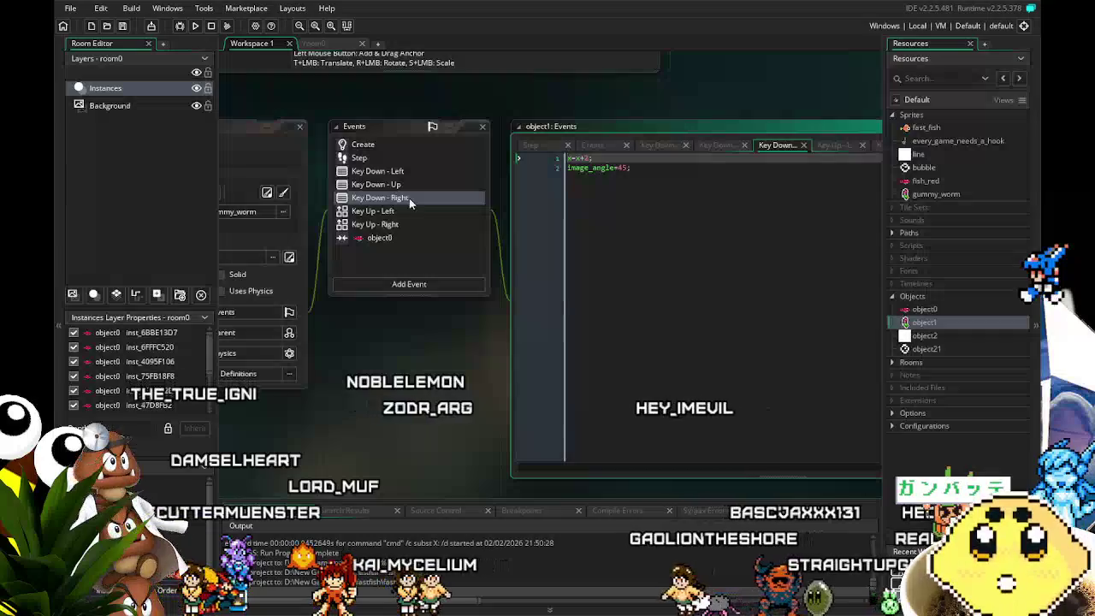
pyautogui.click(415, 210)
pyautogui.click(419, 227)
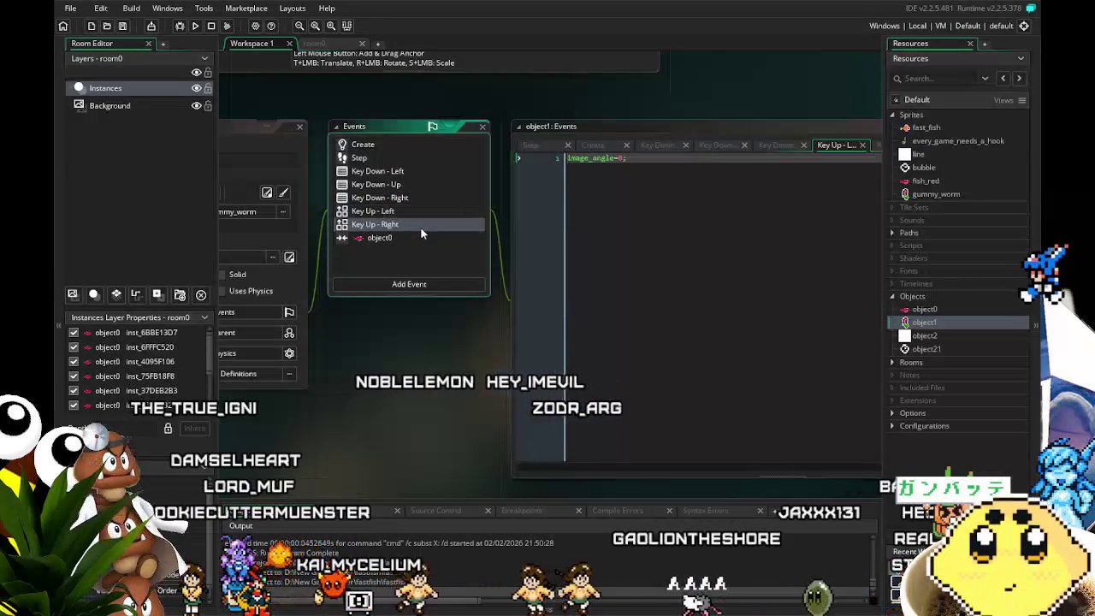
pyautogui.click(400, 237)
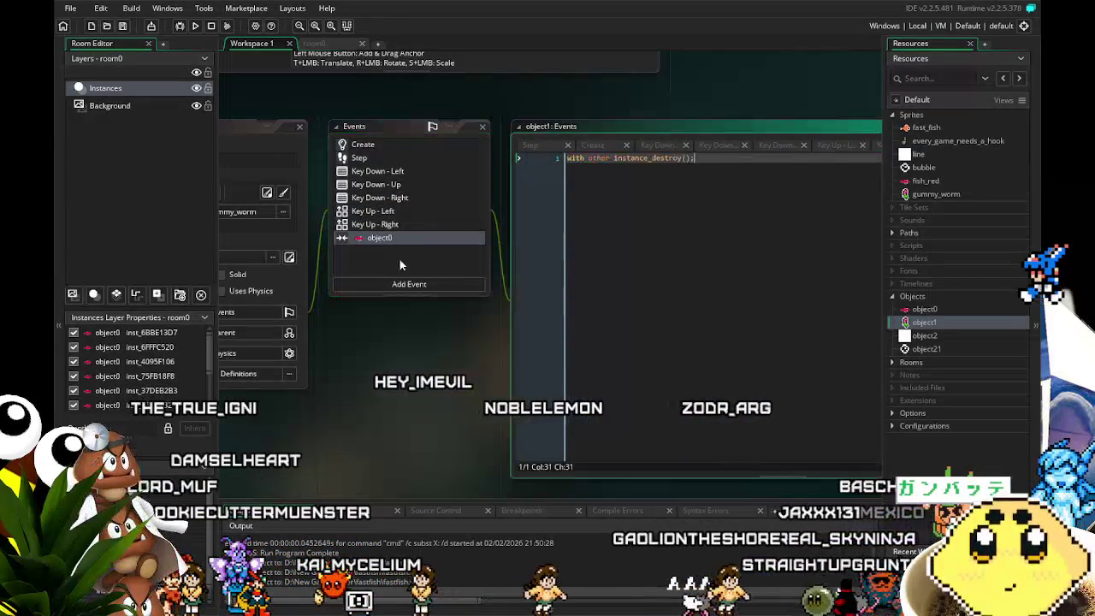
pyautogui.moveTo(353, 376); pyautogui.dragTo(324, 325)
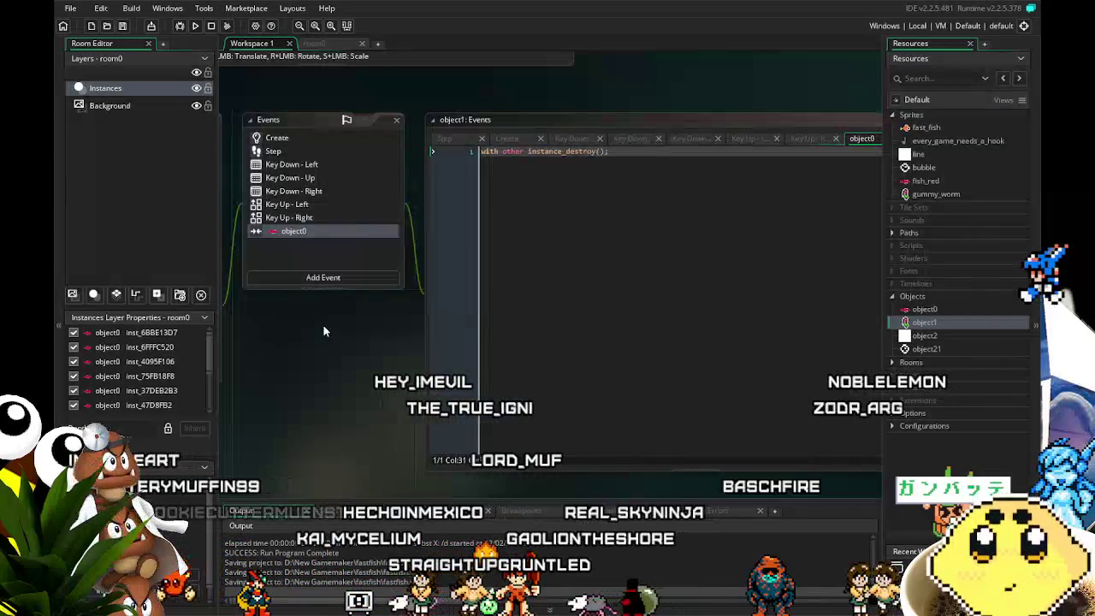
pyautogui.moveTo(323, 326)
pyautogui.mouseDown()
pyautogui.moveTo(514, 322)
pyautogui.moveTo(387, 339)
pyautogui.mouseUp()
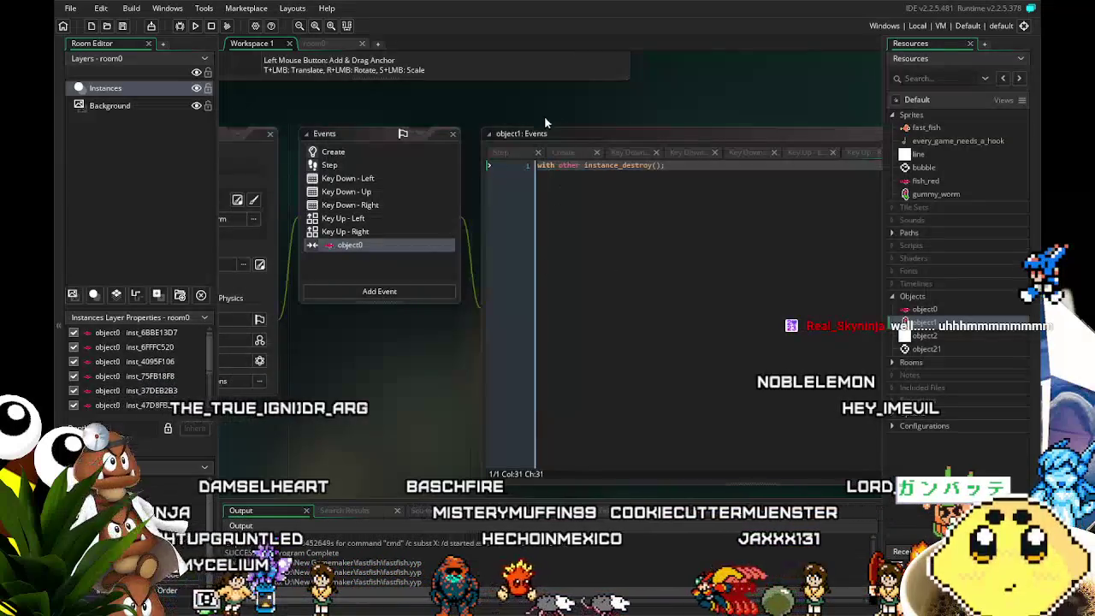
pyautogui.click(537, 165)
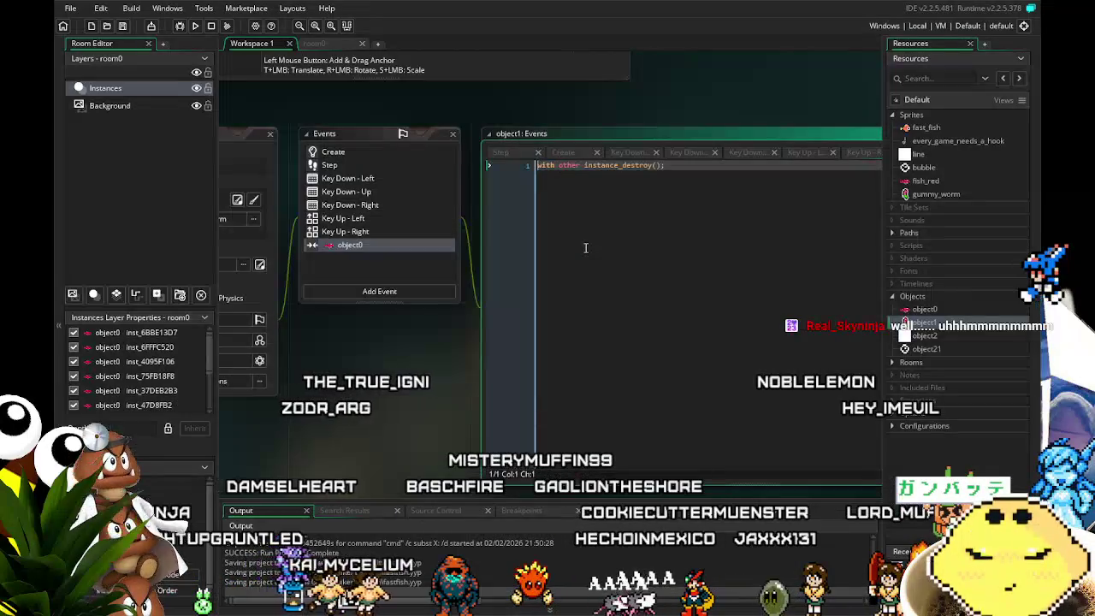
pyautogui.press('Return')
pyautogui.press('Up')
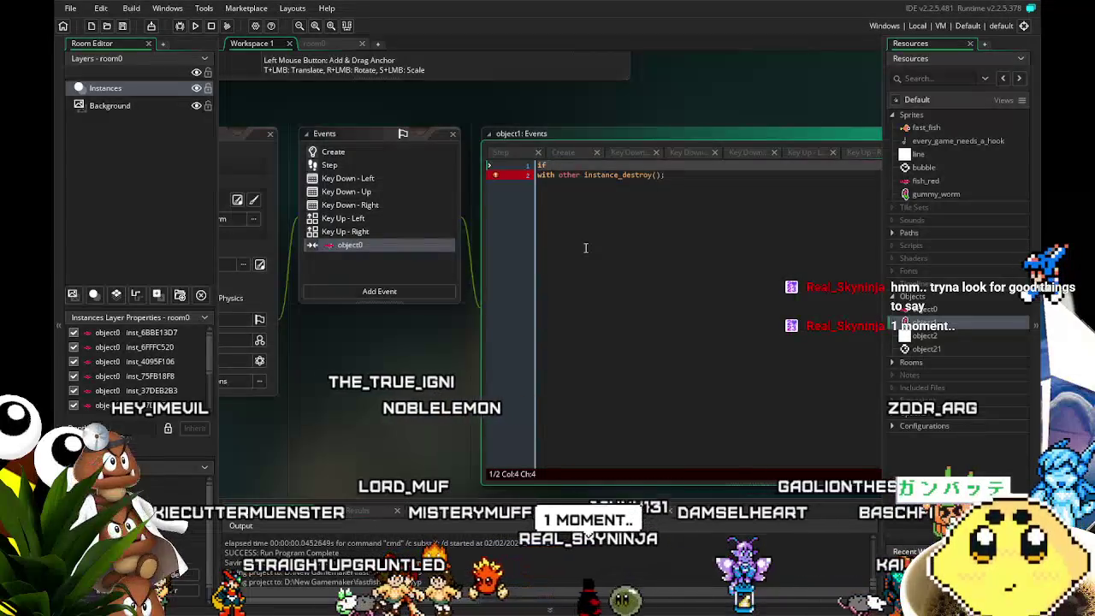
pyautogui.press('BackSpace')
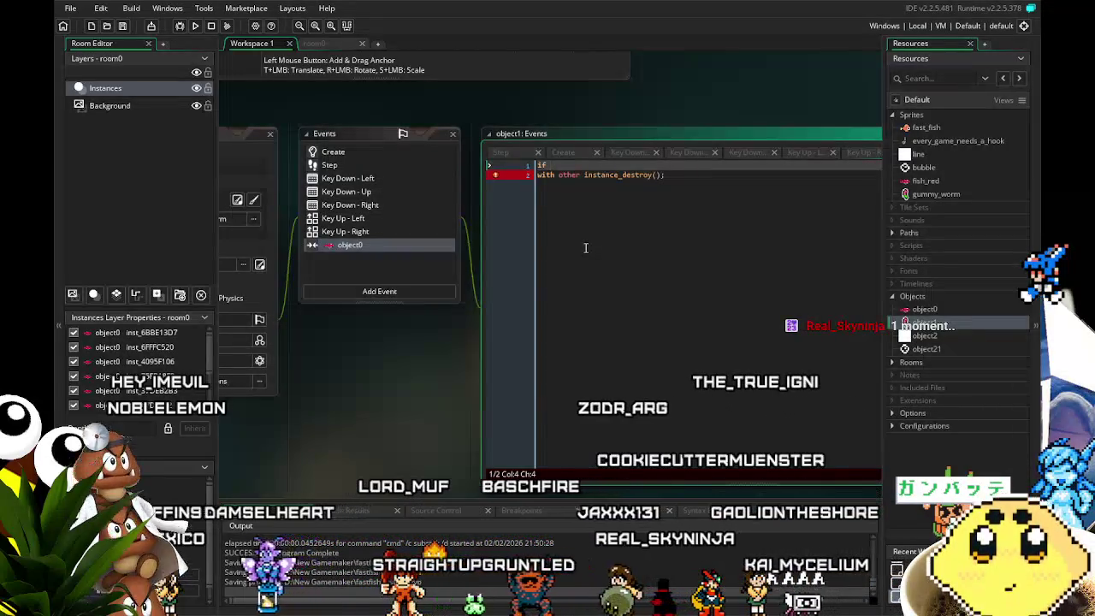
pyautogui.write('(f')
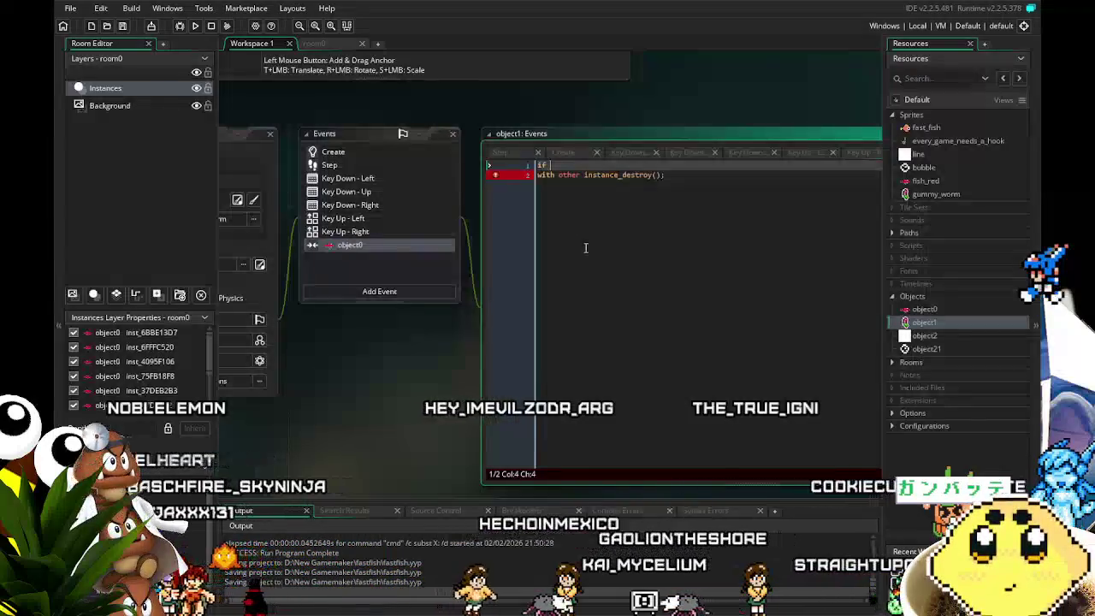
pyautogui.press('Delete')
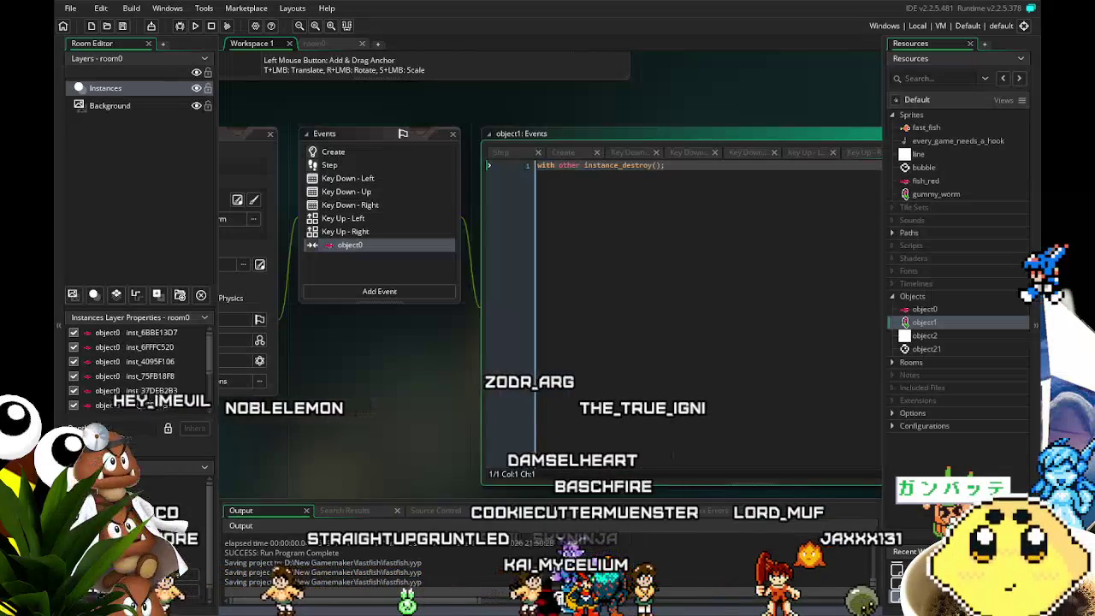
# Review object1's Create, Key Down/Up and object0 collision code, ending on the Step event's code.
pyautogui.moveTo(333, 456); pyautogui.dragTo(389, 455)
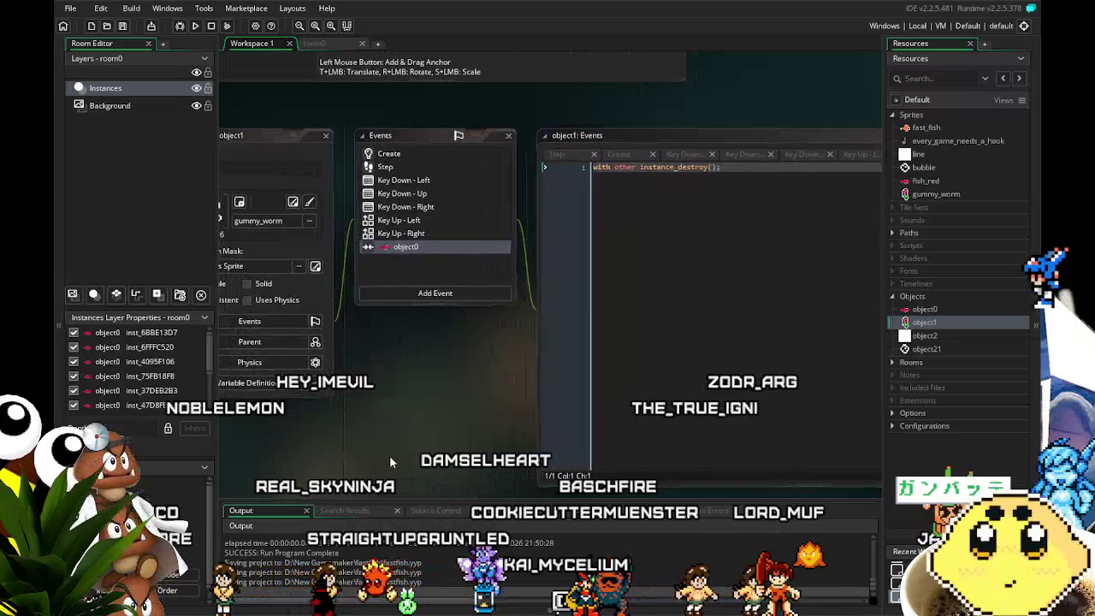
pyautogui.click(419, 181)
pyautogui.click(423, 194)
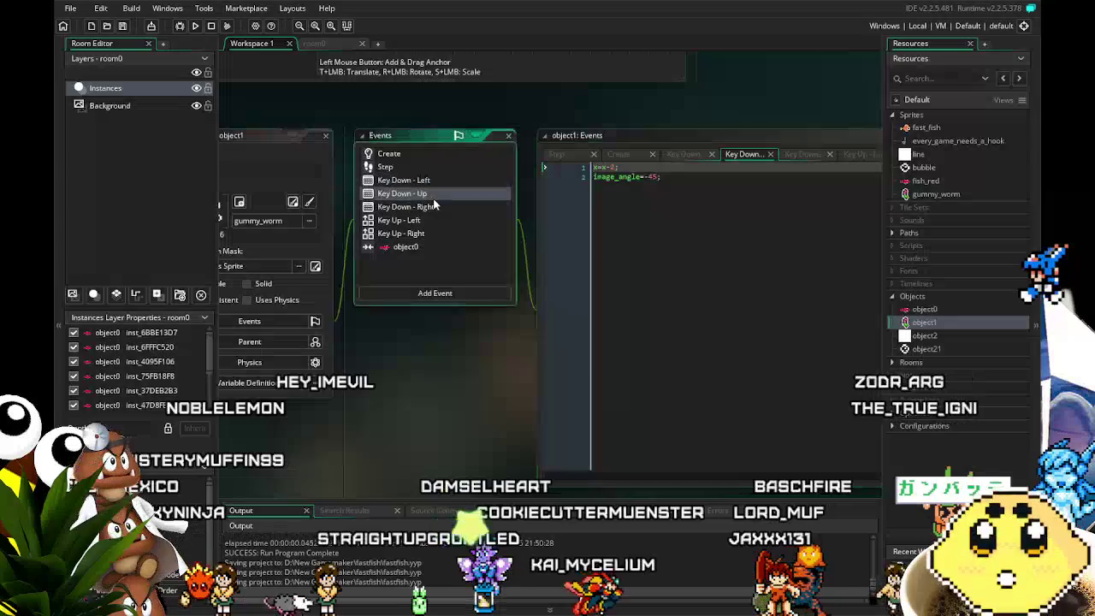
pyautogui.click(436, 208)
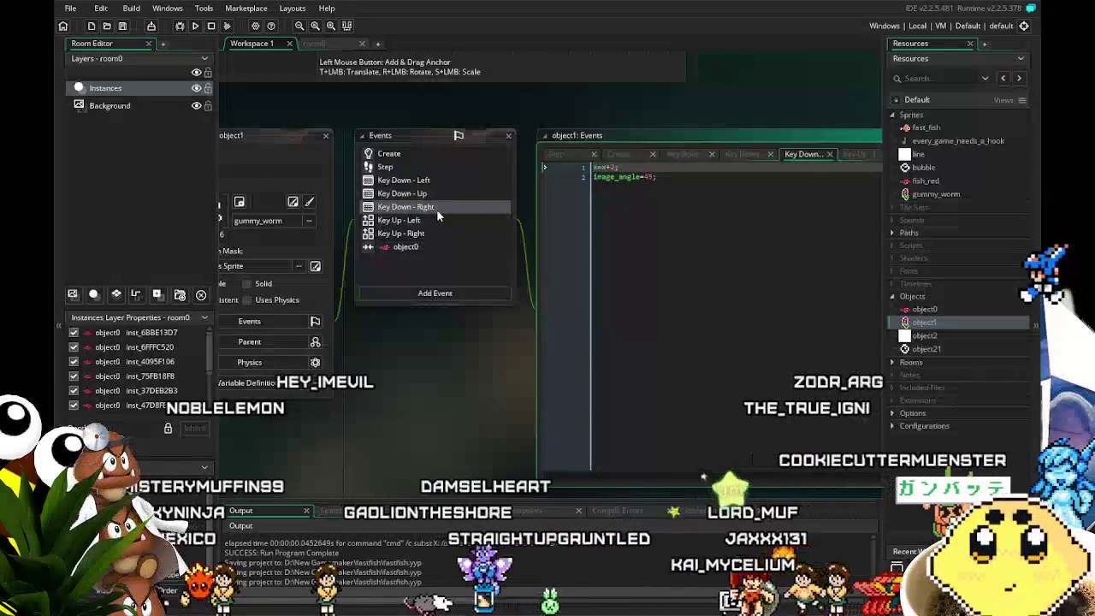
pyautogui.click(406, 249)
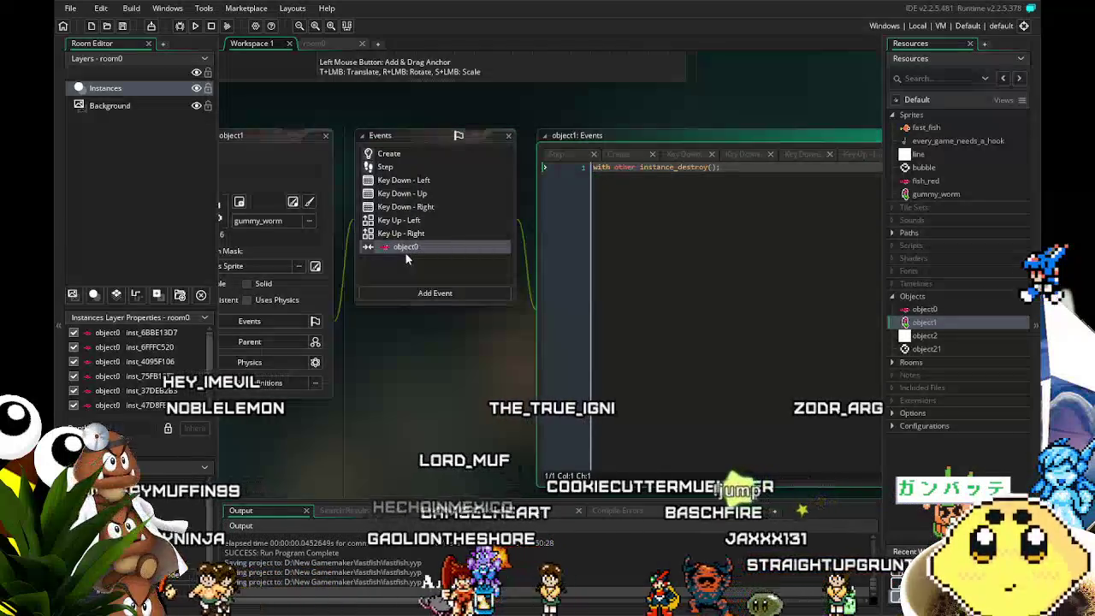
pyautogui.click(416, 154)
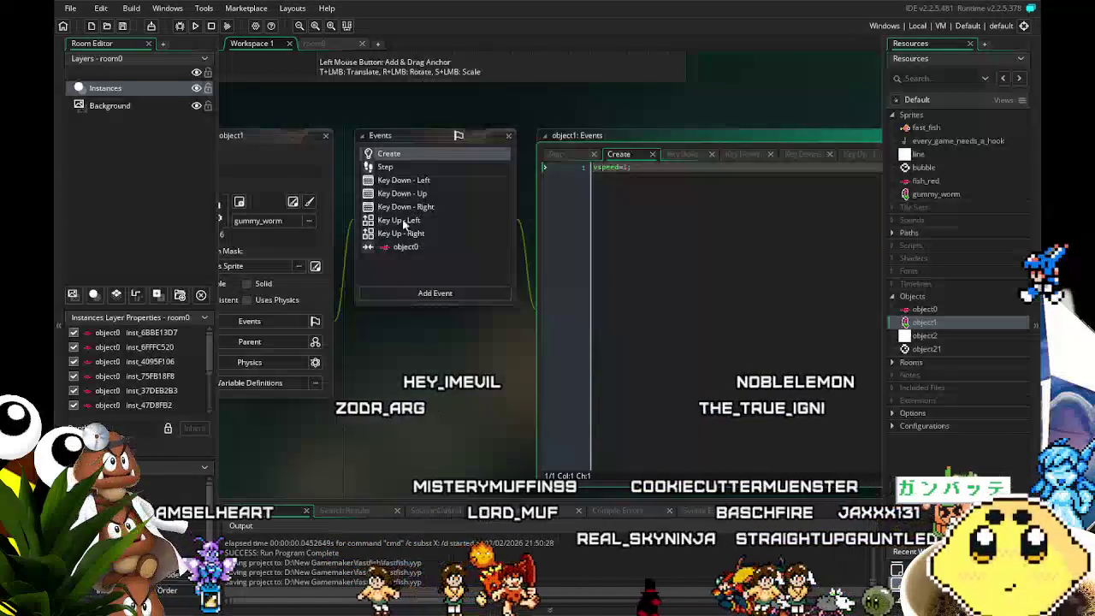
pyautogui.click(387, 181)
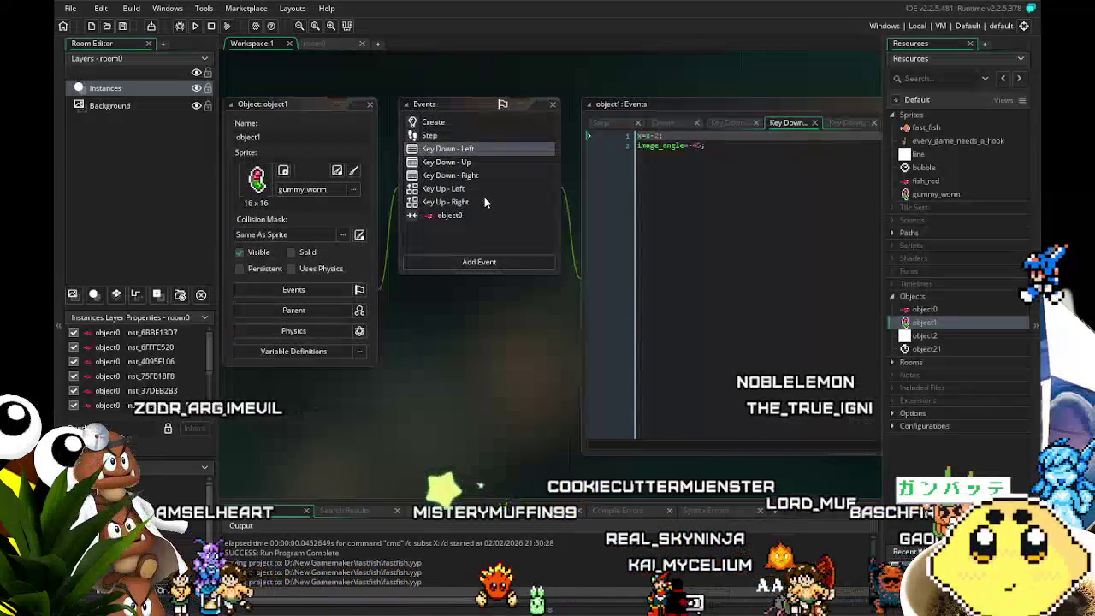
pyautogui.click(481, 175)
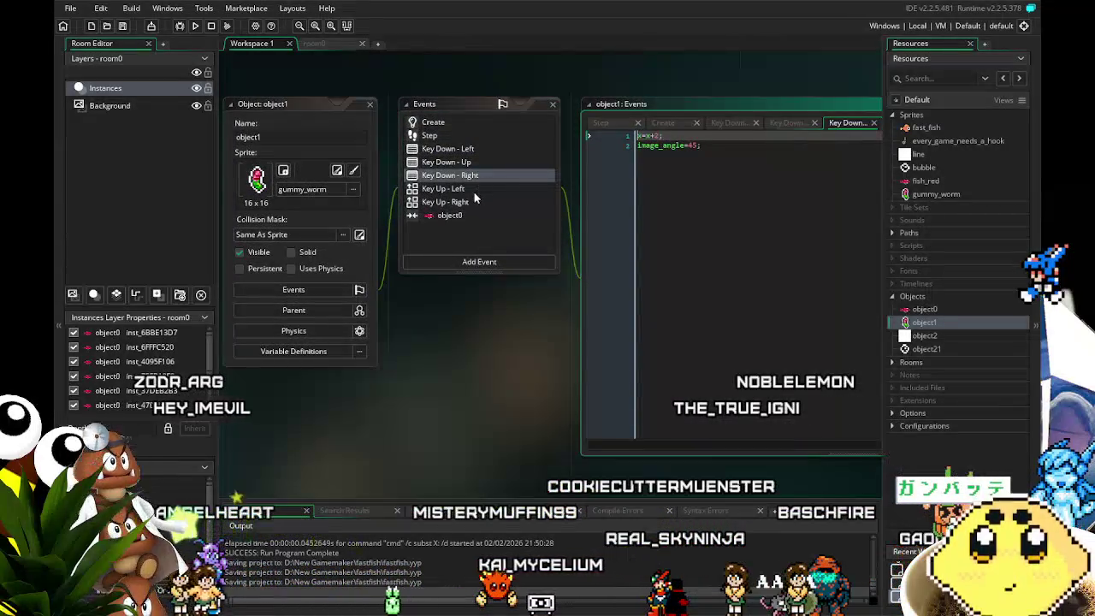
pyautogui.click(476, 203)
pyautogui.click(462, 215)
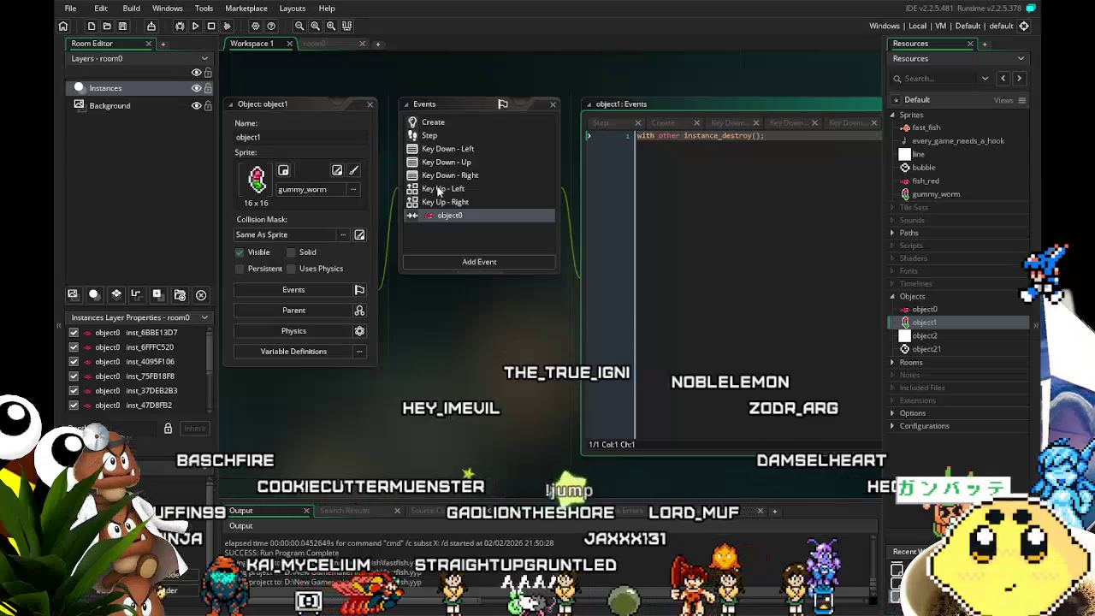
pyautogui.click(458, 136)
# Draft a 'target = instan_' line in object1's Step code, erase it, and save with Ctrl+S.
pyautogui.moveTo(631, 245); pyautogui.dragTo(597, 254)
pyautogui.press('Return')
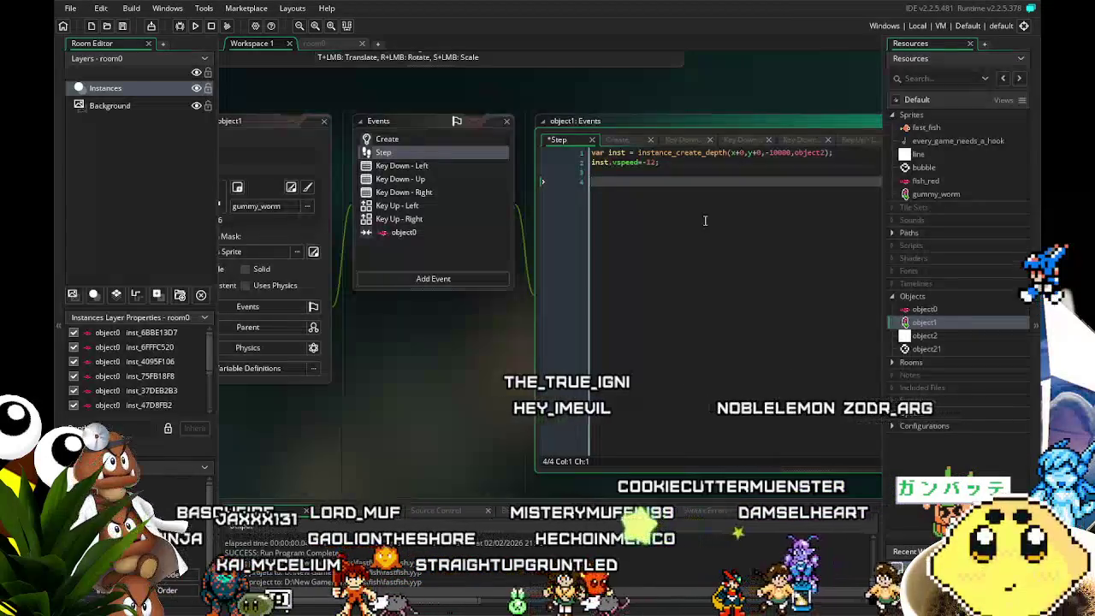
pyautogui.write('targ')
pyautogui.press('BackSpace')
pyautogui.press('BackSpace')
pyautogui.press('BackSpace')
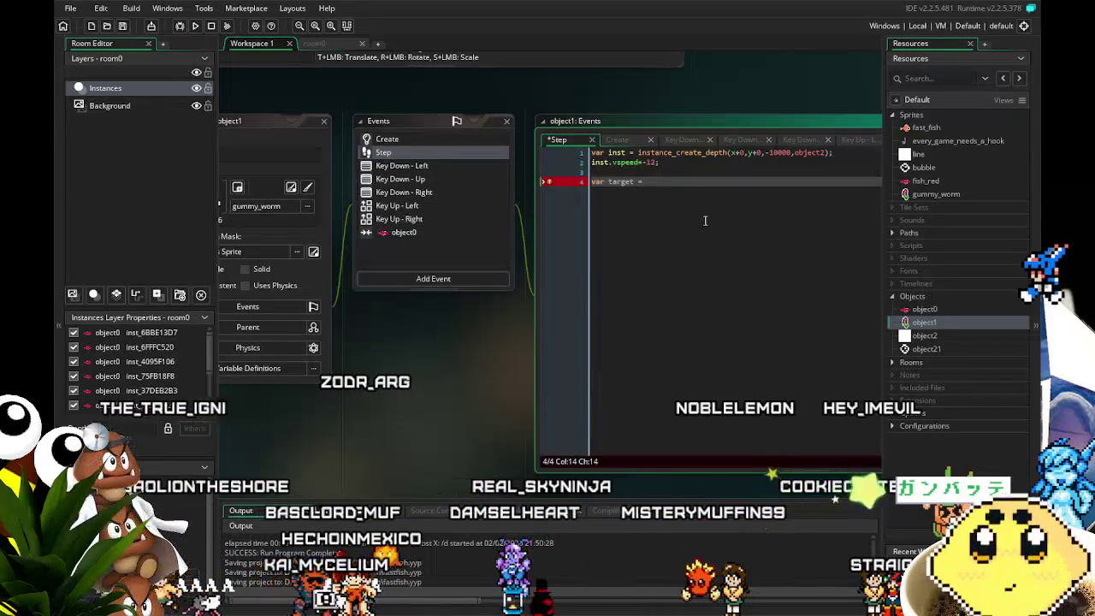
pyautogui.write('stan')
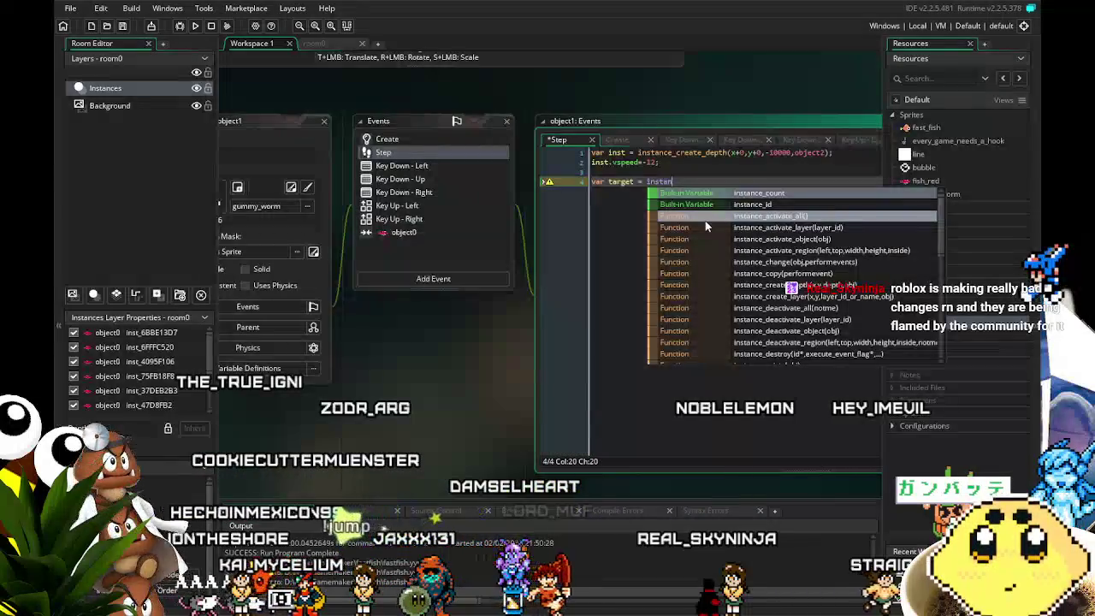
pyautogui.press('BackSpace')
pyautogui.press('BackSpace')
pyautogui.press('BackSpace')
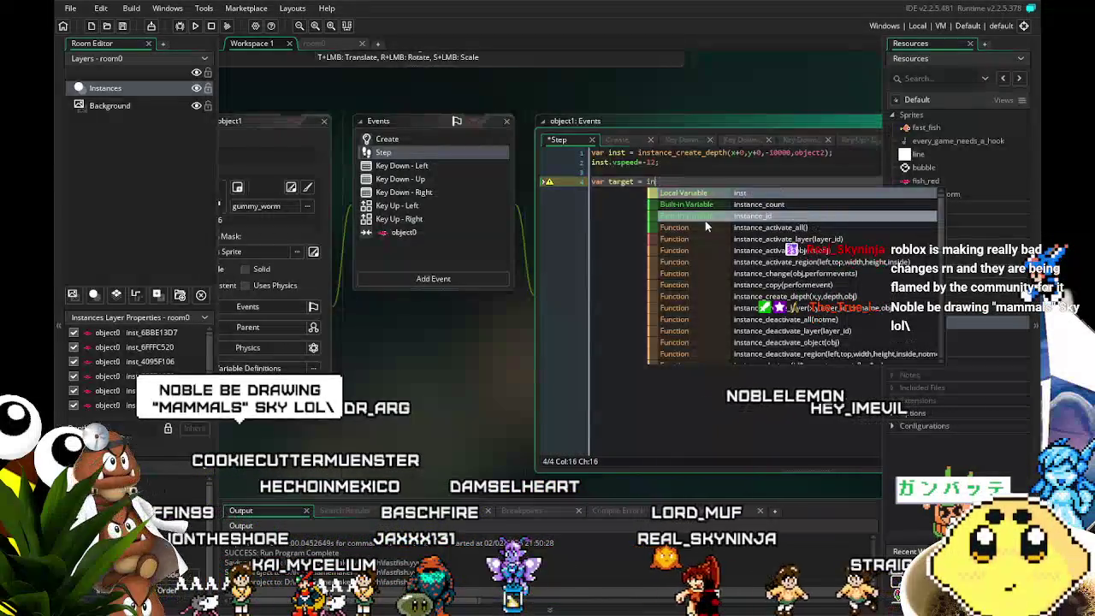
pyautogui.press('BackSpace')
pyautogui.press('BackSpace')
pyautogui.press('BackSpace')
pyautogui.press('BackSpace')
pyautogui.press('BackSpace')
pyautogui.press('BackSpace')
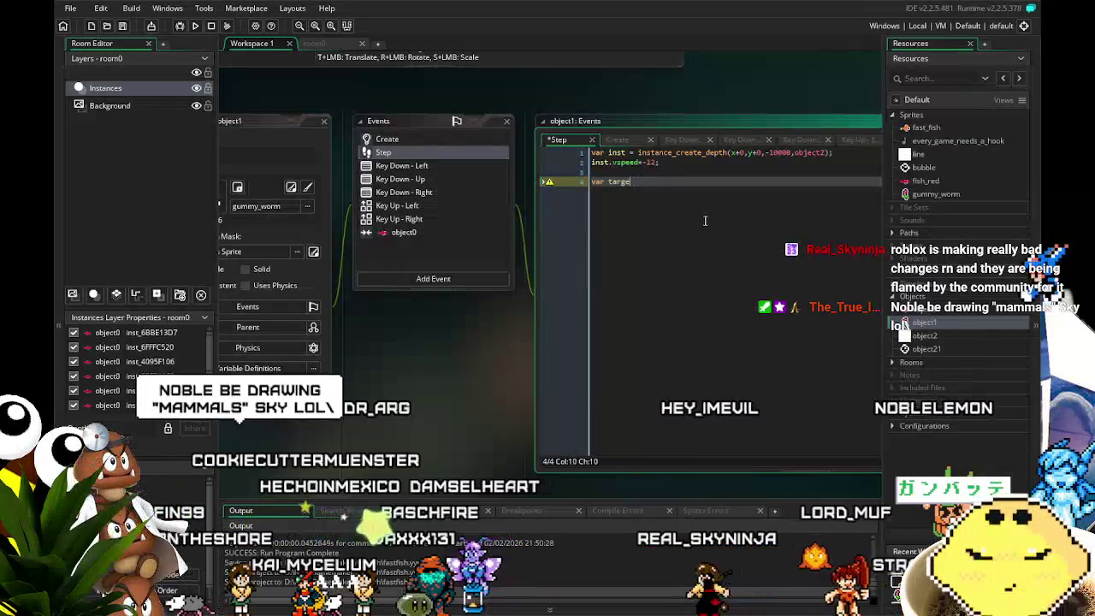
pyautogui.press('BackSpace')
pyautogui.press('BackSpace')
pyautogui.write('targe')
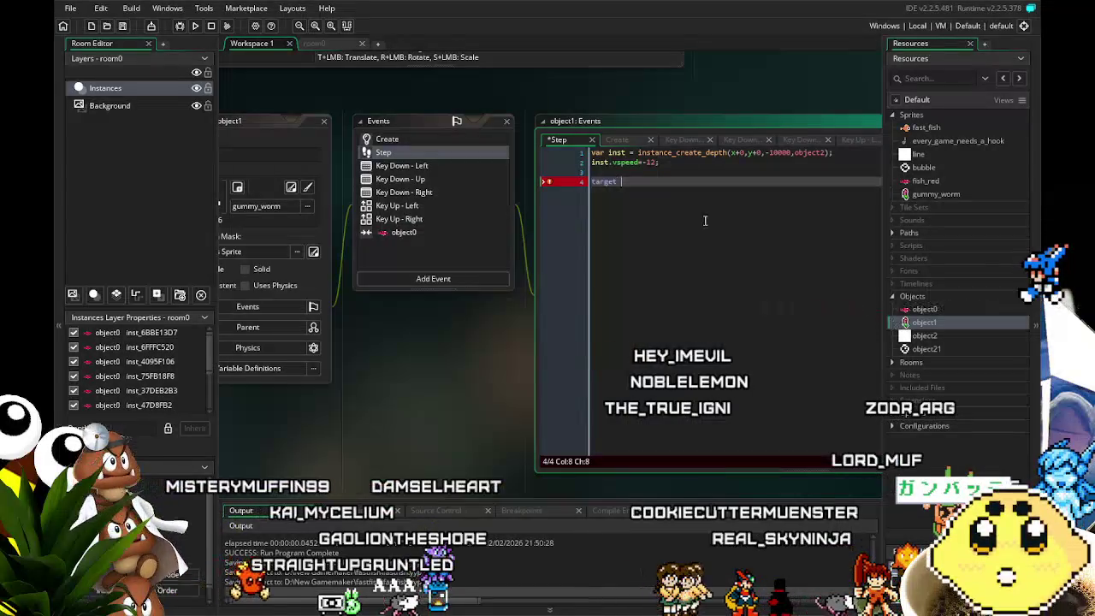
pyautogui.write('=')
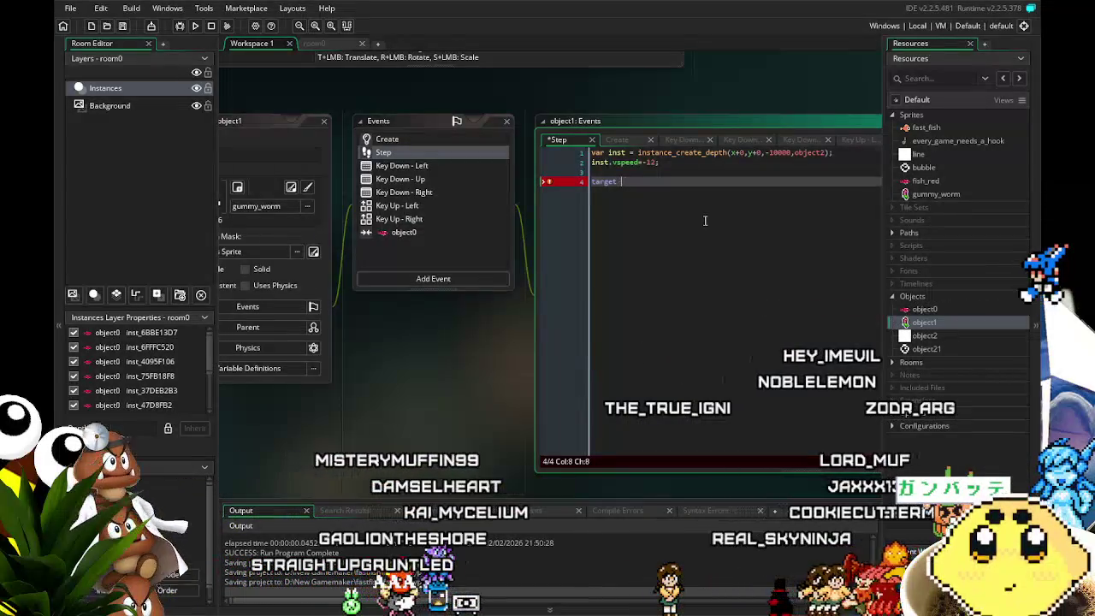
pyautogui.write(' instan')
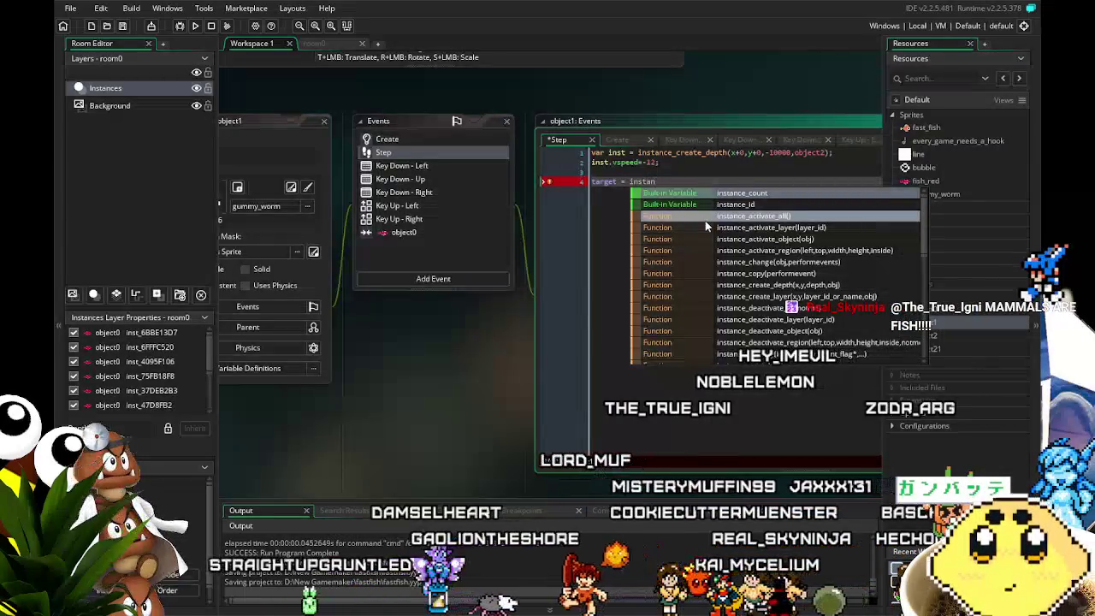
pyautogui.write('ce_')
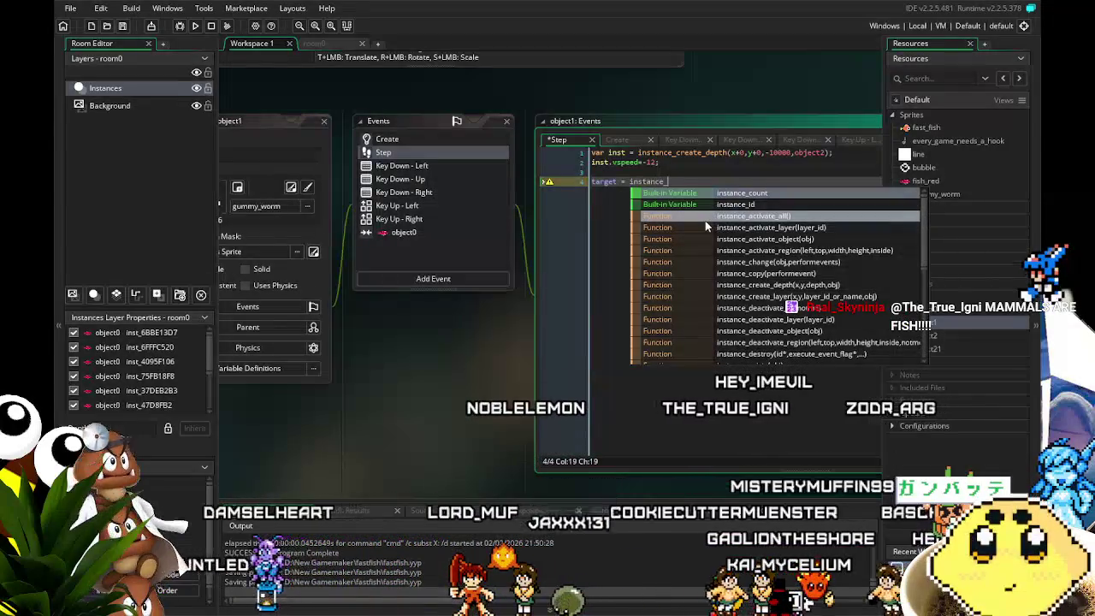
pyautogui.press('BackSpace')
pyautogui.press('BackSpace')
pyautogui.press('BackSpace')
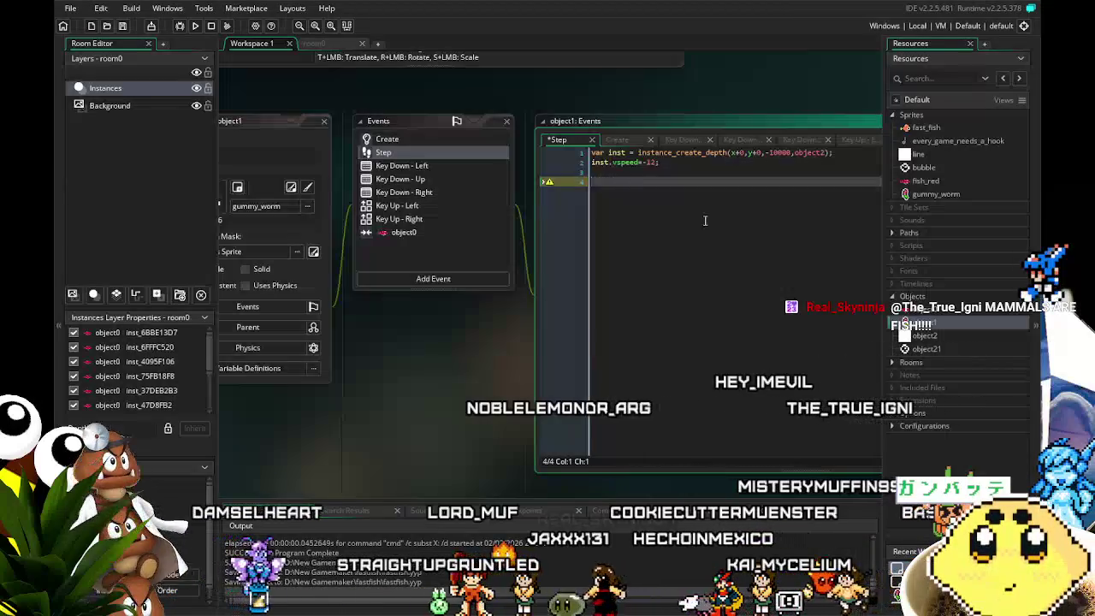
pyautogui.hotkey('ctrl', 's')
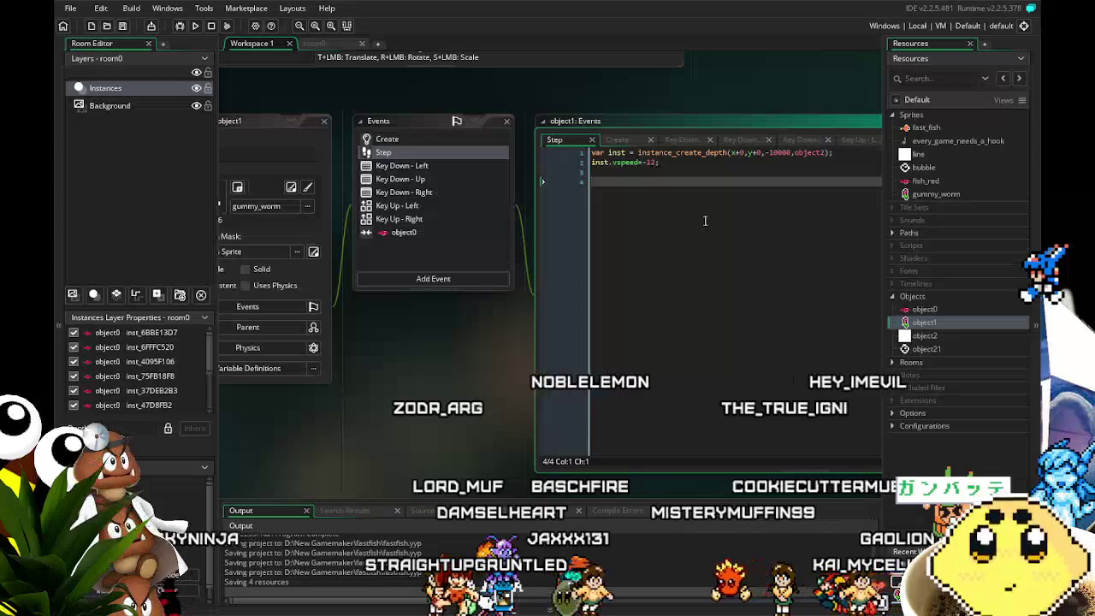
# Open the recent project New Lone & Vita (post-demo2) and show its Objects list.
pyautogui.click(71, 9)
pyautogui.moveTo(113, 59)
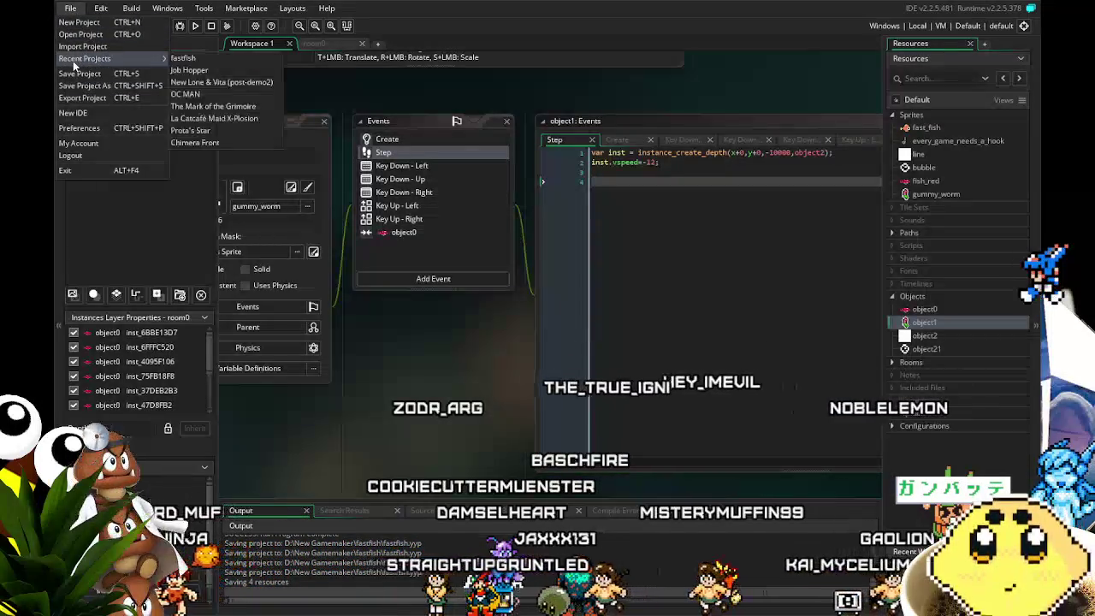
pyautogui.click(222, 82)
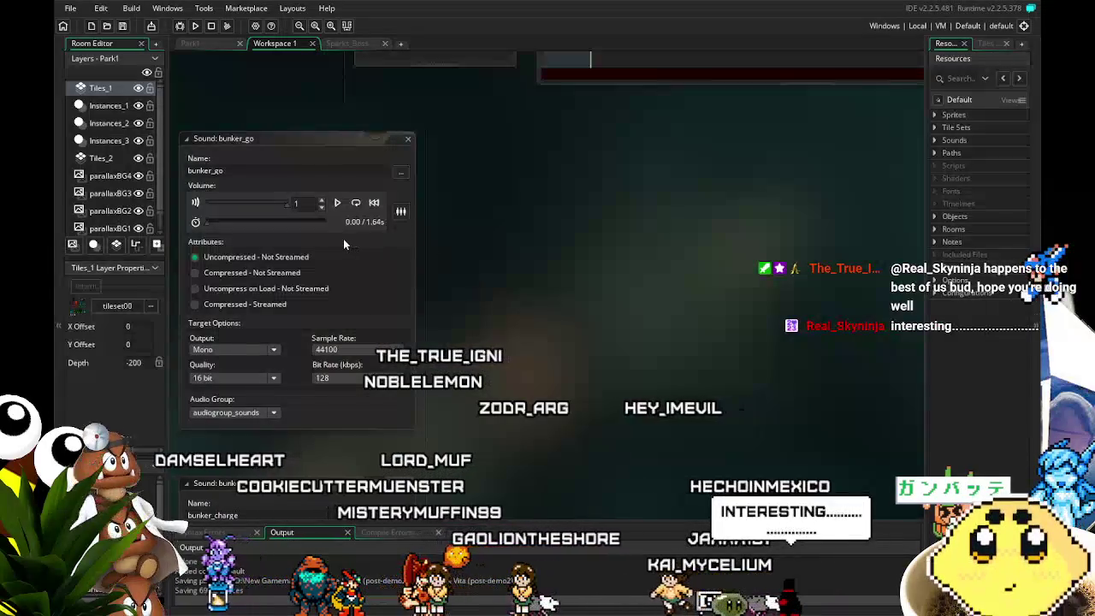
pyautogui.click(935, 216)
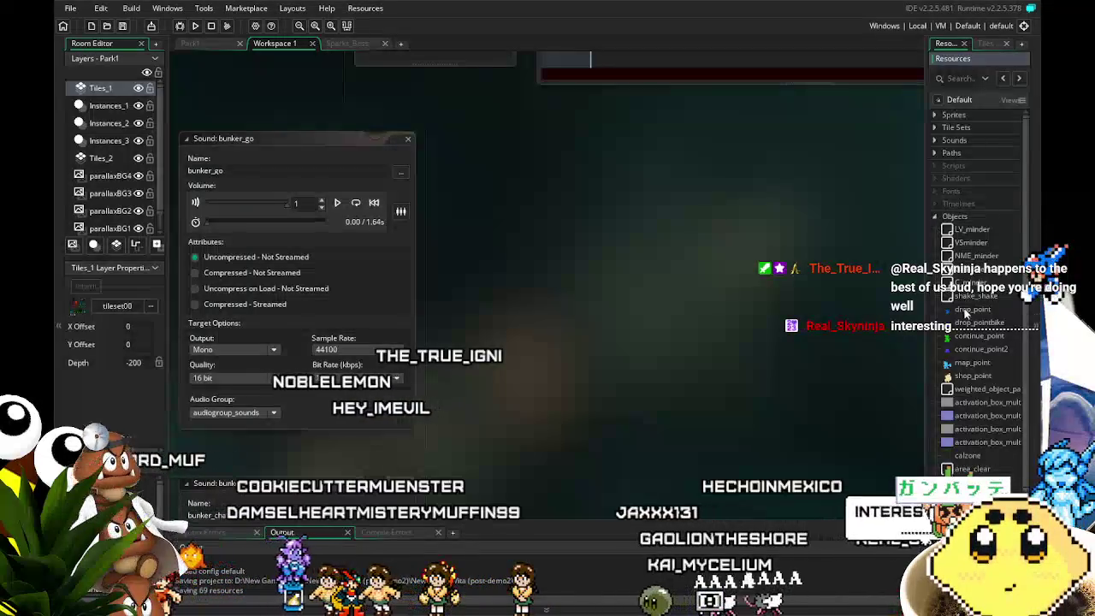
# Expand the Enemy group and inspect enemy00's Create and Step event code.
pyautogui.scroll(-2, 954, 368)
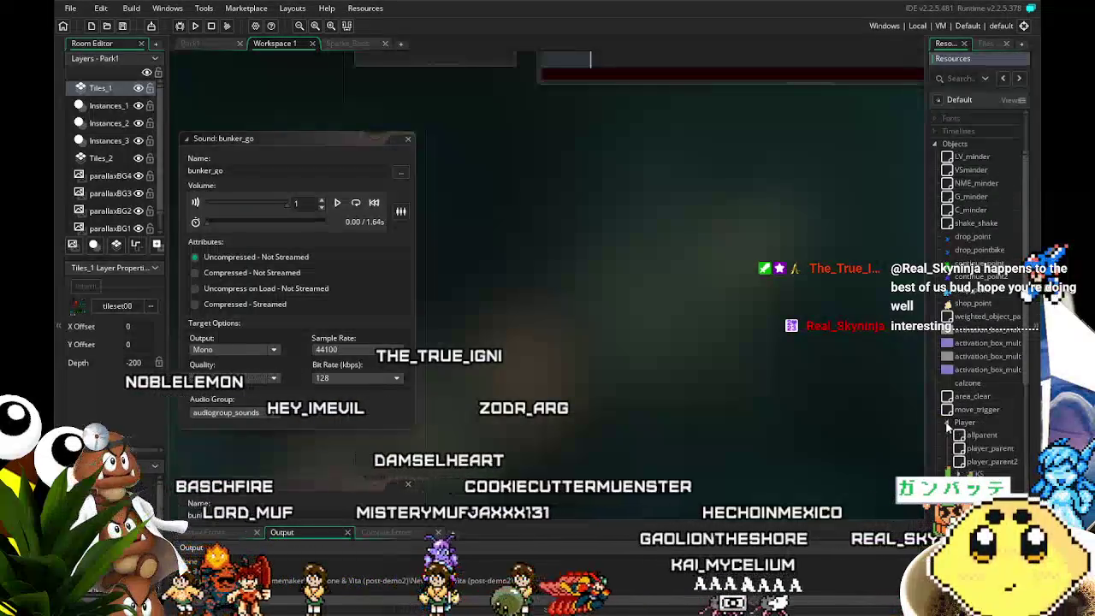
pyautogui.click(947, 422)
pyautogui.click(946, 422)
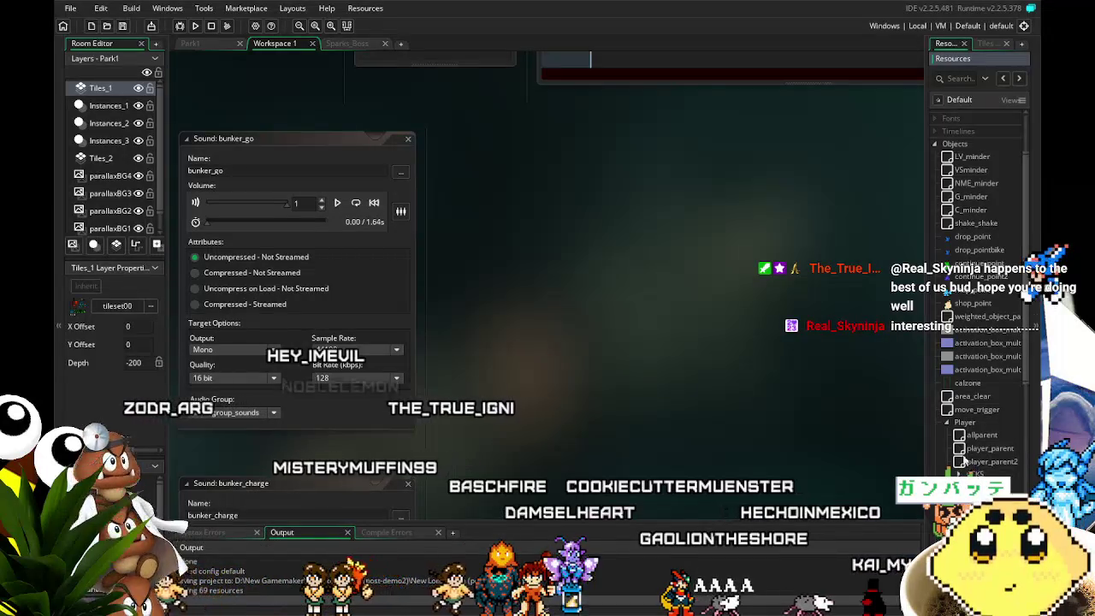
pyautogui.click(947, 422)
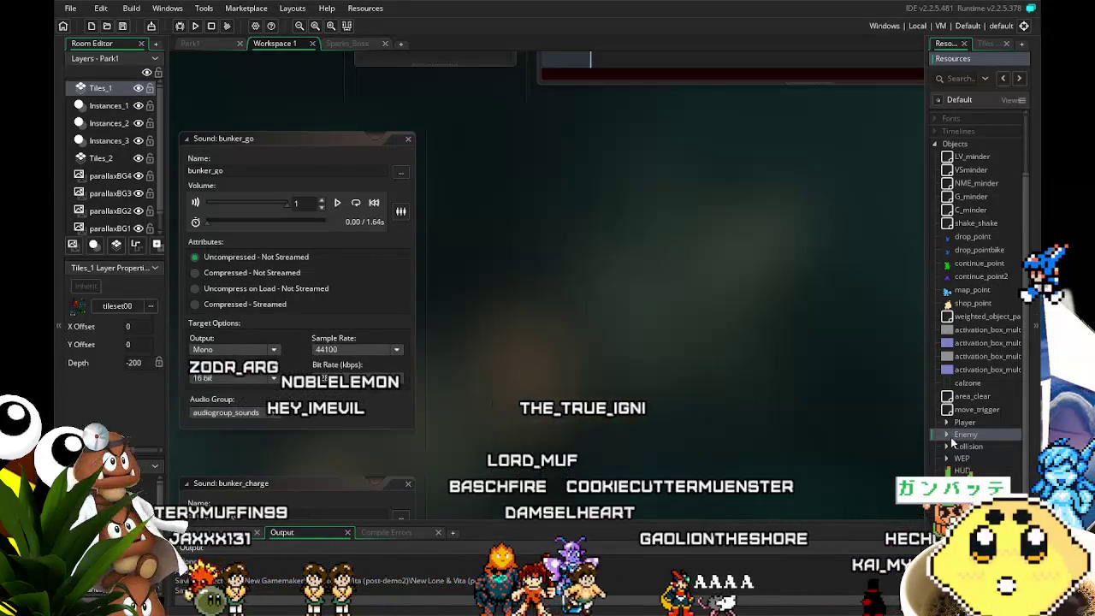
pyautogui.click(950, 434)
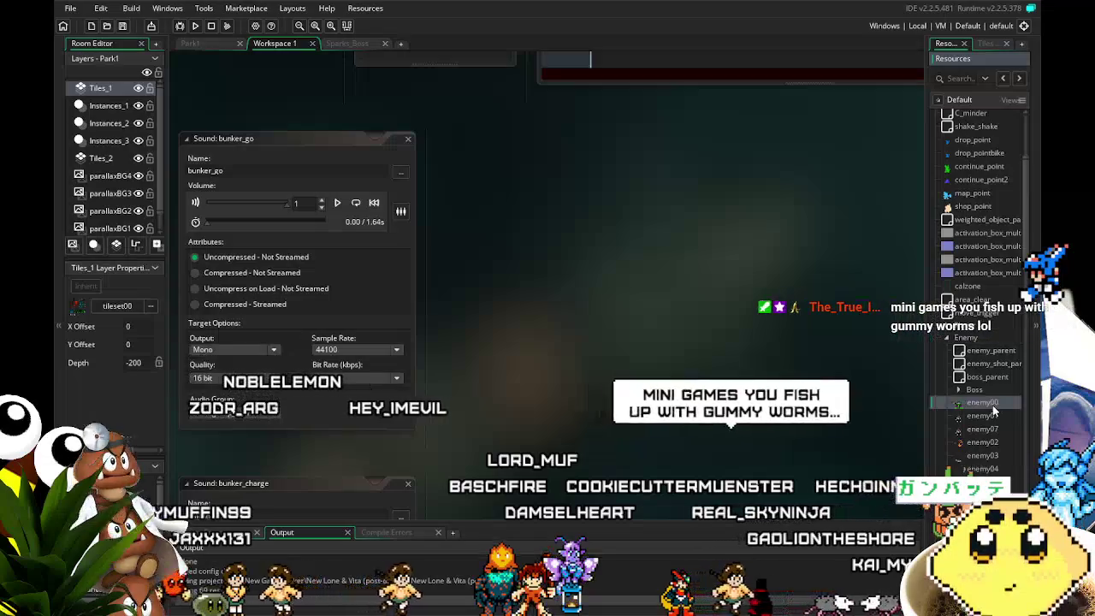
pyautogui.doubleClick(984, 403)
pyautogui.click(381, 123)
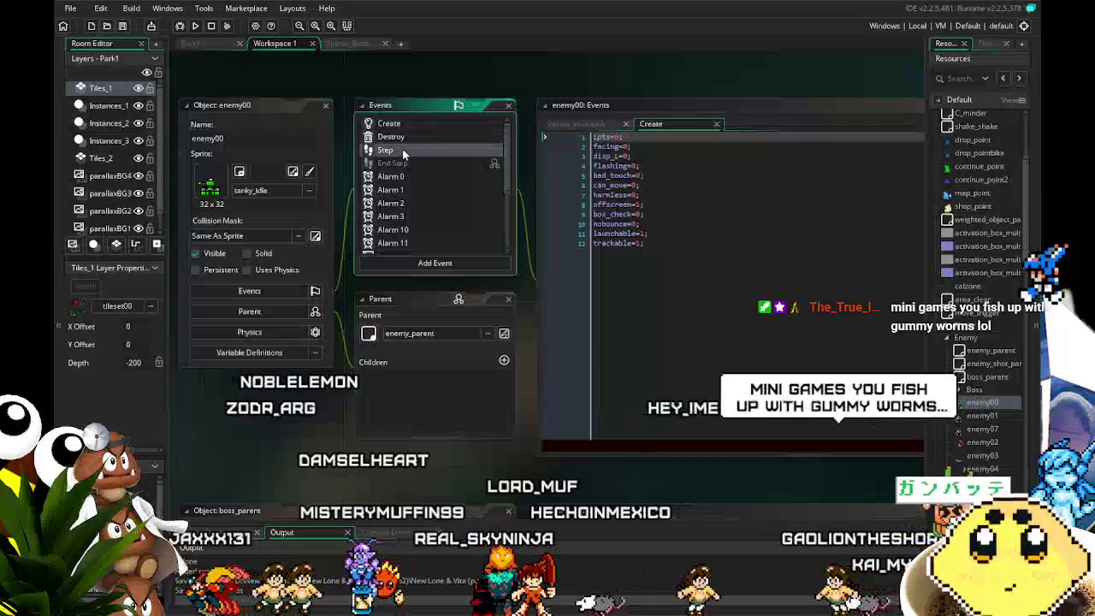
pyautogui.click(403, 148)
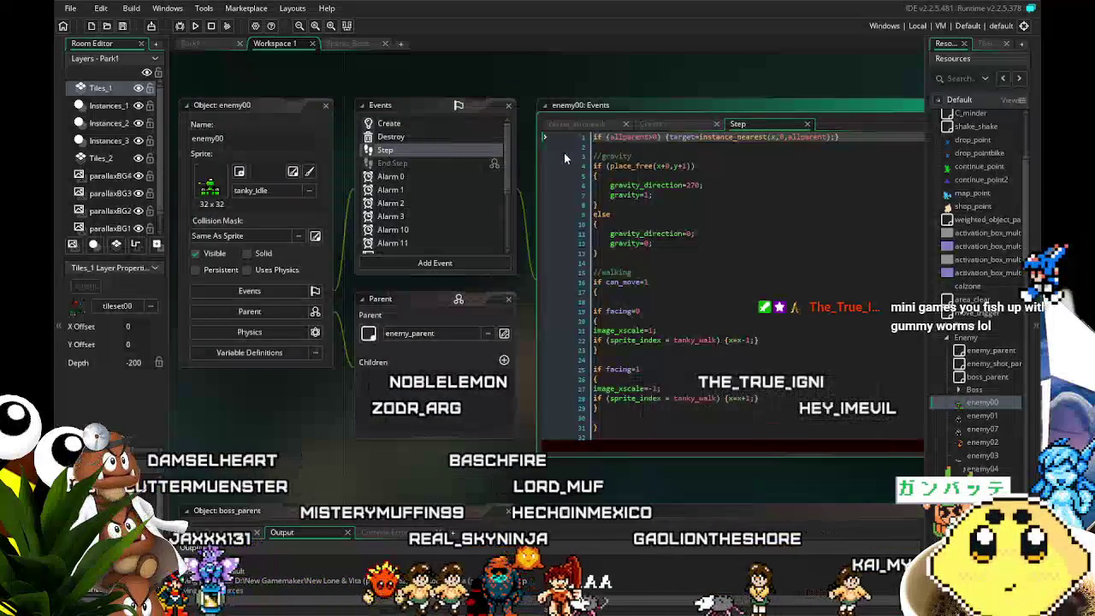
pyautogui.click(545, 135)
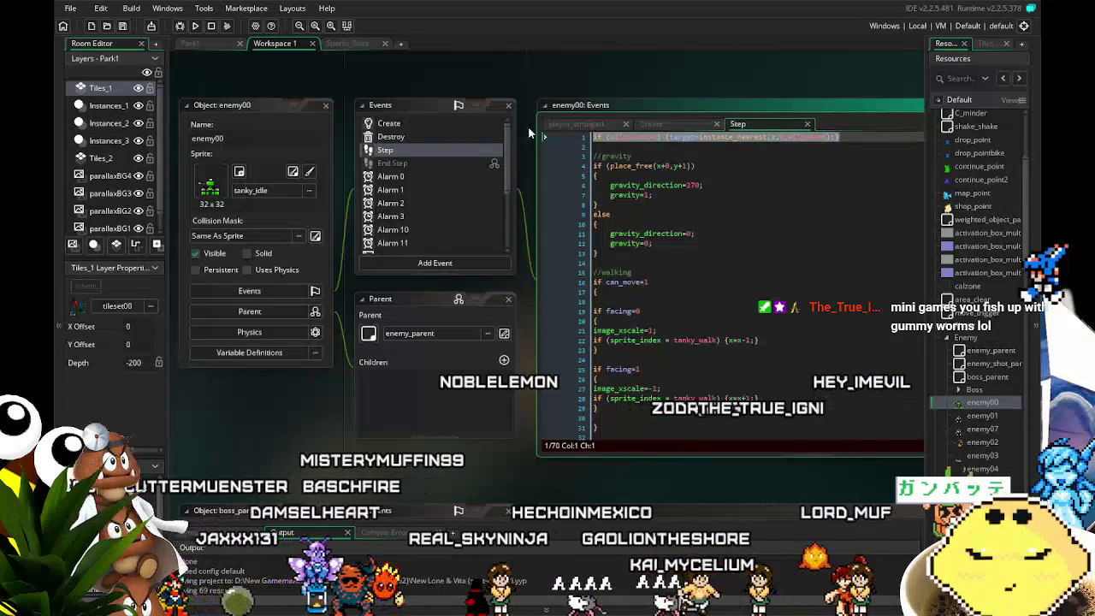
pyautogui.click(738, 270)
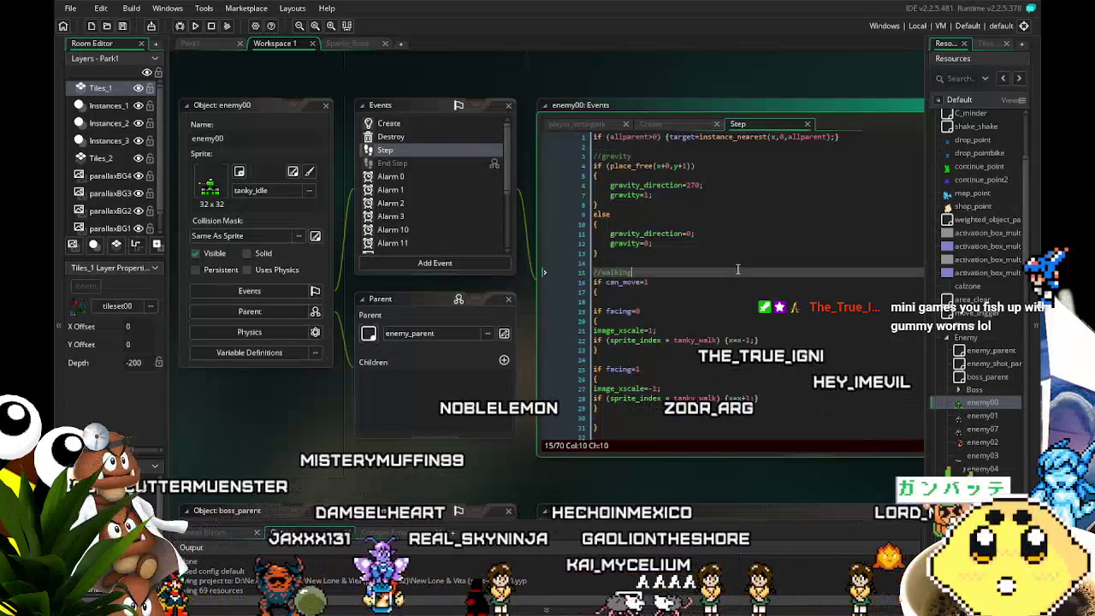
# Save the New Lone & Vita project before returning to fastfish via Recent Projects.
pyautogui.click(71, 9)
pyautogui.moveTo(101, 57)
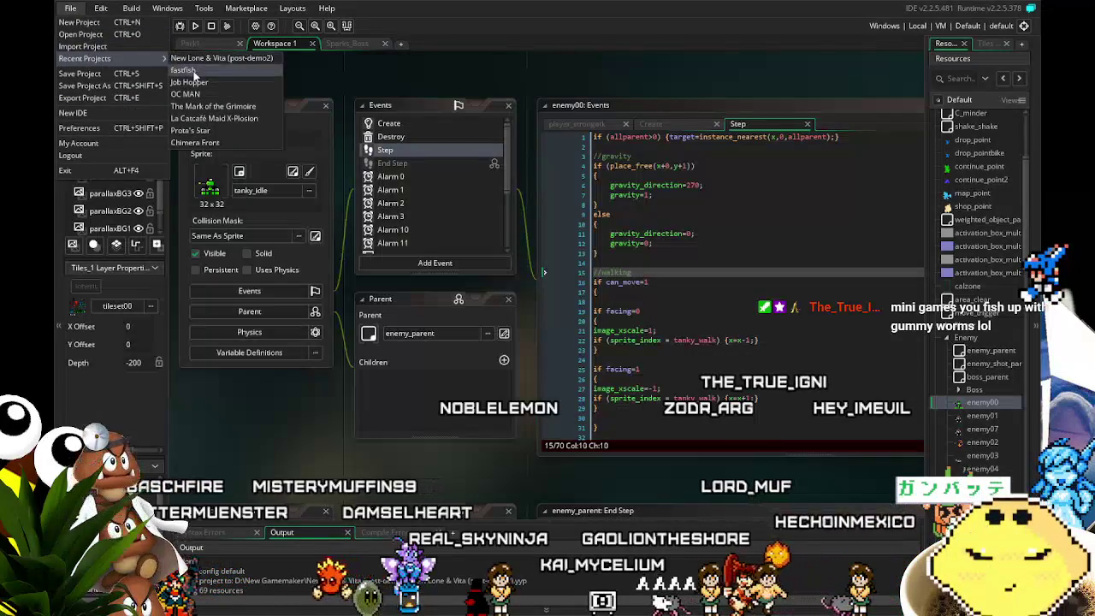
pyautogui.hotkey('ctrl', 's')
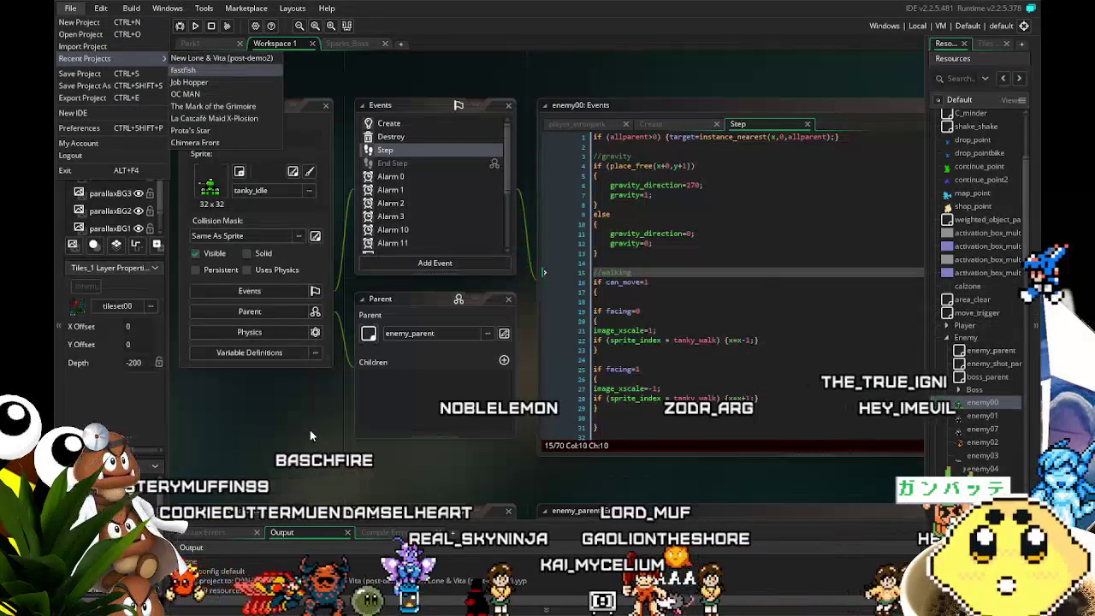
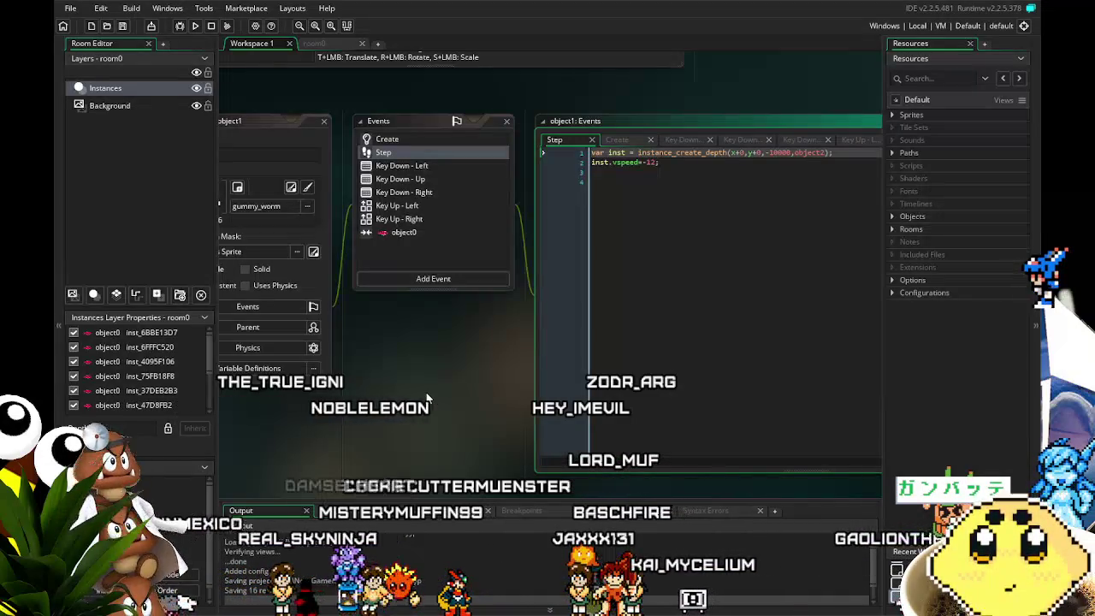
# Review object1's object0 collision and Key Down event code in the workspace.
pyautogui.moveTo(403, 377); pyautogui.dragTo(436, 420)
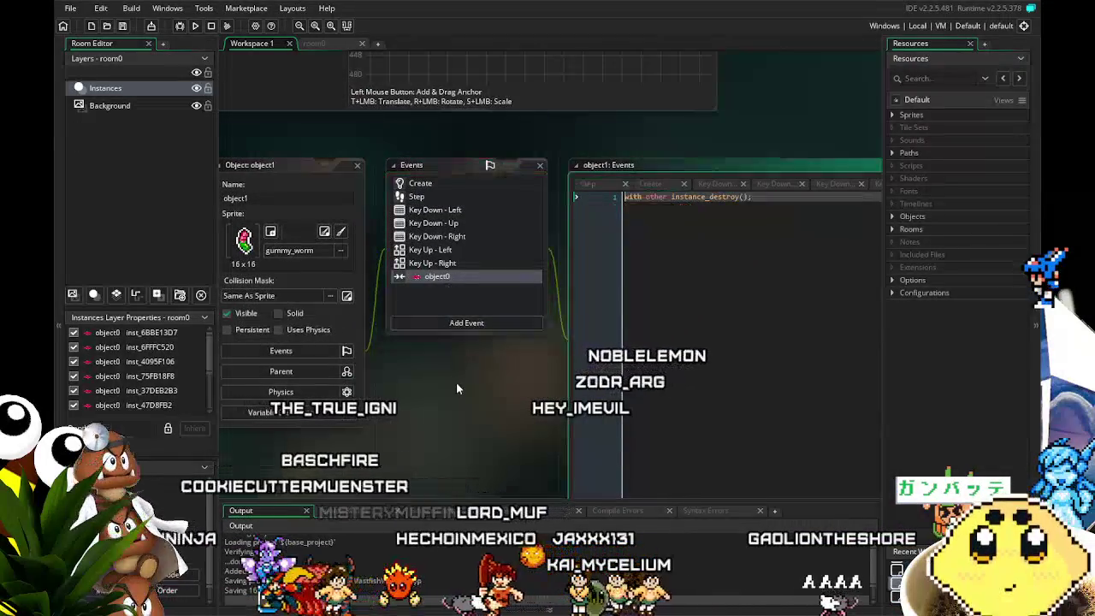
pyautogui.doubleClick(446, 277)
pyautogui.doubleClick(424, 216)
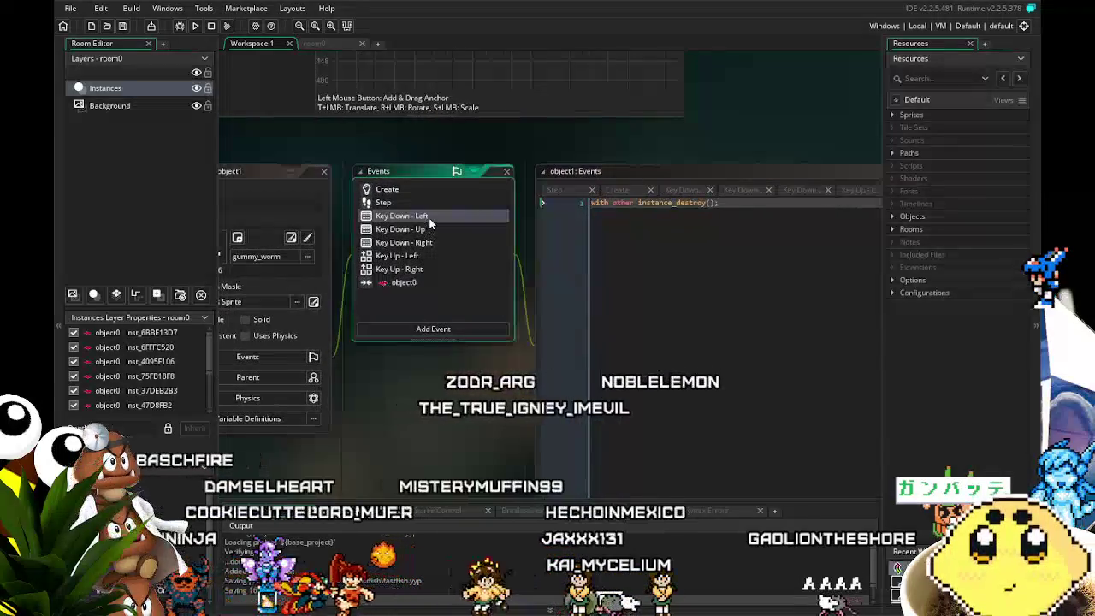
pyautogui.doubleClick(436, 243)
pyautogui.doubleClick(435, 216)
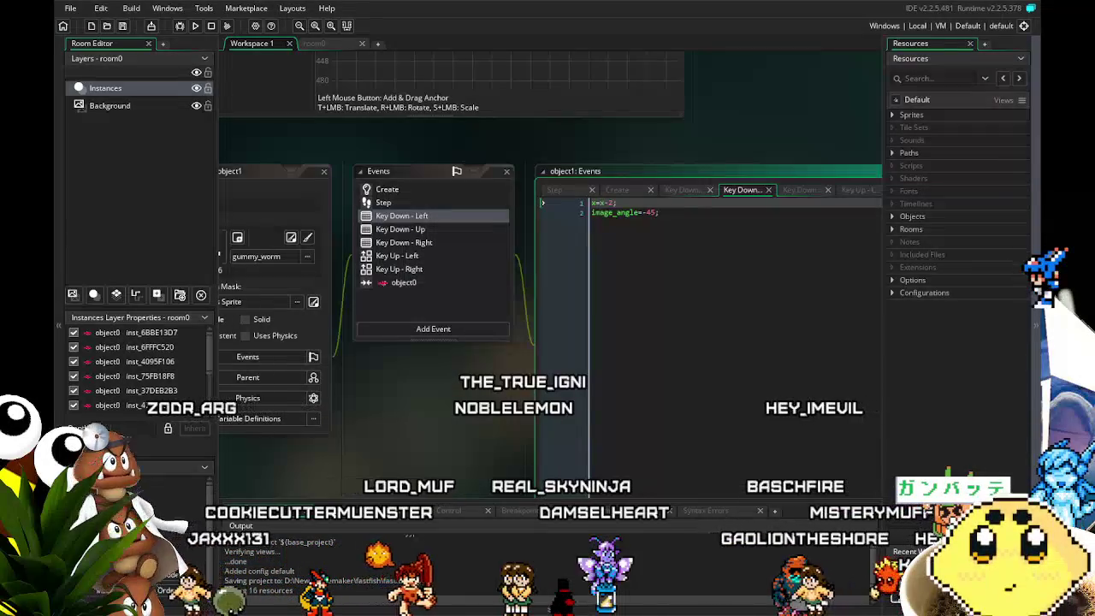
pyautogui.moveTo(382, 425)
pyautogui.mouseDown()
pyautogui.moveTo(445, 406)
pyautogui.moveTo(314, 414)
pyautogui.moveTo(339, 421)
pyautogui.mouseUp()
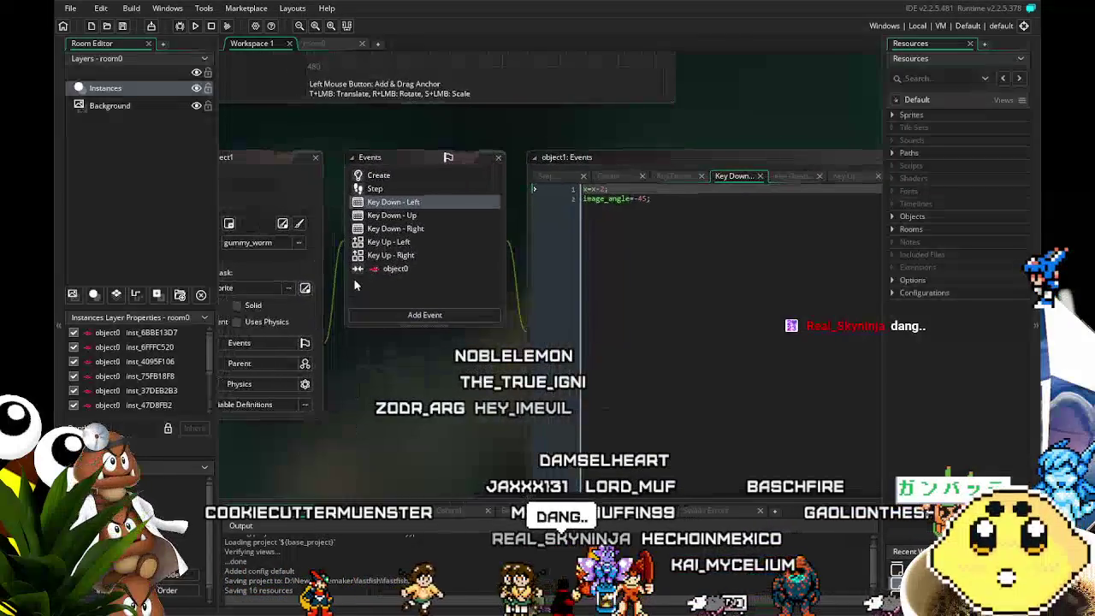
pyautogui.click(392, 268)
pyautogui.moveTo(403, 276); pyautogui.dragTo(383, 282)
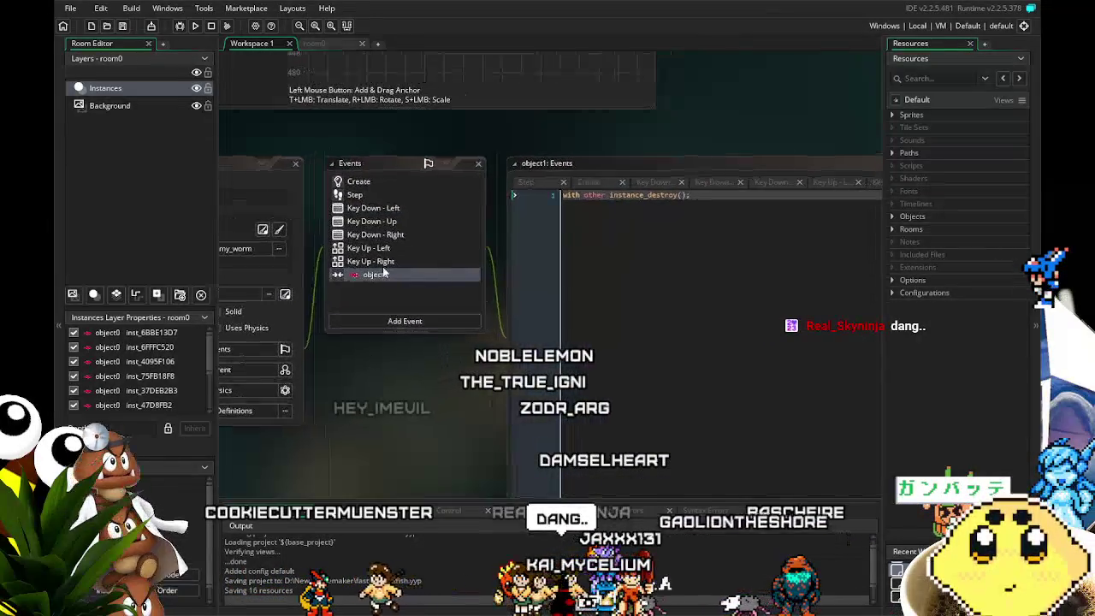
# Check the Key Down - Left and Right code and glance at the room0 layout.
pyautogui.click(395, 220)
pyautogui.click(400, 209)
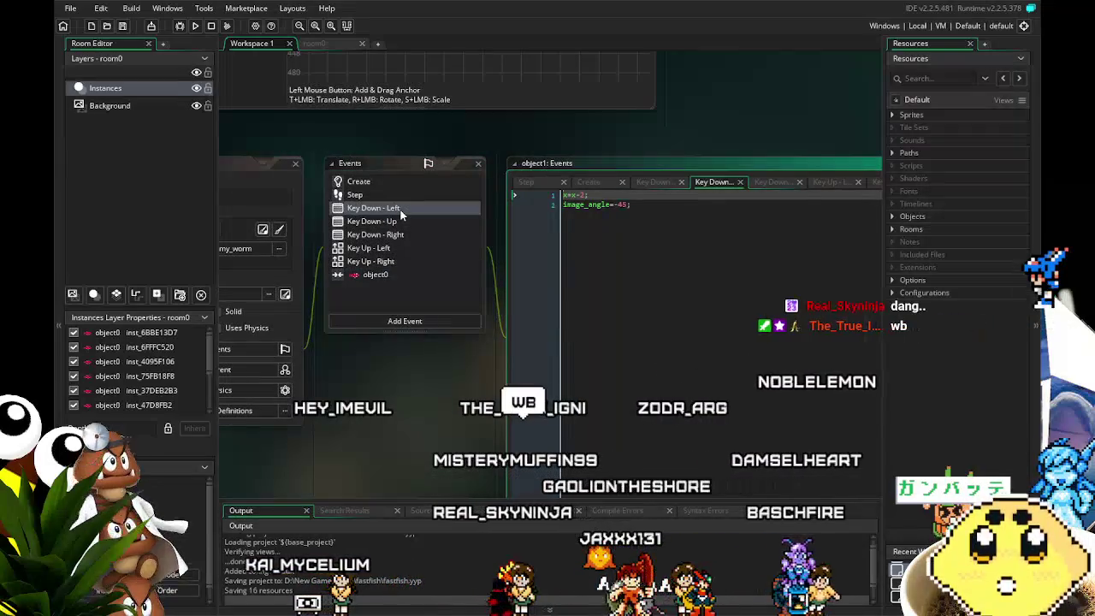
pyautogui.moveTo(373, 438); pyautogui.dragTo(360, 437)
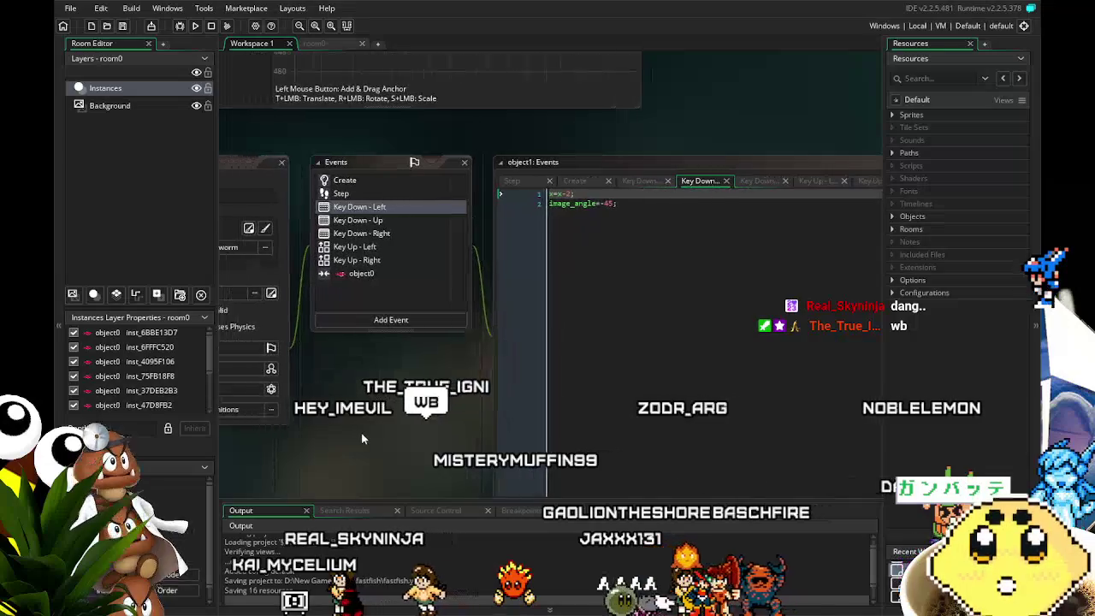
pyautogui.click(374, 236)
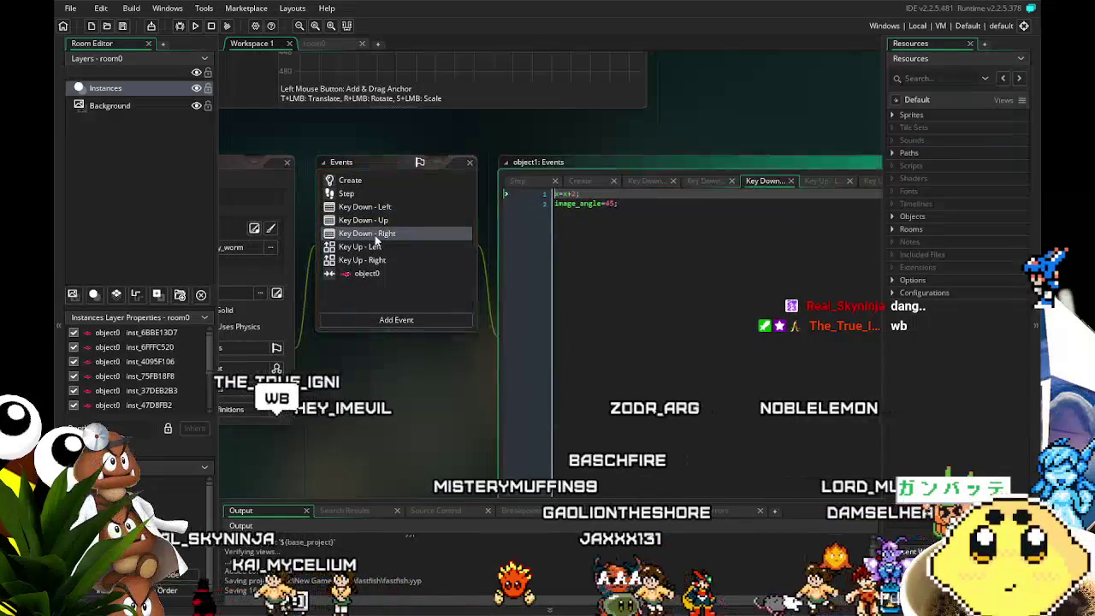
pyautogui.click(325, 46)
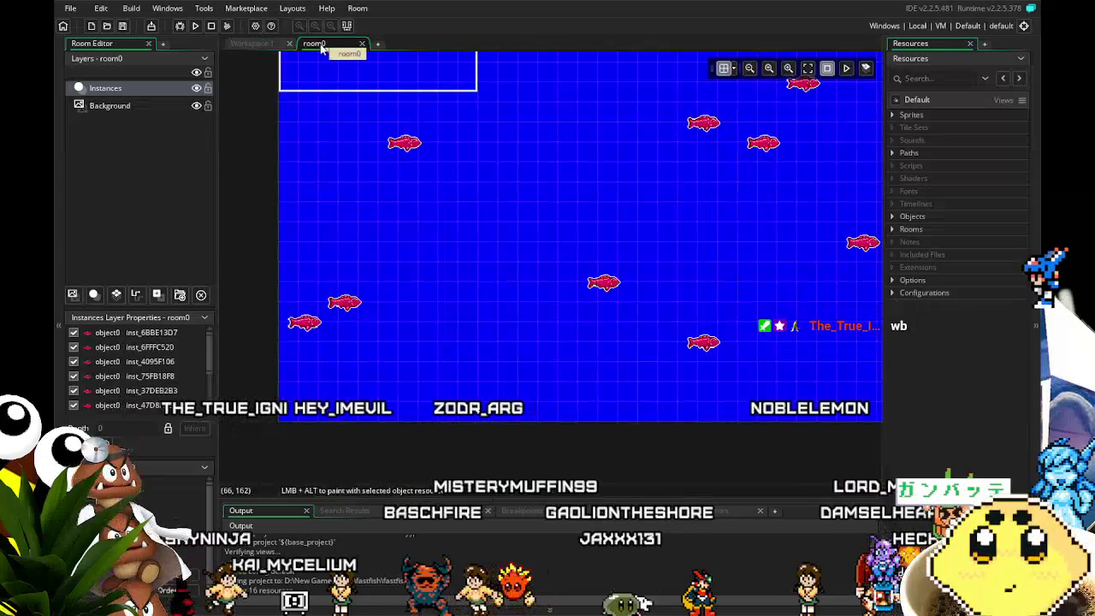
pyautogui.click(267, 43)
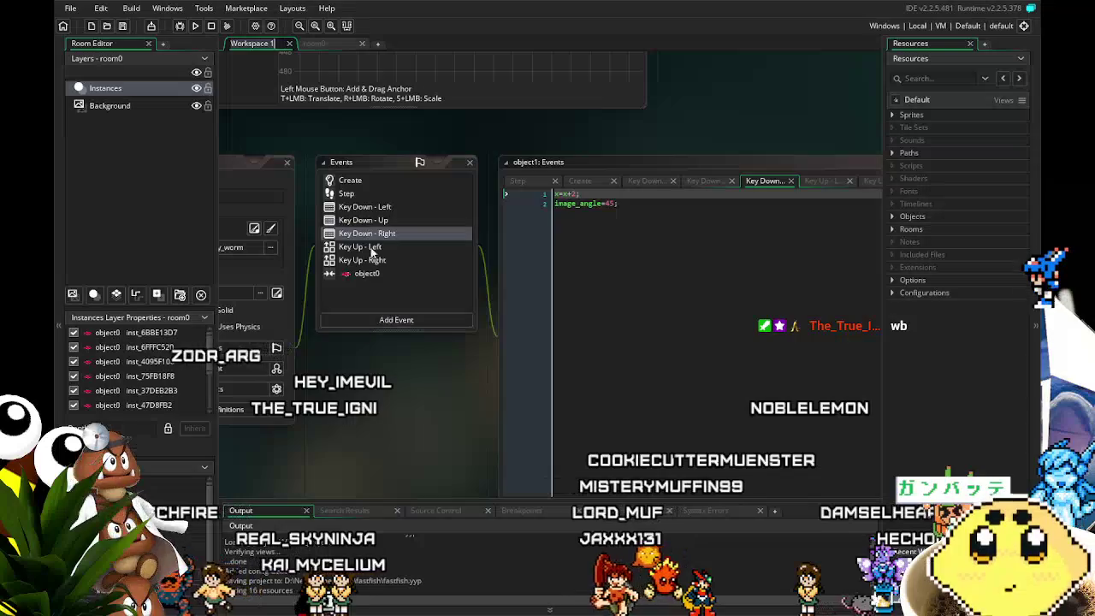
pyautogui.moveTo(332, 328); pyautogui.dragTo(385, 320)
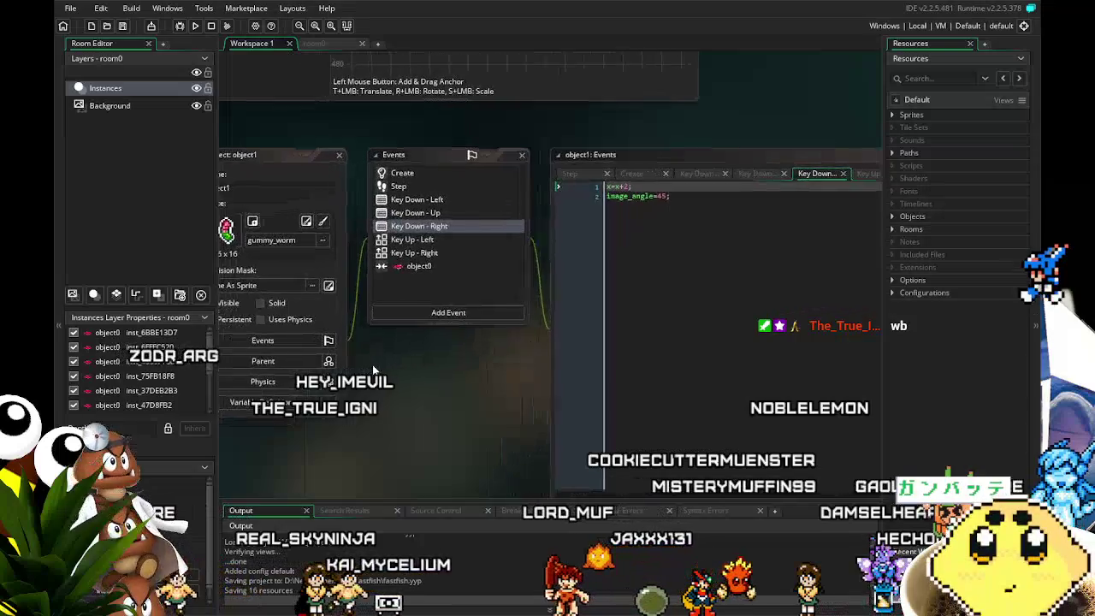
# Paste a line setting target to the nearest allparent instance atop the Step code, and save.
pyautogui.click(418, 188)
pyautogui.moveTo(701, 251); pyautogui.dragTo(625, 259)
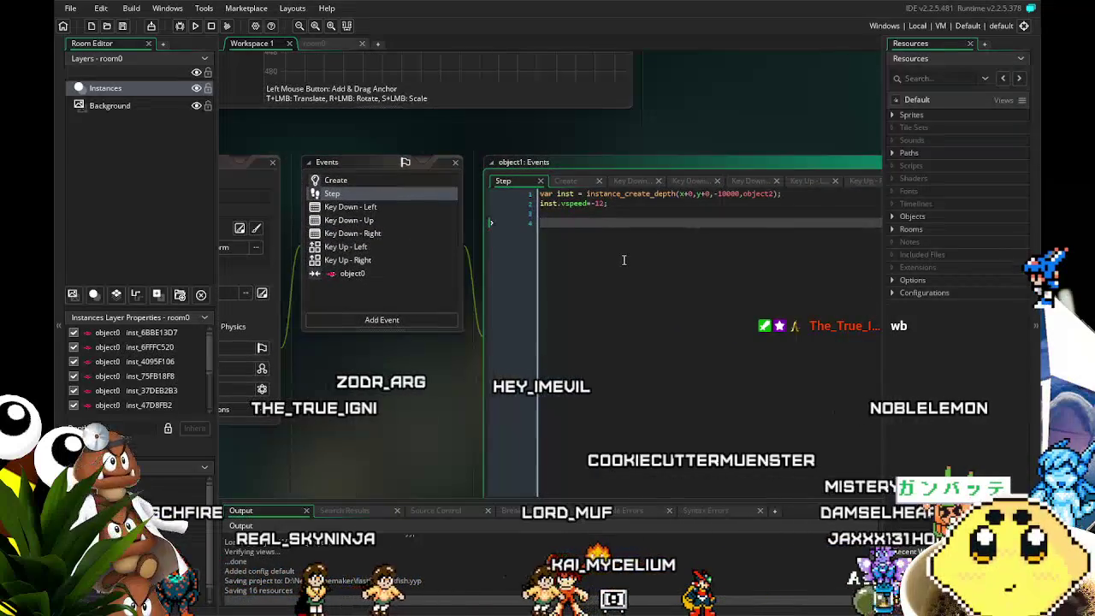
pyautogui.press('BackSpace')
pyautogui.press('BackSpace')
pyautogui.press('Return')
pyautogui.press('Return')
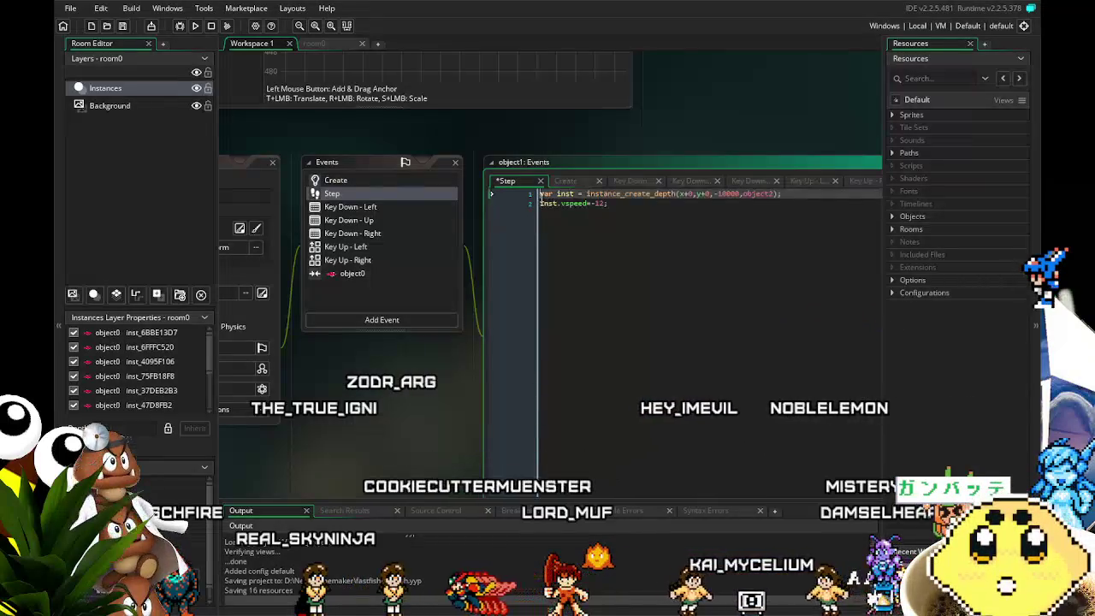
pyautogui.press('Up')
pyautogui.press('Up')
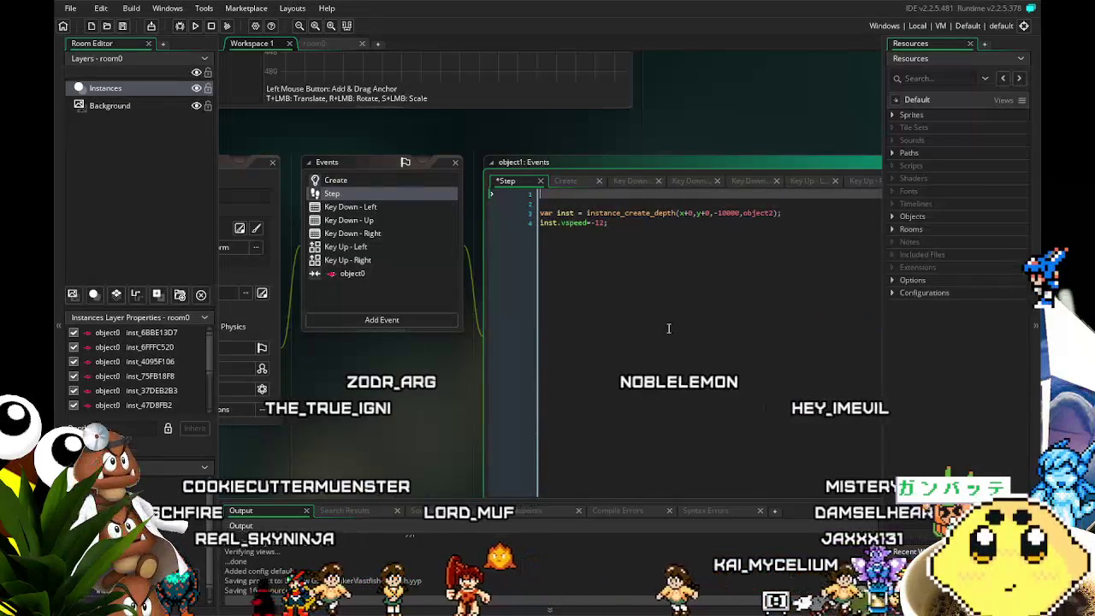
pyautogui.write('if (allparent>0) {target=instance_nearest(x,0,allparent);}')
pyautogui.moveTo(667, 325)
pyautogui.mouseDown()
pyautogui.moveTo(575, 320)
pyautogui.moveTo(485, 347)
pyautogui.moveTo(586, 352)
pyautogui.mouseUp()
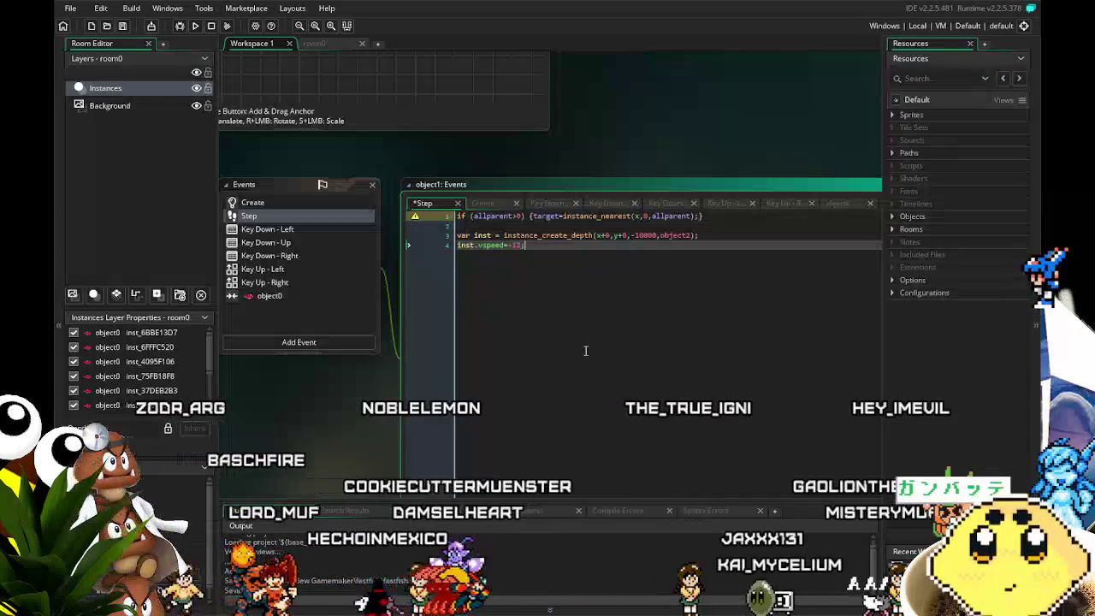
pyautogui.hotkey('ctrl', 's')
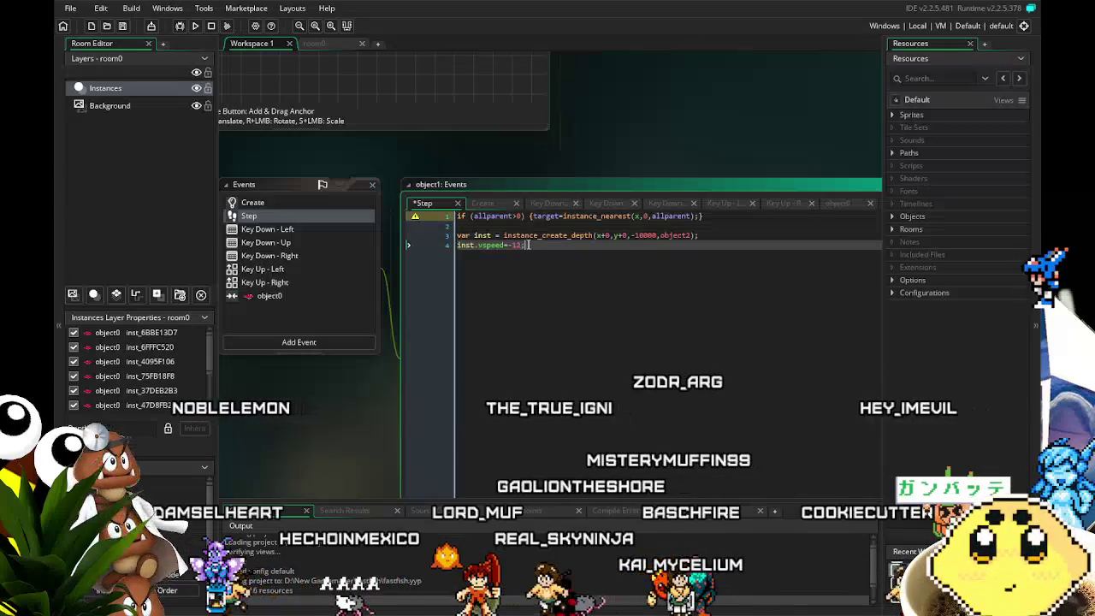
# Replace allparent with object1 in the target line, consulting the Objects list.
pyautogui.click(535, 217)
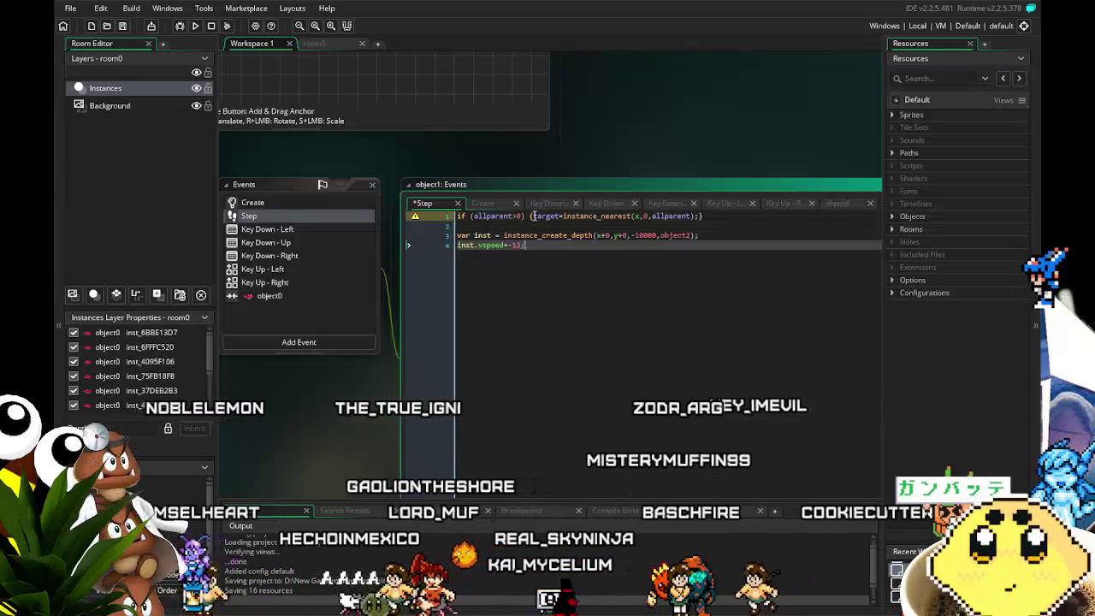
pyautogui.click(533, 216)
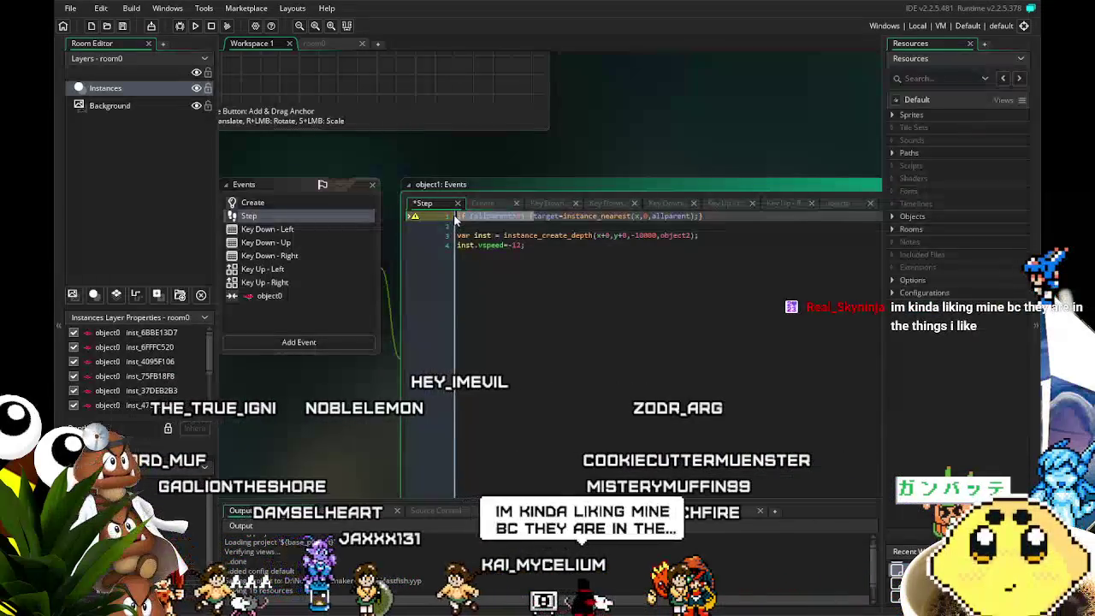
pyautogui.click(508, 216)
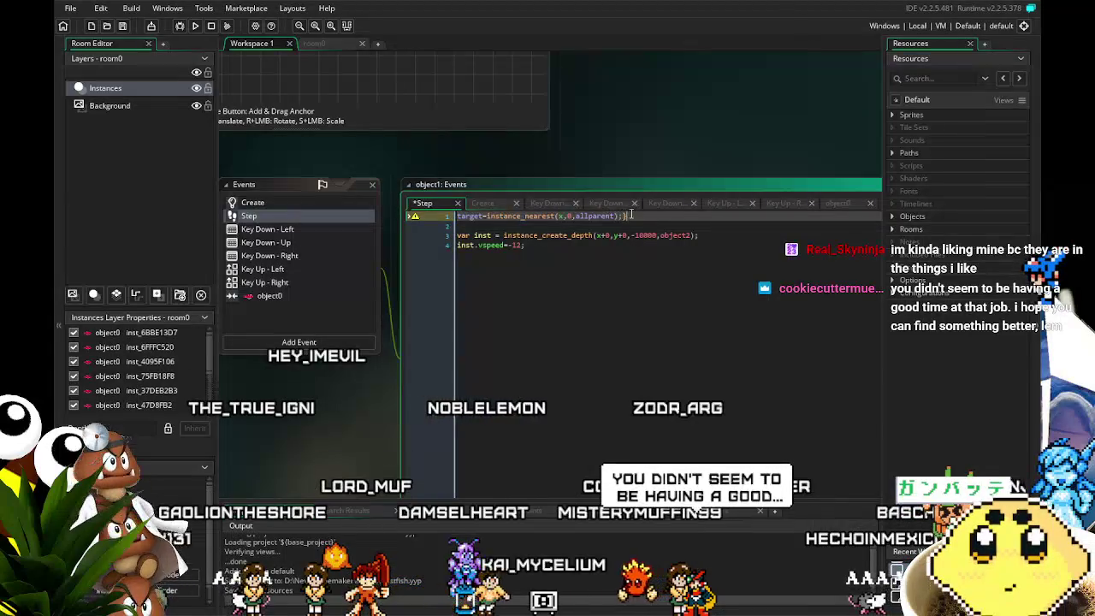
pyautogui.doubleClick(590, 216)
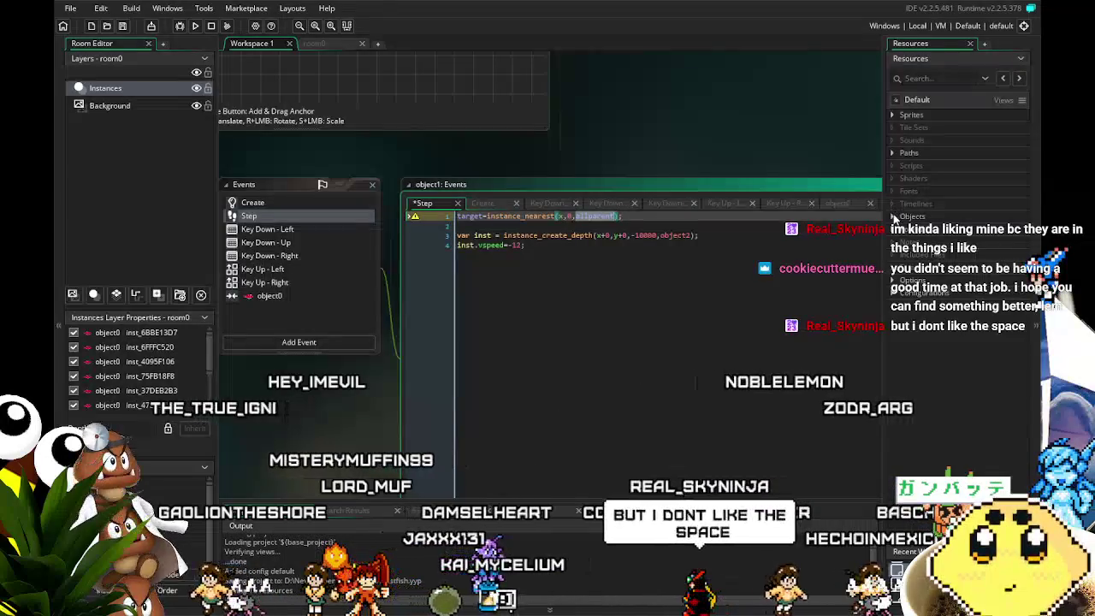
pyautogui.click(893, 216)
pyautogui.click(630, 274)
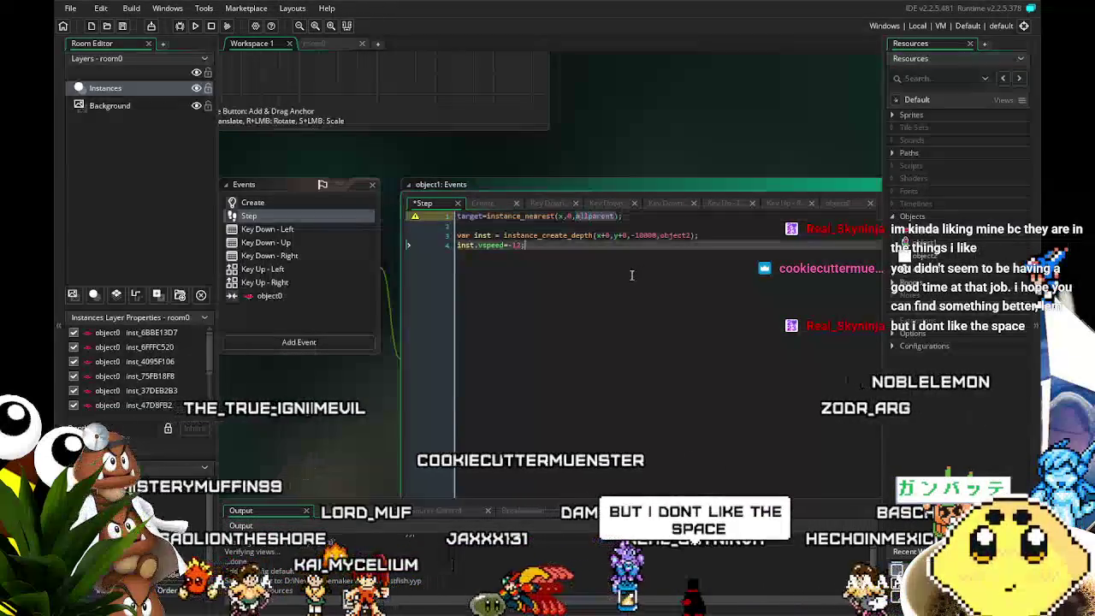
pyautogui.doubleClick(594, 216)
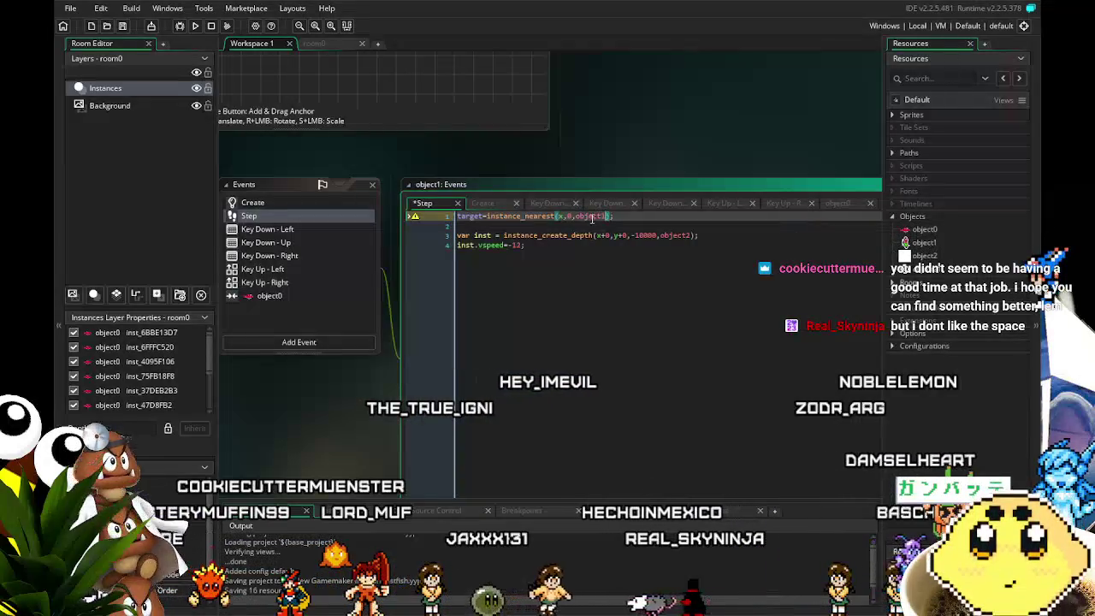
pyautogui.click(600, 327)
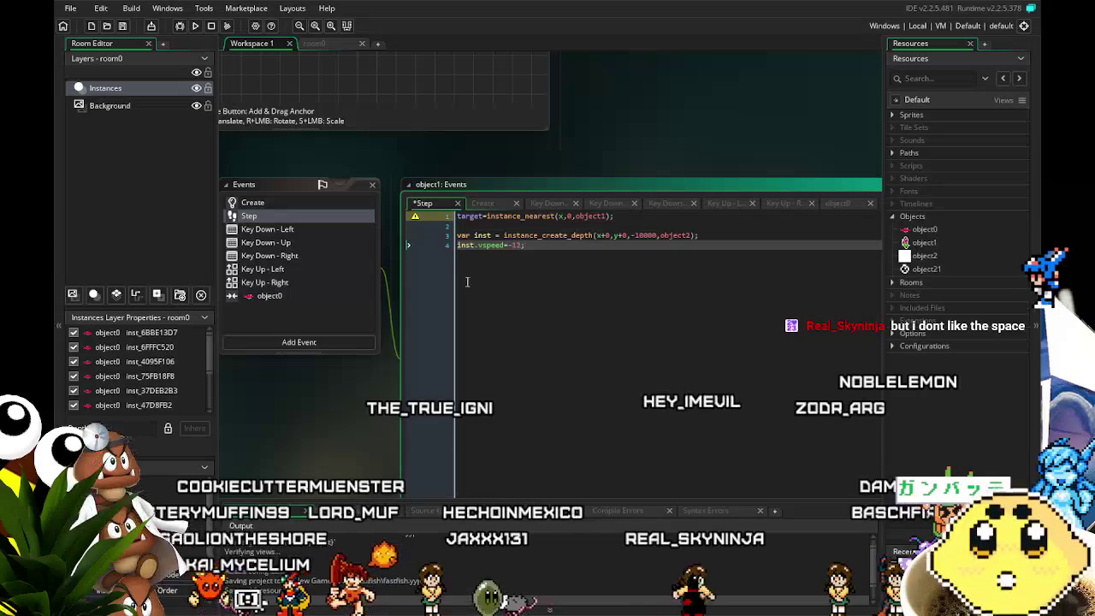
pyautogui.moveTo(324, 430)
pyautogui.mouseDown()
pyautogui.moveTo(366, 421)
pyautogui.moveTo(397, 398)
pyautogui.mouseUp()
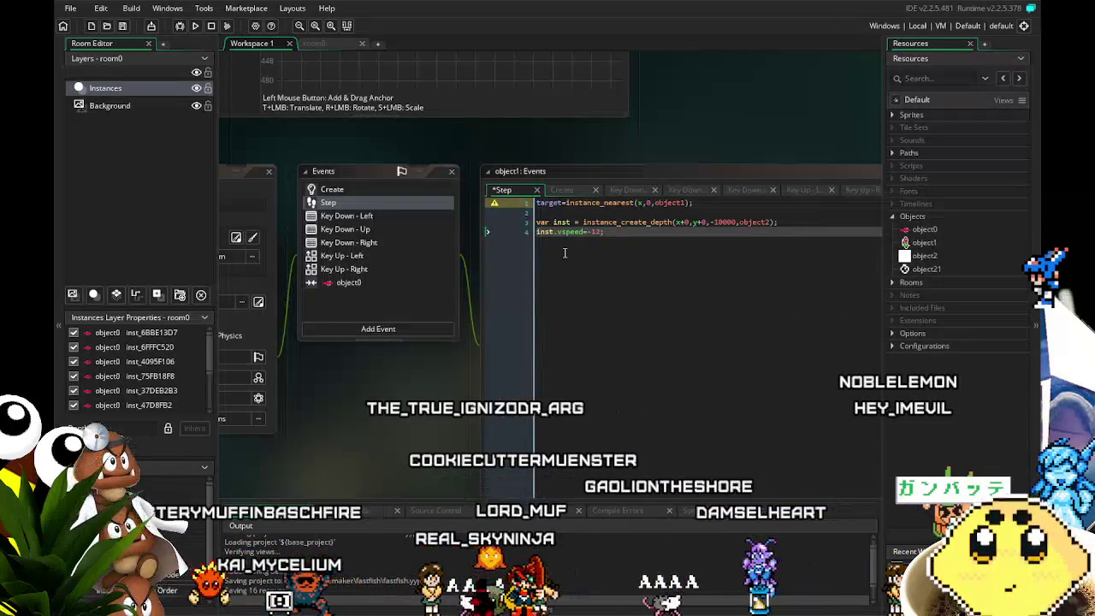
pyautogui.rightClick(905, 219)
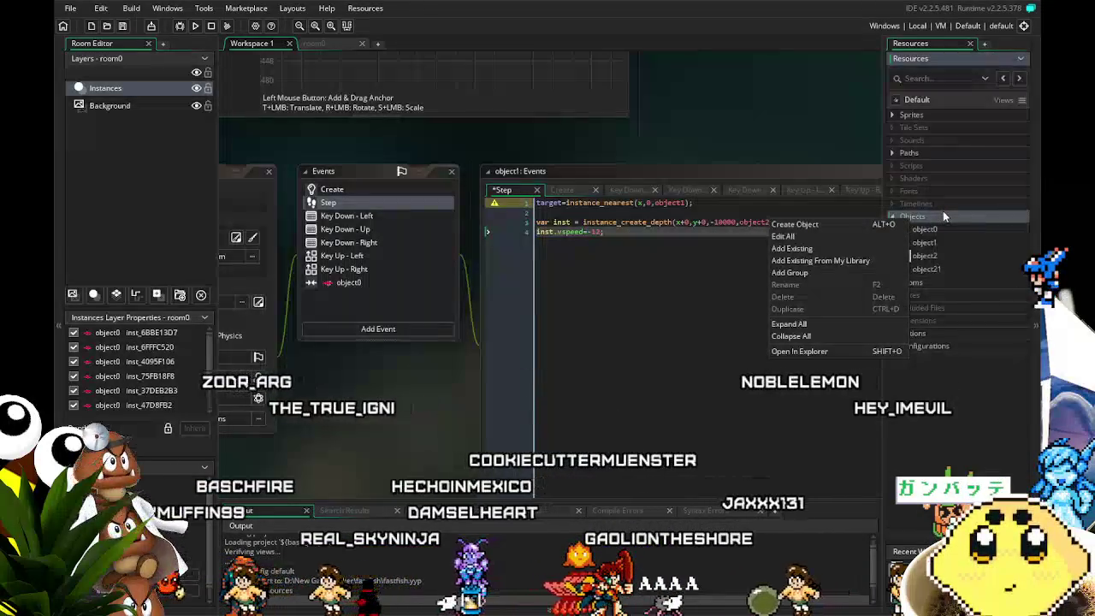
# Change object1 to object0 in line 1's instance_nearest call.
pyautogui.press('Escape')
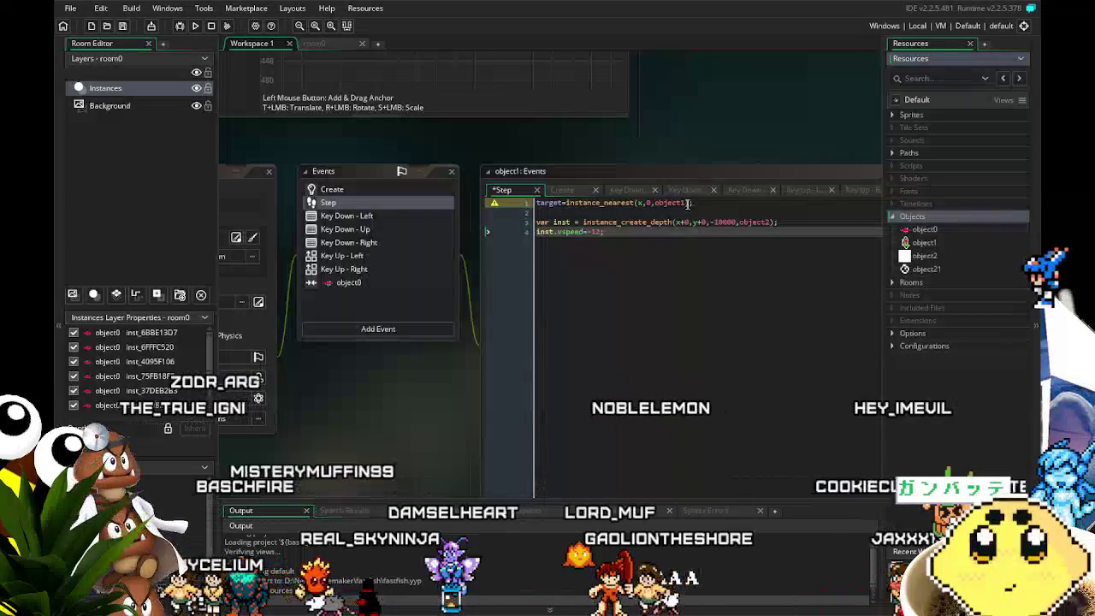
pyautogui.click(691, 203)
pyautogui.press('BackSpace')
pyautogui.write('0')
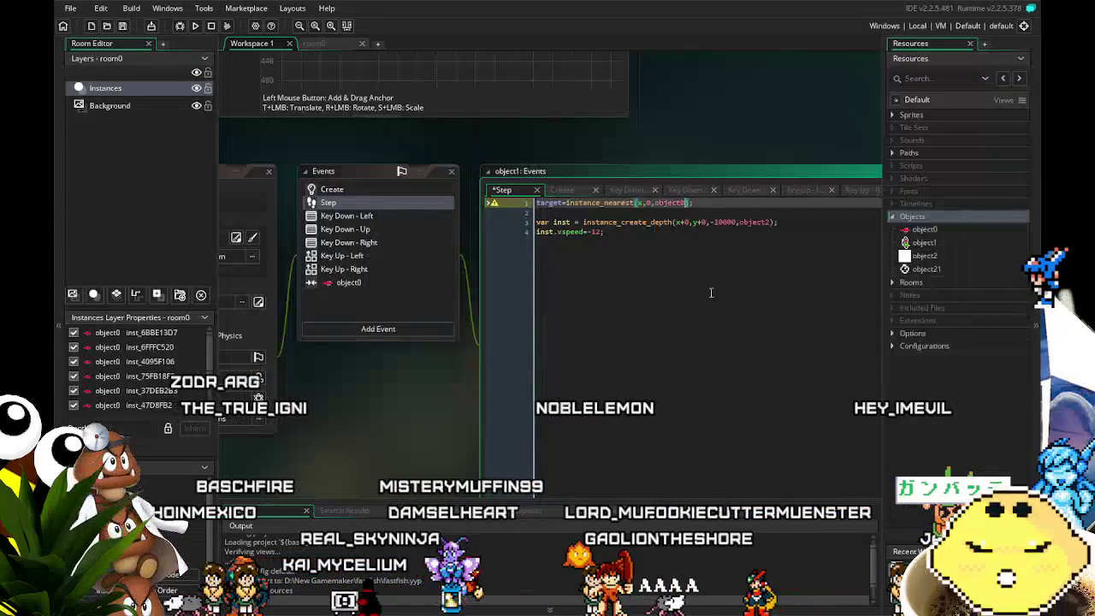
pyautogui.press('Down')
pyautogui.press('Down')
pyautogui.press('Down')
pyautogui.moveTo(420, 412); pyautogui.dragTo(473, 410)
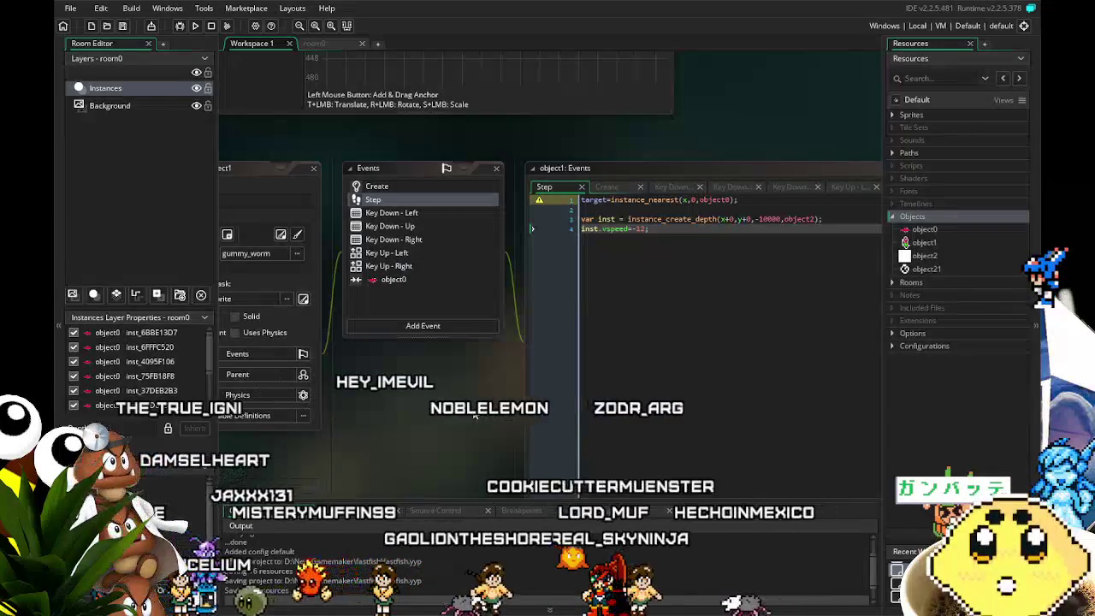
# Save, then bring up the object0 collision code reading 'with other instance_destroy();'.
pyautogui.hotkey('ctrl', 's')
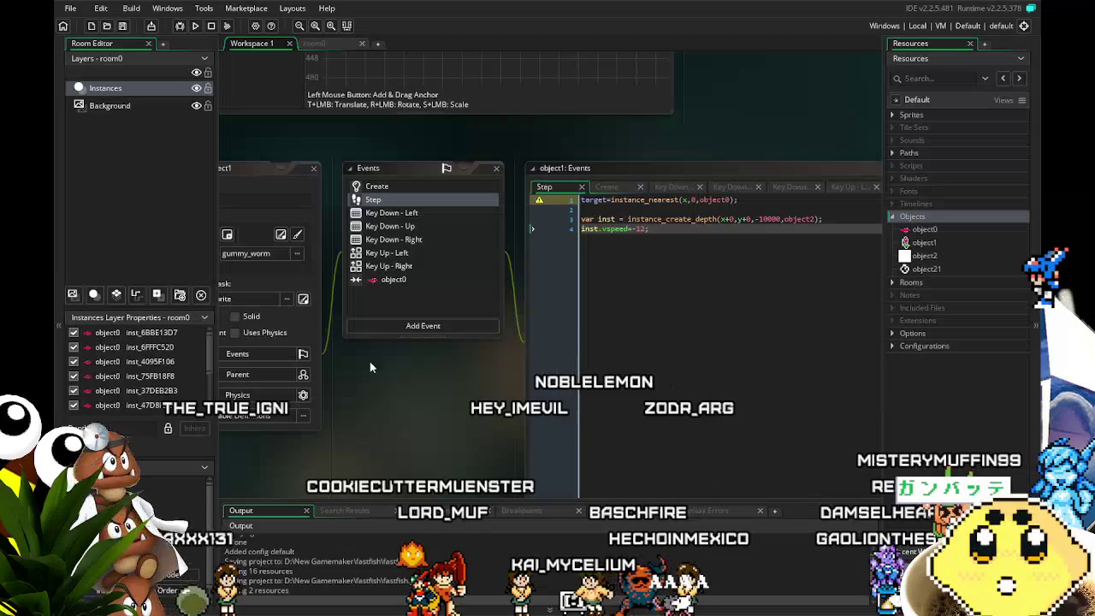
pyautogui.moveTo(404, 409); pyautogui.dragTo(354, 409)
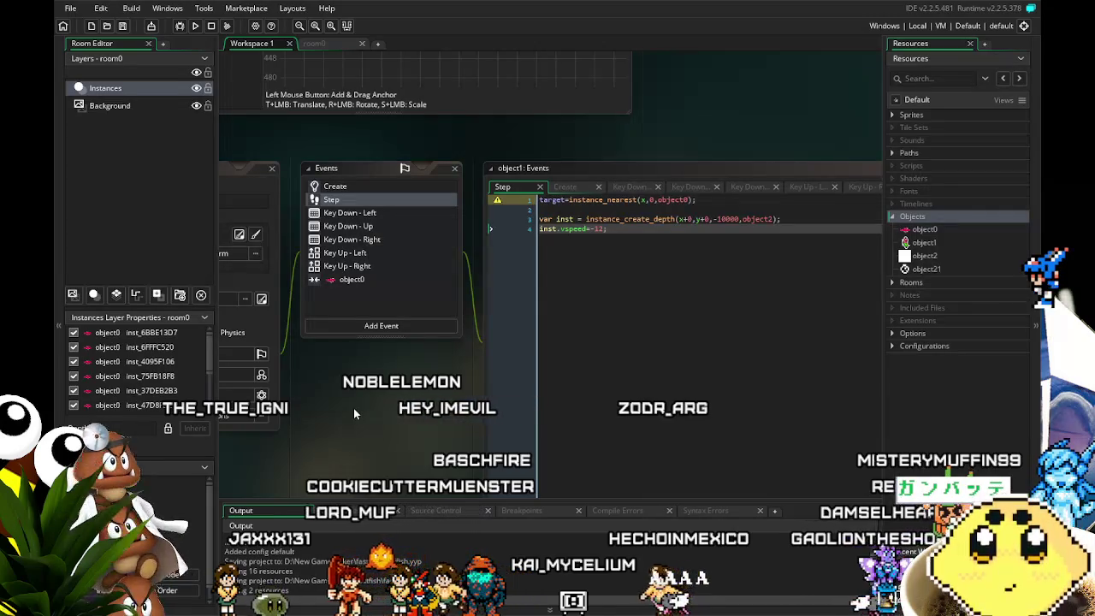
pyautogui.moveTo(350, 430); pyautogui.dragTo(331, 435)
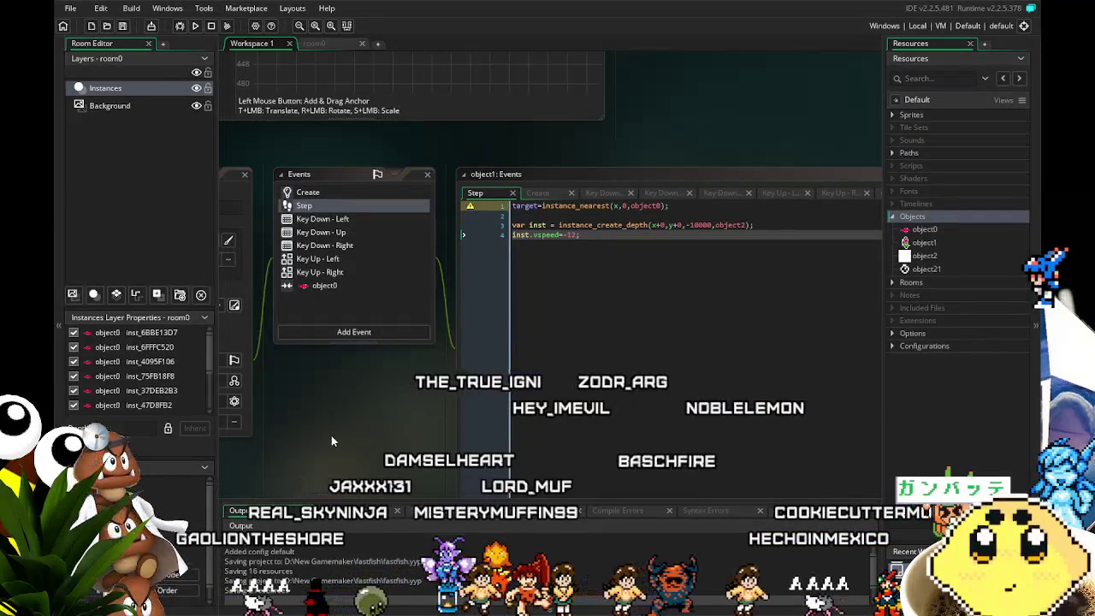
pyautogui.moveTo(329, 441)
pyautogui.mouseDown()
pyautogui.moveTo(354, 399)
pyautogui.moveTo(313, 391)
pyautogui.moveTo(381, 364)
pyautogui.mouseUp()
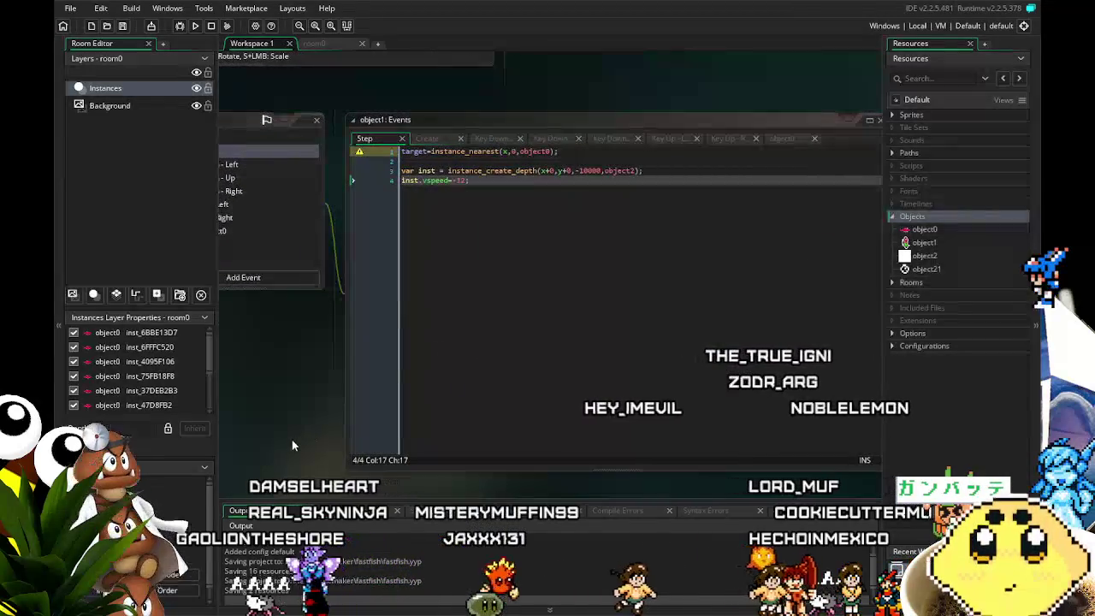
pyautogui.moveTo(287, 439); pyautogui.dragTo(360, 444)
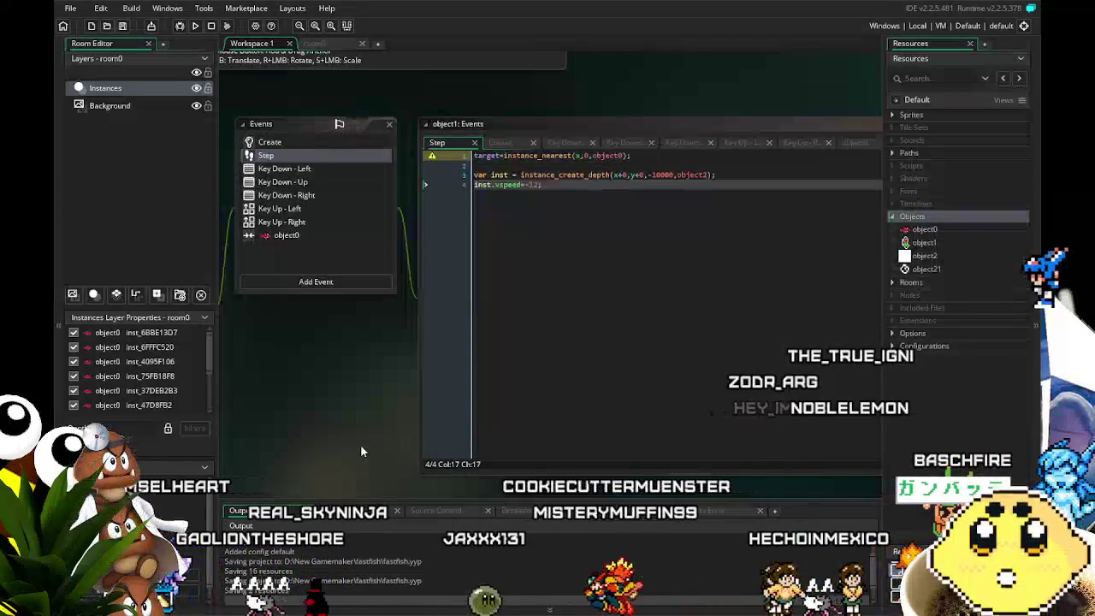
pyautogui.click(325, 235)
pyautogui.moveTo(336, 401); pyautogui.dragTo(310, 403)
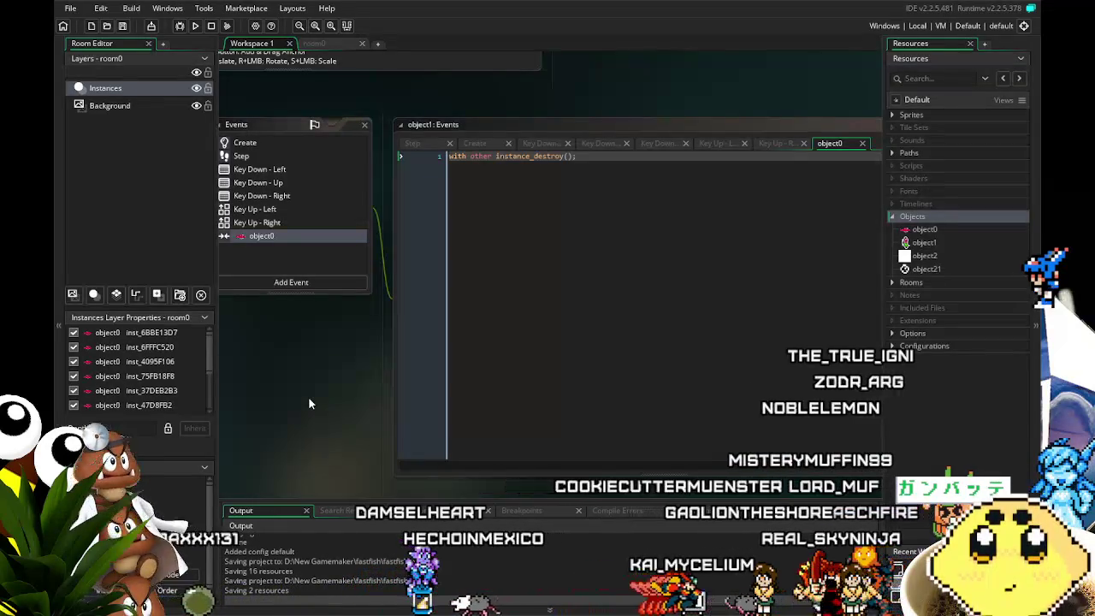
# Review the Key Down - Up, Left and Right code, then return to the Step event.
pyautogui.moveTo(309, 397); pyautogui.dragTo(358, 407)
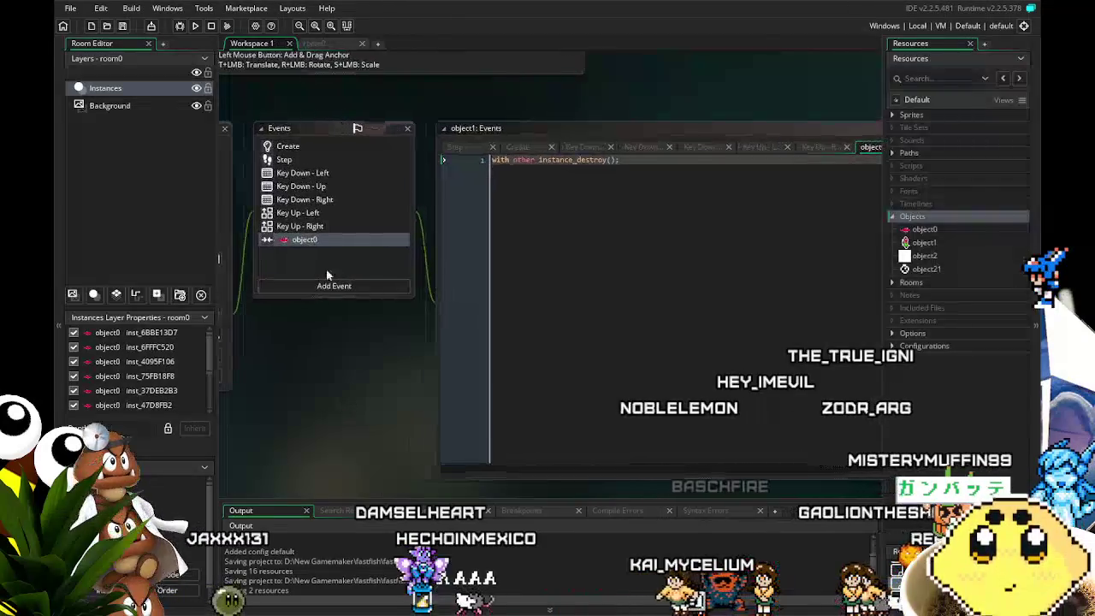
pyautogui.click(348, 185)
pyautogui.click(347, 173)
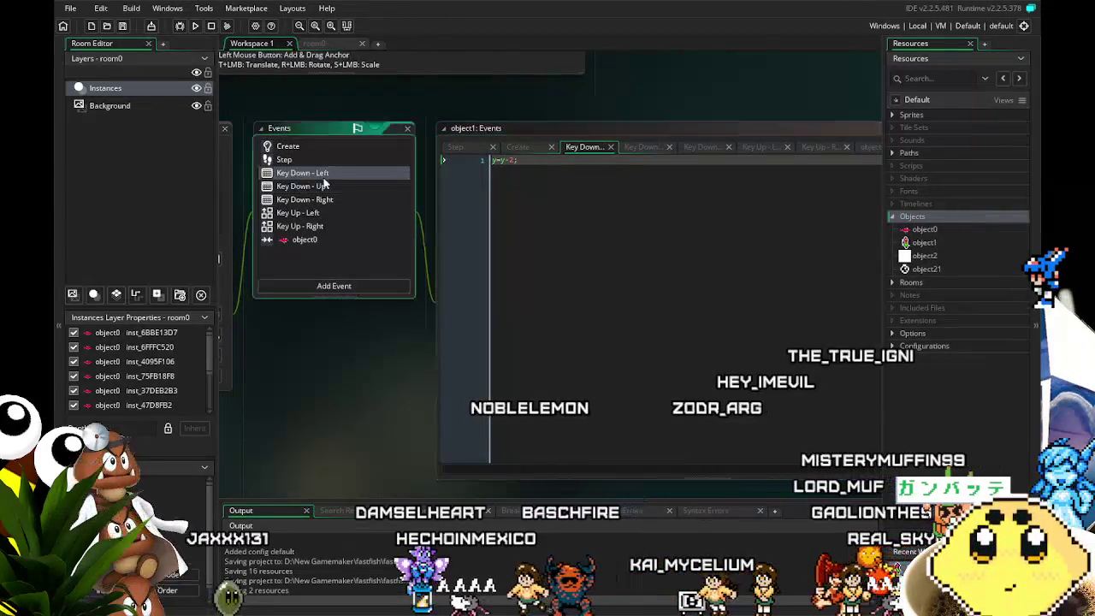
pyautogui.click(342, 201)
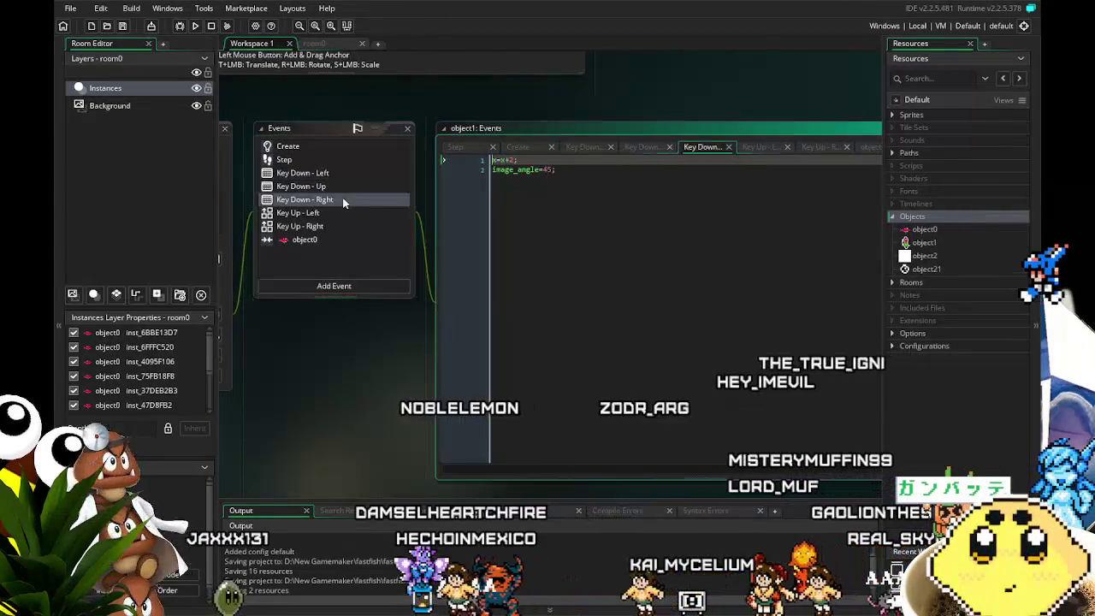
pyautogui.click(289, 161)
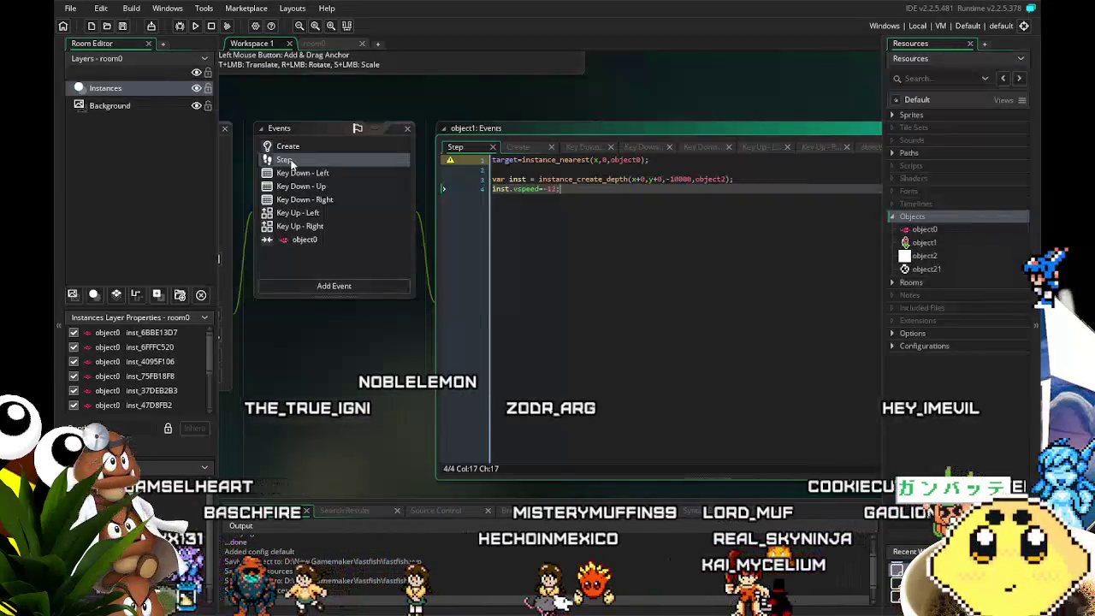
# Add a '//target is close' comment and an if (distance_to_object(target)<4) block, then save.
pyautogui.press('Return')
pyautogui.press('Return')
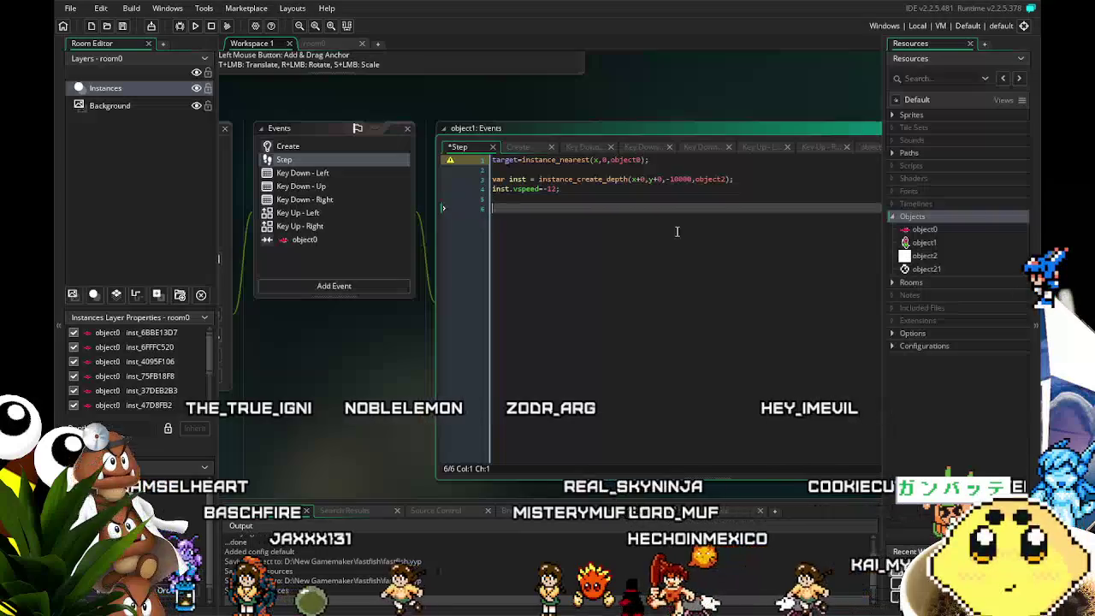
pyautogui.write('//target')
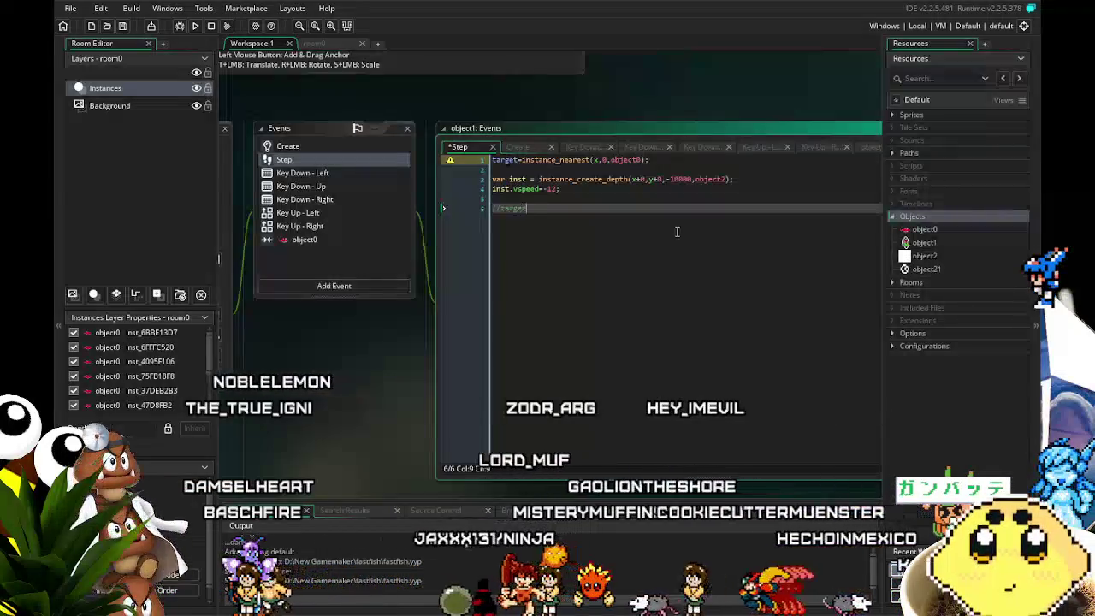
pyautogui.write(' is close')
pyautogui.press('Return')
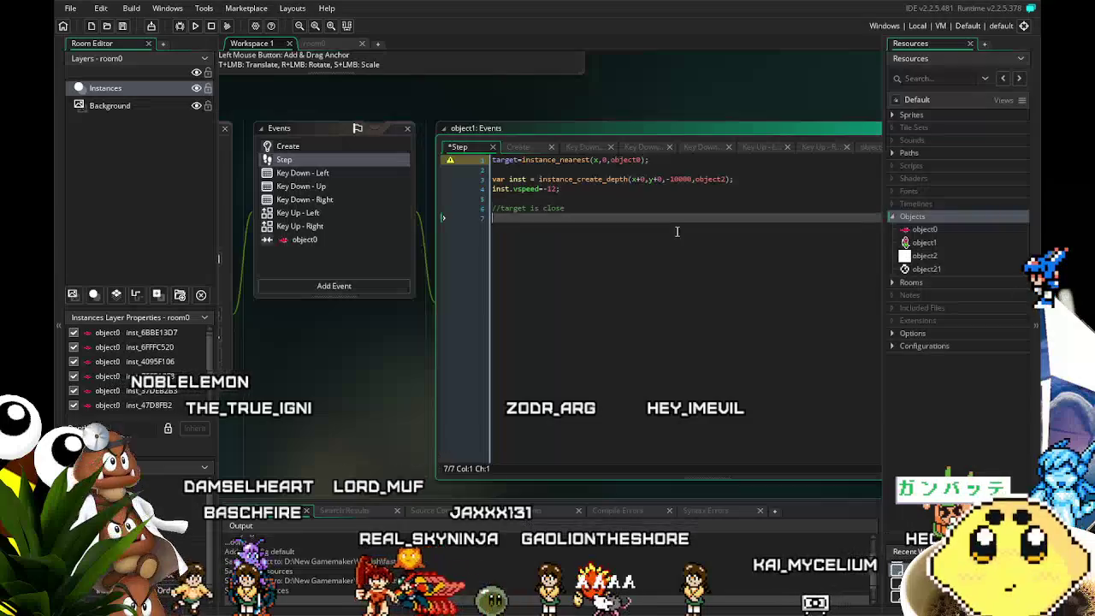
pyautogui.write('if (target')
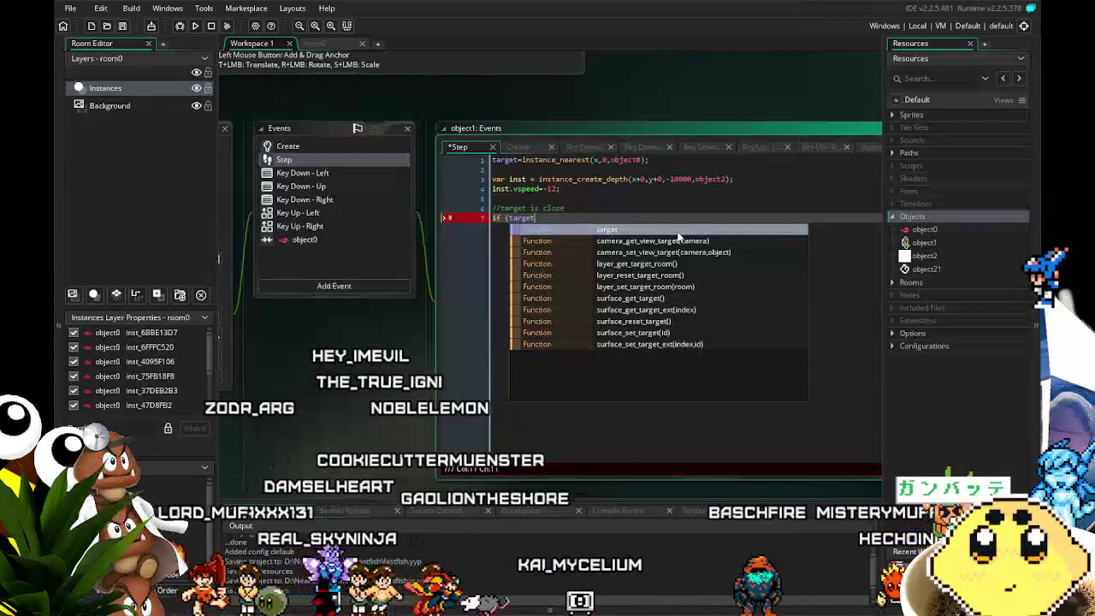
pyautogui.write('d')
pyautogui.press('BackSpace')
pyautogui.press('BackSpace')
pyautogui.press('BackSpace')
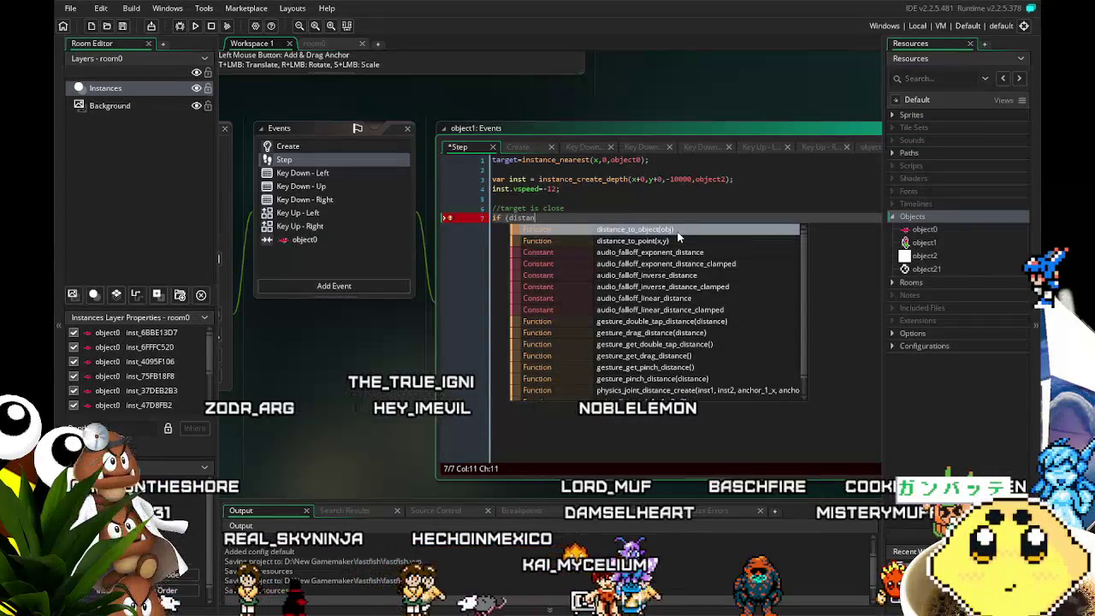
pyautogui.press('Return')
pyautogui.write('target)')
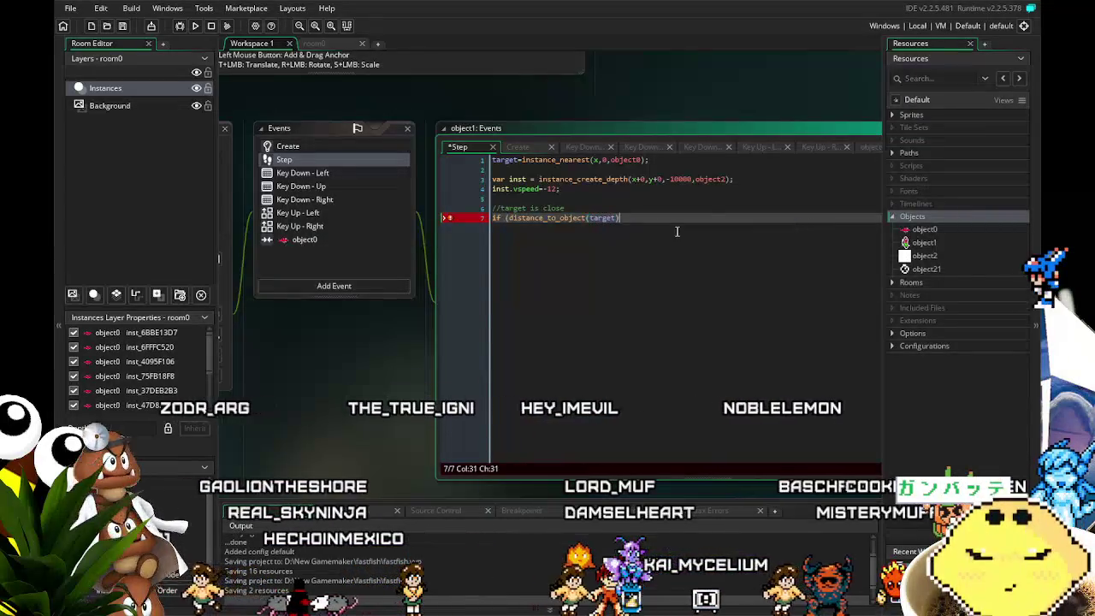
pyautogui.write('<4)')
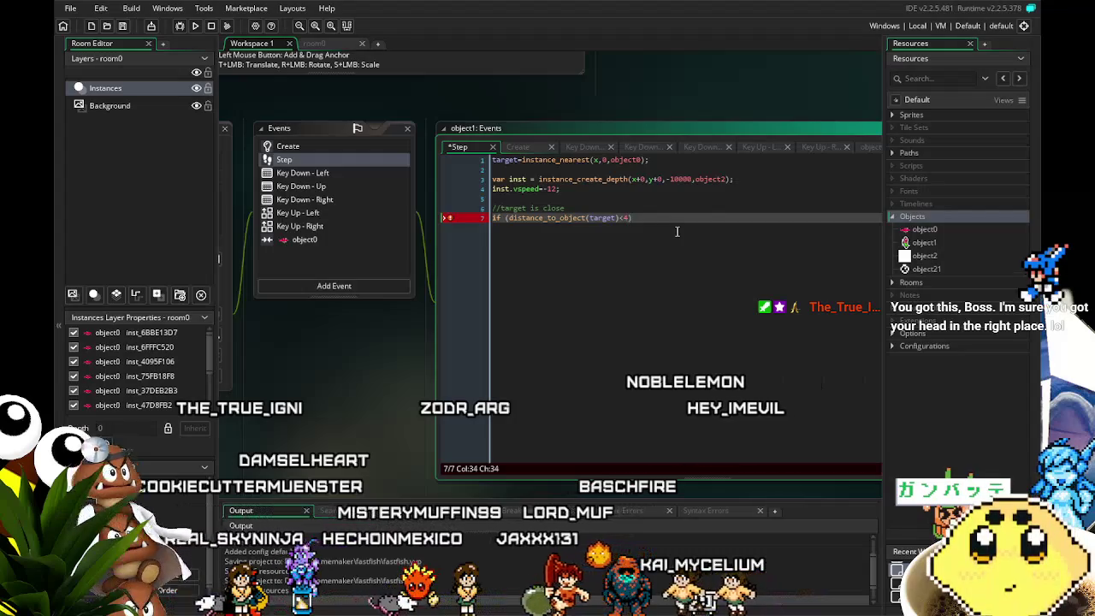
pyautogui.press('Return')
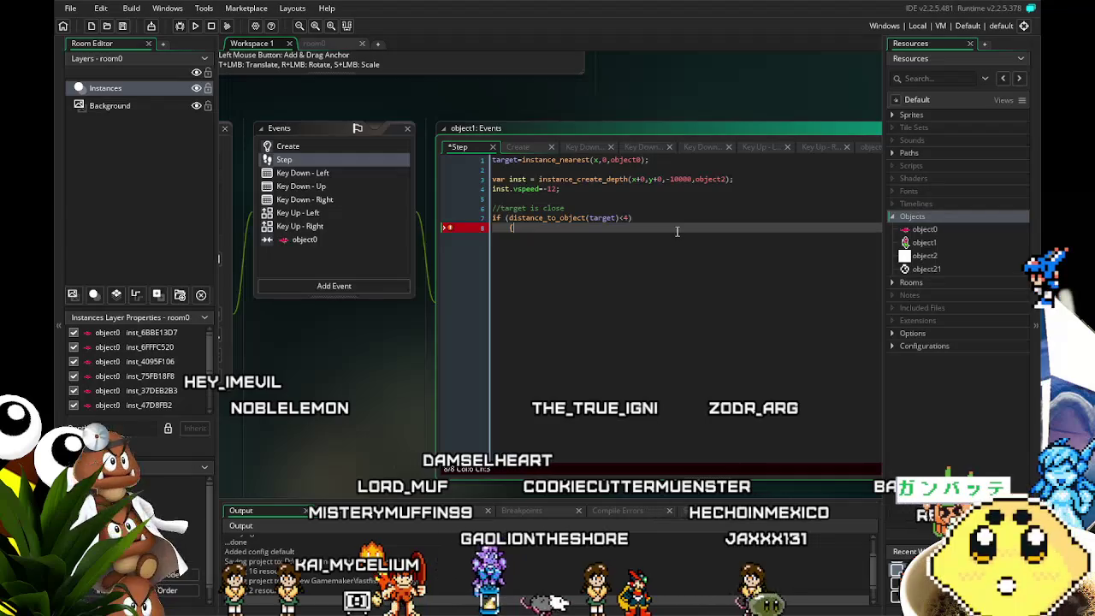
pyautogui.press('Return')
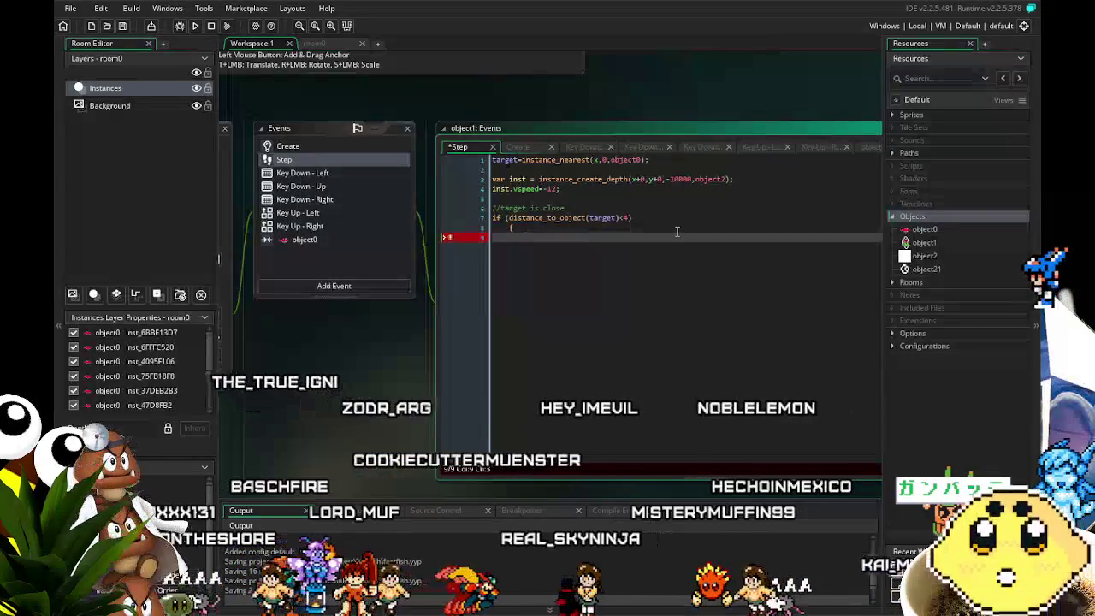
pyautogui.hotkey('ctrl', 's')
pyautogui.write('f')
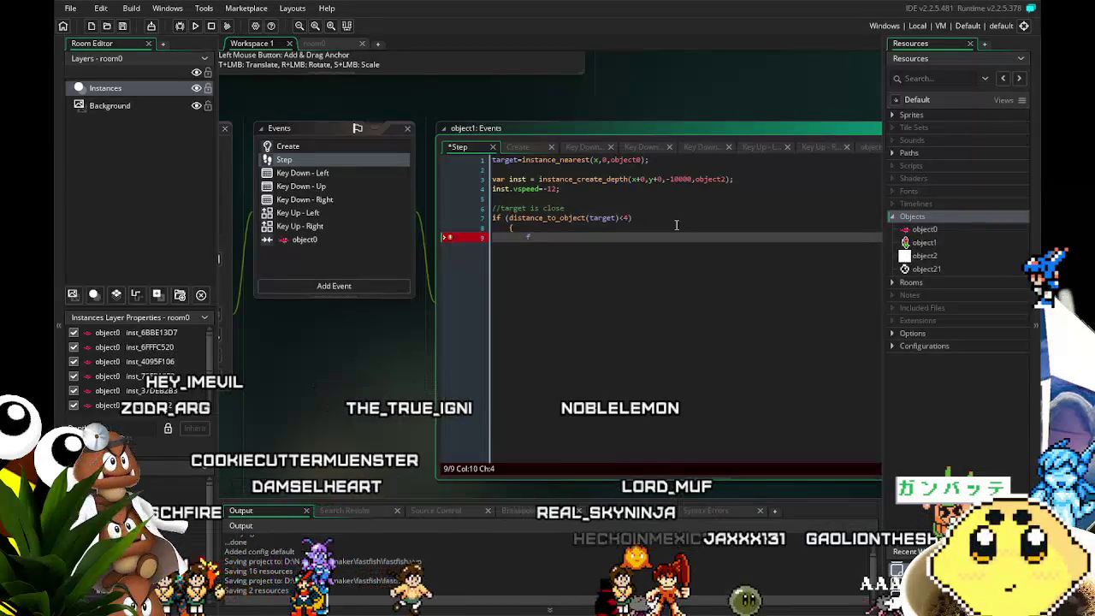
# Delete the stray character on line 9 inside the distance-check block.
pyautogui.press('BackSpace')
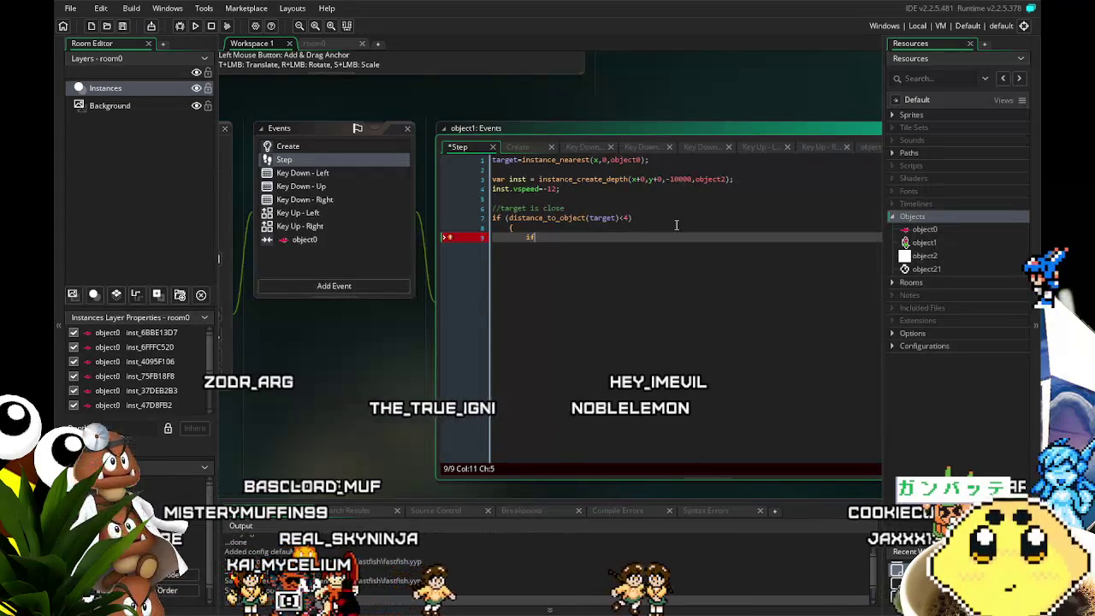
# Start the nested if (keyboard_check(ord("x"))){ inside the distance check.
pyautogui.write(' (key')
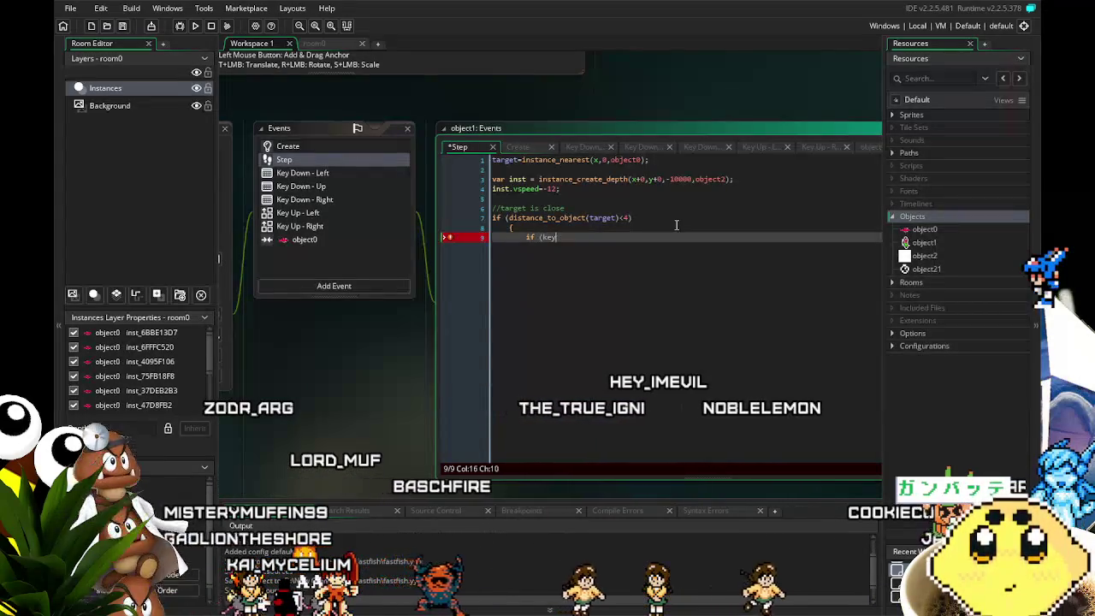
pyautogui.press('BackSpace')
pyautogui.write('b')
pyautogui.press('Down')
pyautogui.press('Down')
pyautogui.press('Down')
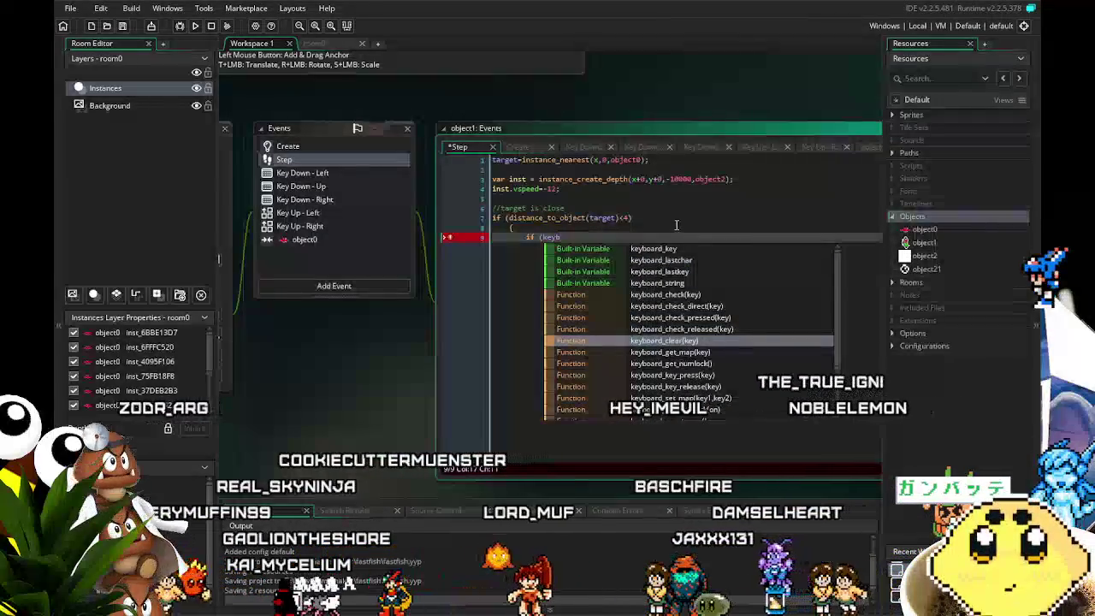
pyautogui.press('Up')
pyautogui.press('Up')
pyautogui.press('Up')
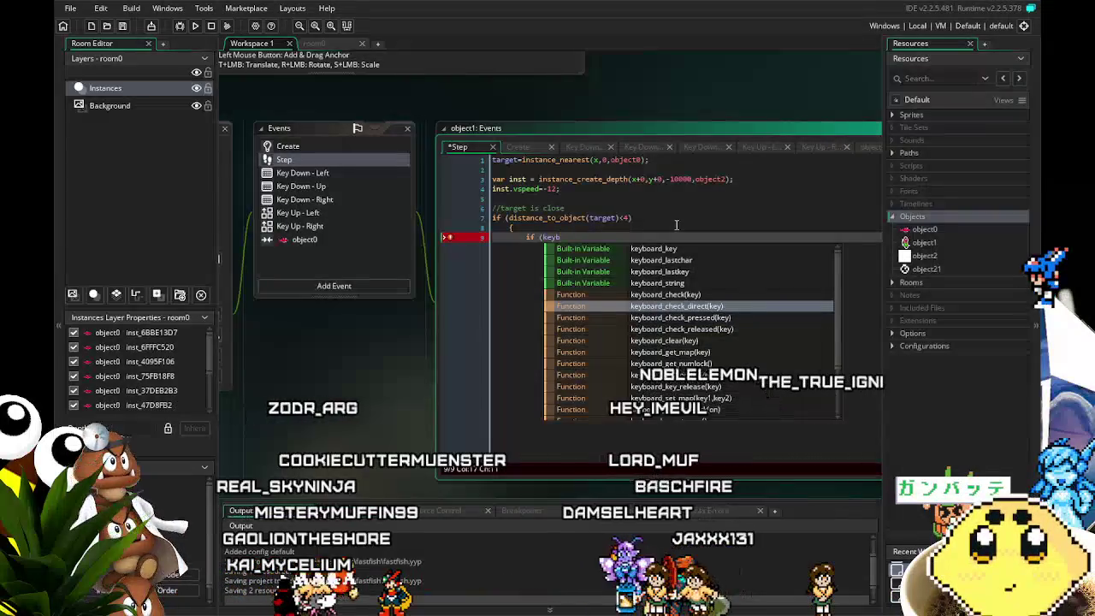
pyautogui.press('Down')
pyautogui.press('Up')
pyautogui.press('Up')
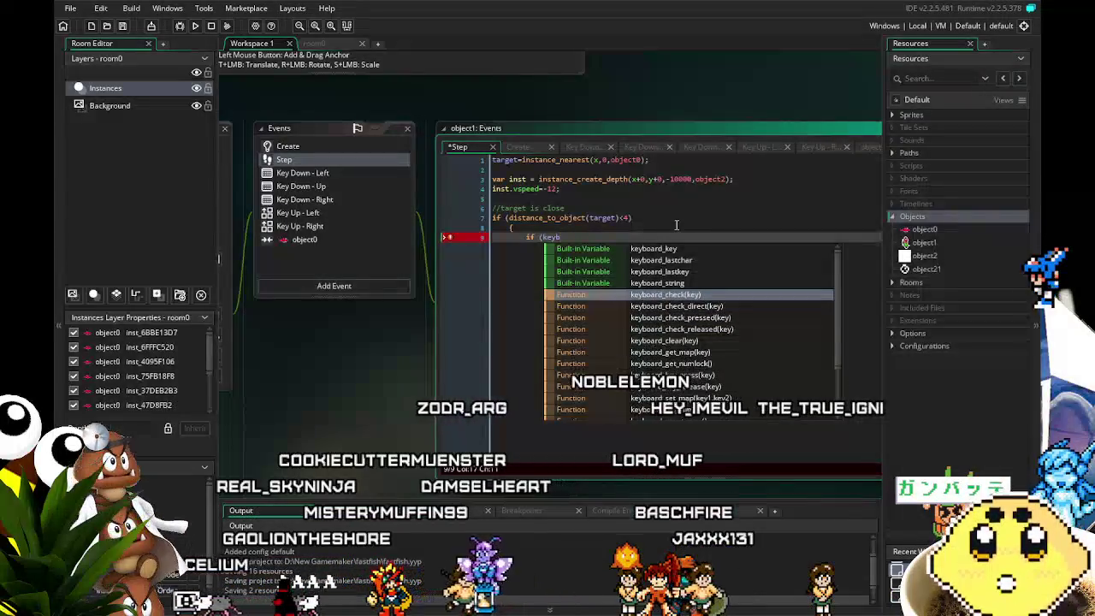
pyautogui.press('Return')
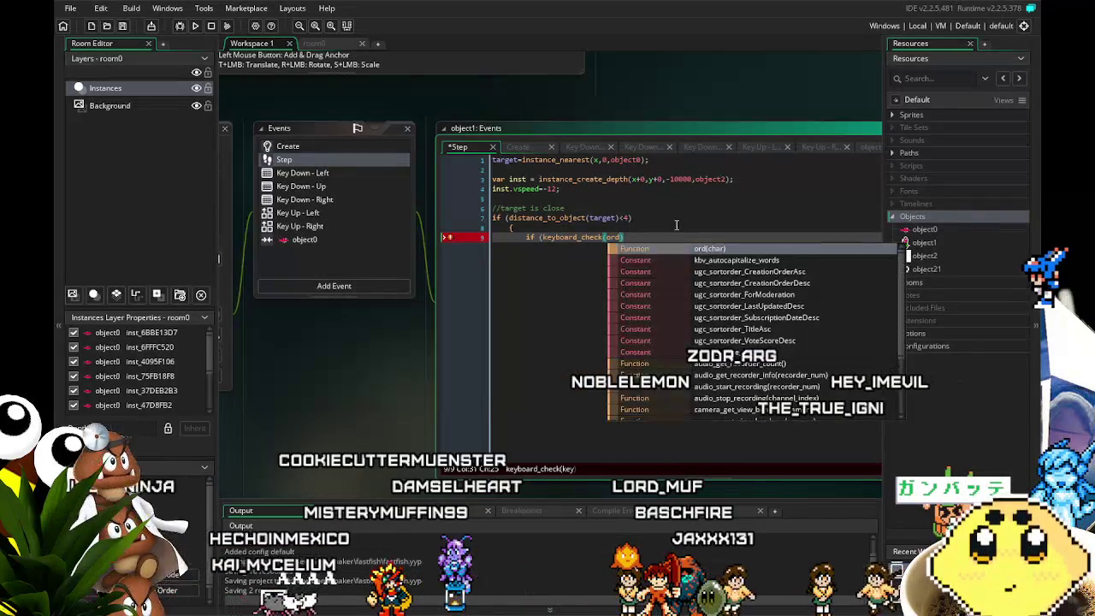
pyautogui.press('Return')
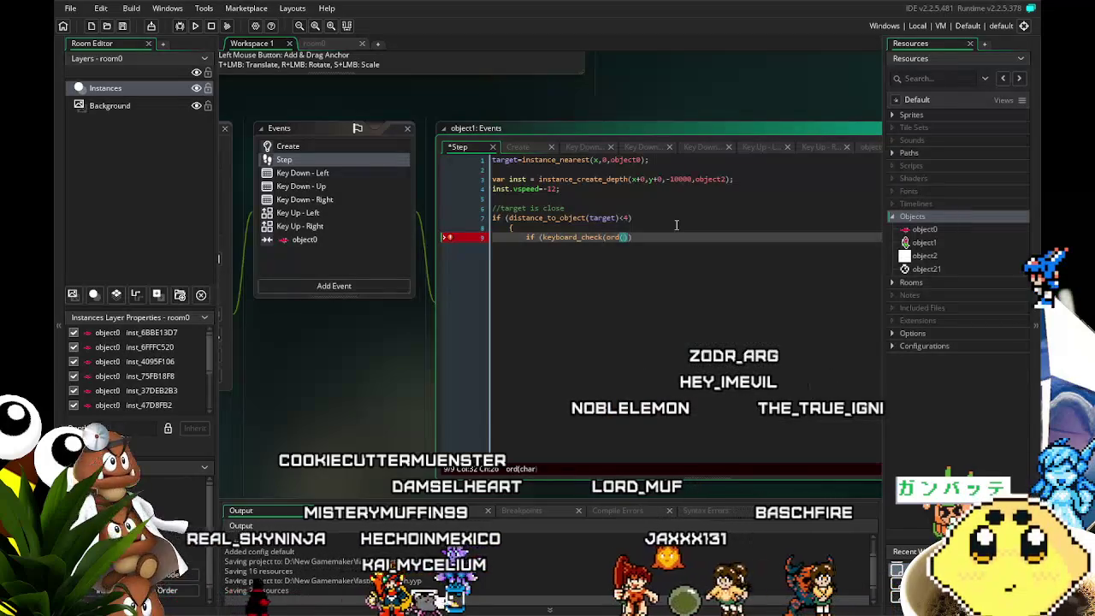
pyautogui.write('x")))')
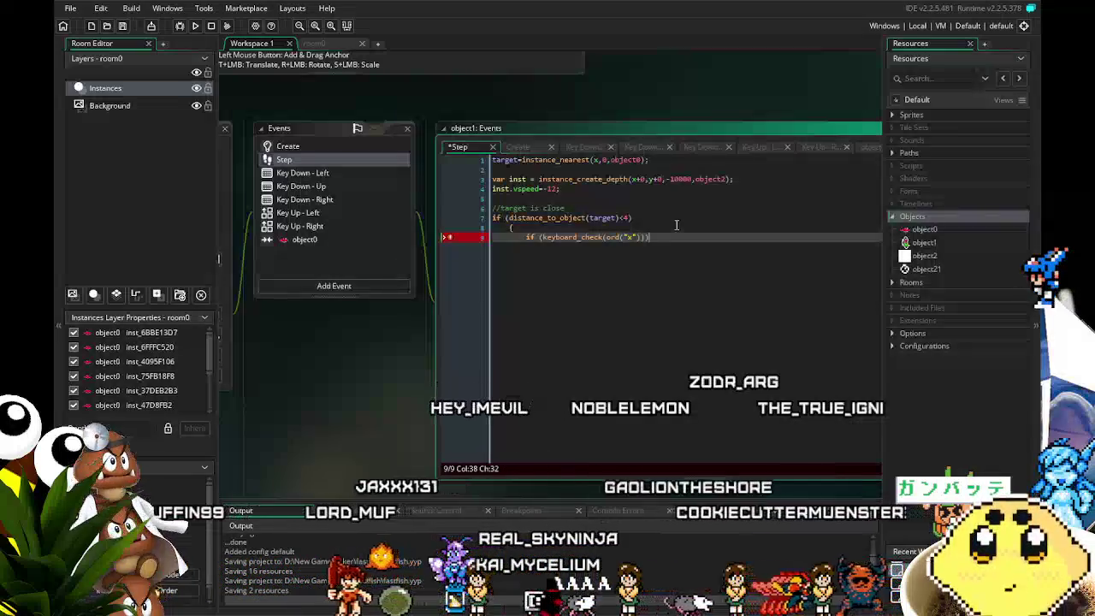
pyautogui.write('{inst')
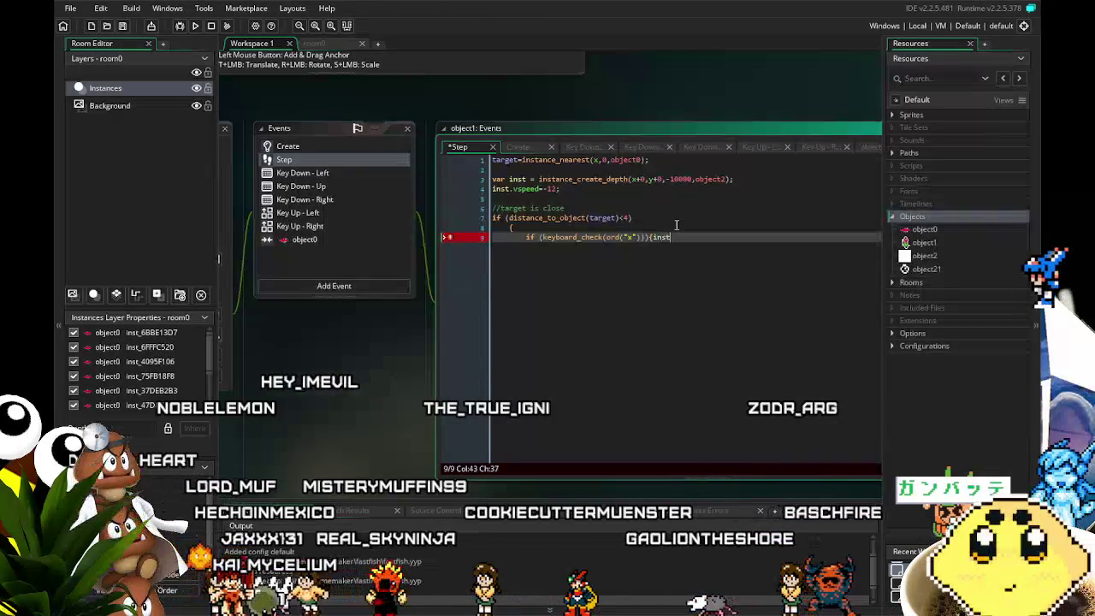
# Set target.fish_on=1; inside the X-key block, close both braces and save.
pyautogui.press('BackSpace')
pyautogui.press('BackSpace')
pyautogui.press('BackSpace')
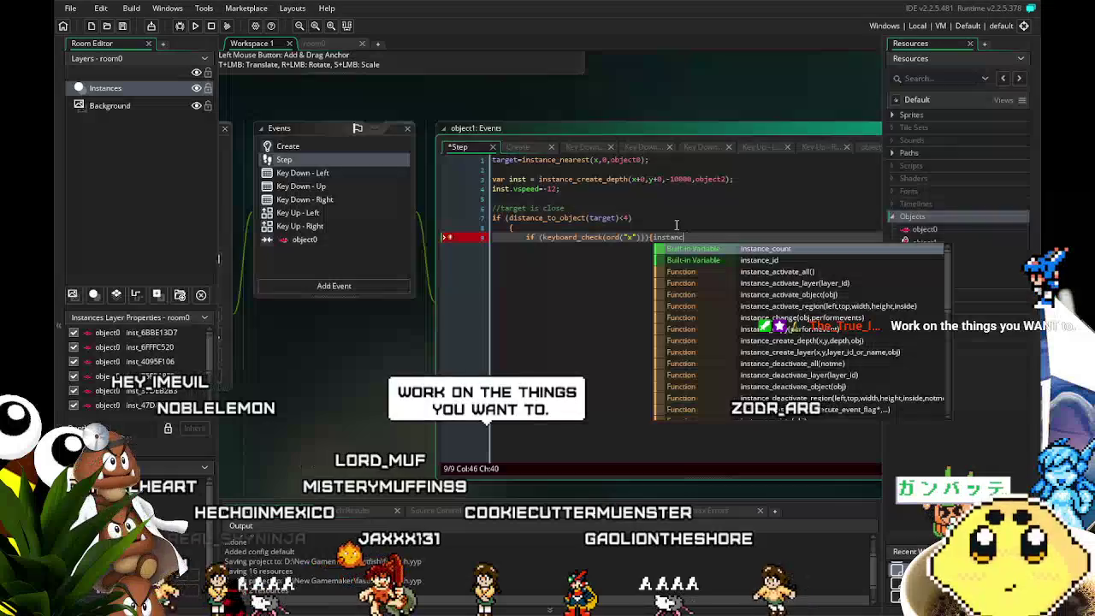
pyautogui.press('BackSpace')
pyautogui.press('BackSpace')
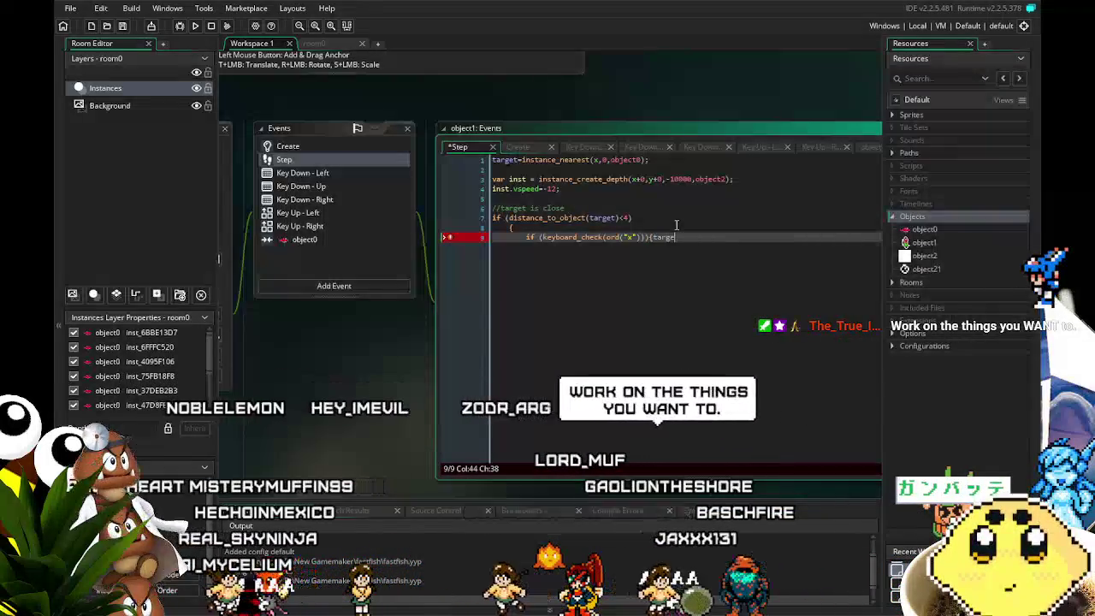
pyautogui.write('target')
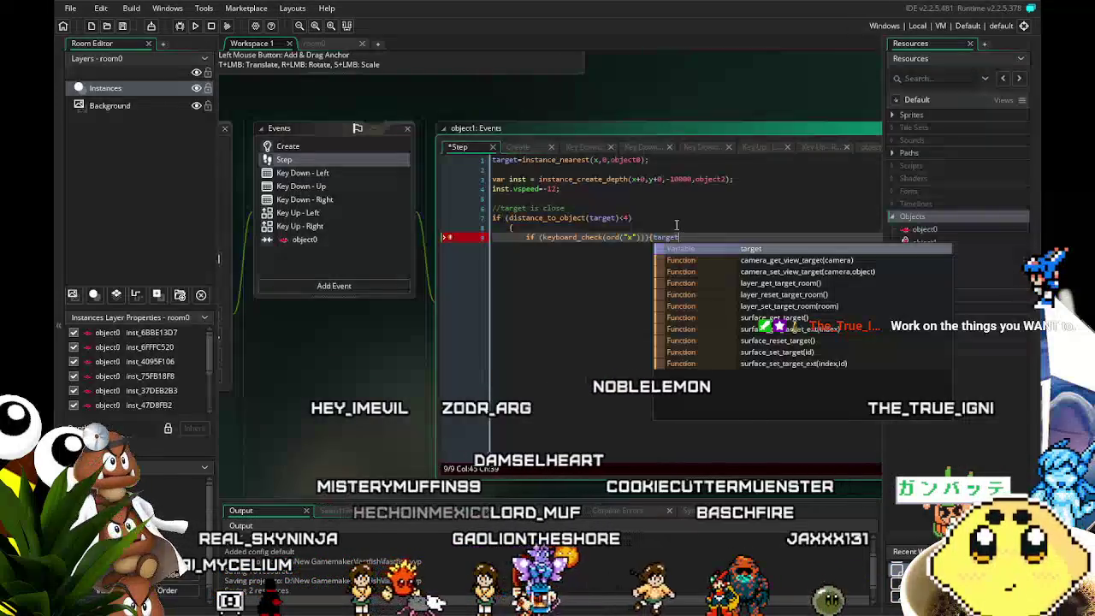
pyautogui.write('.fish_on')
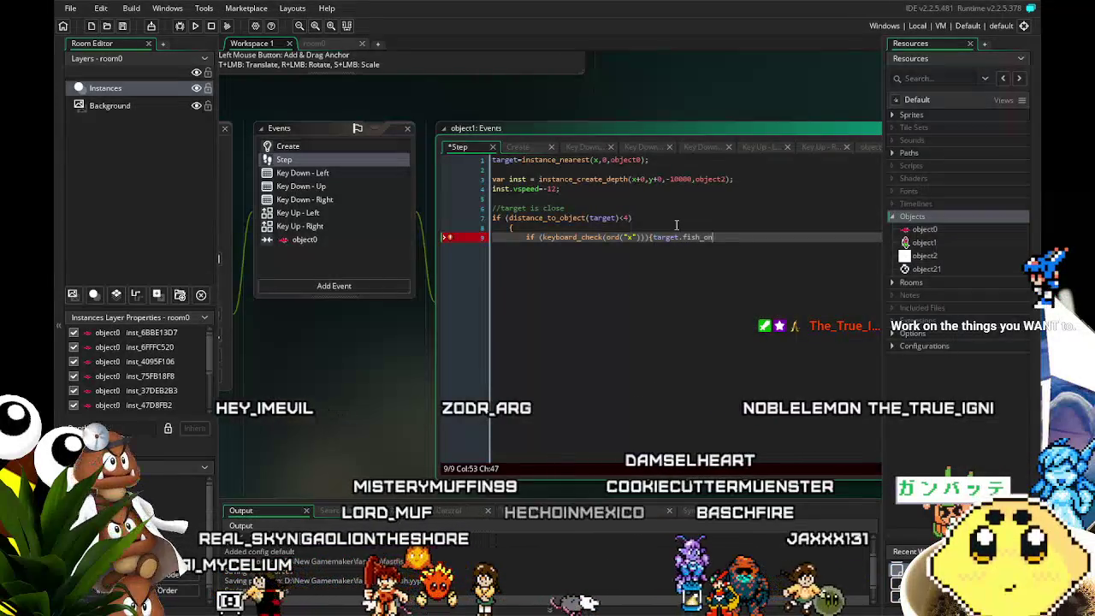
pyautogui.write('=1')
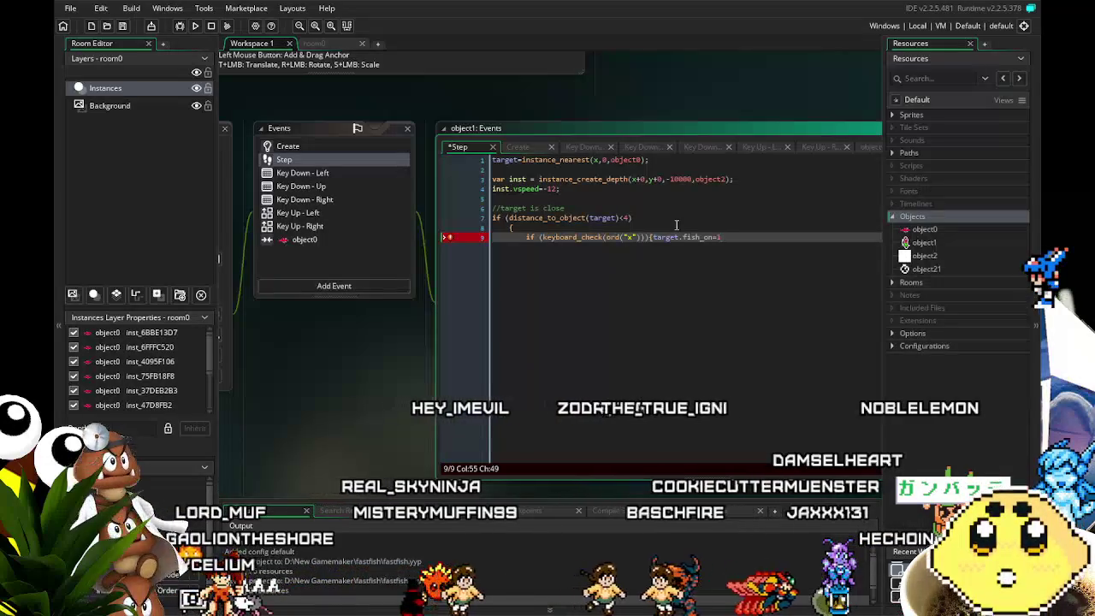
pyautogui.write('}')
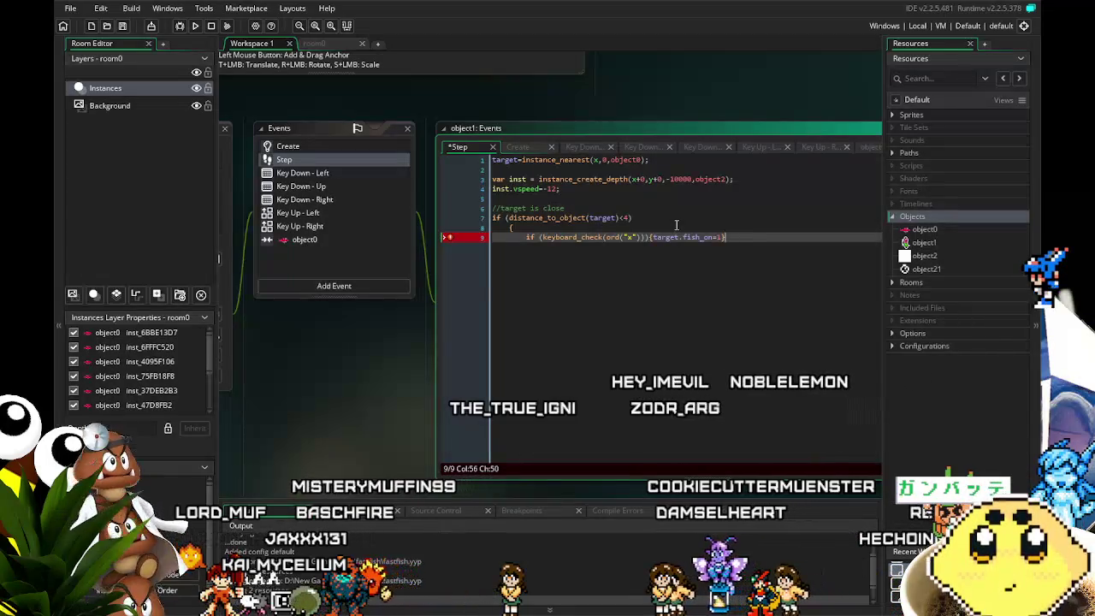
pyautogui.press('BackSpace')
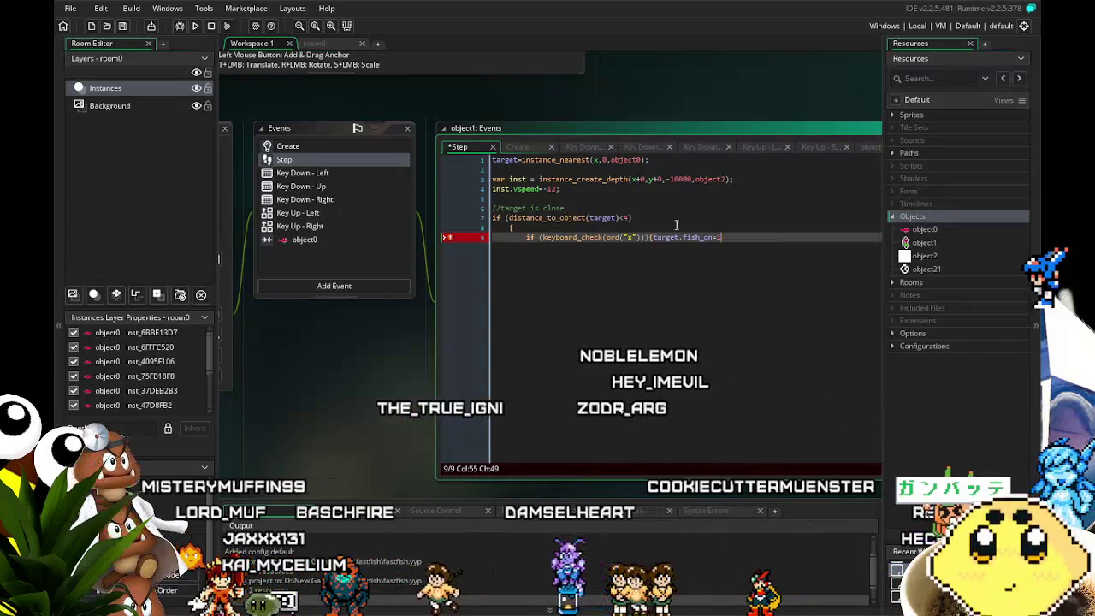
pyautogui.write(';}')
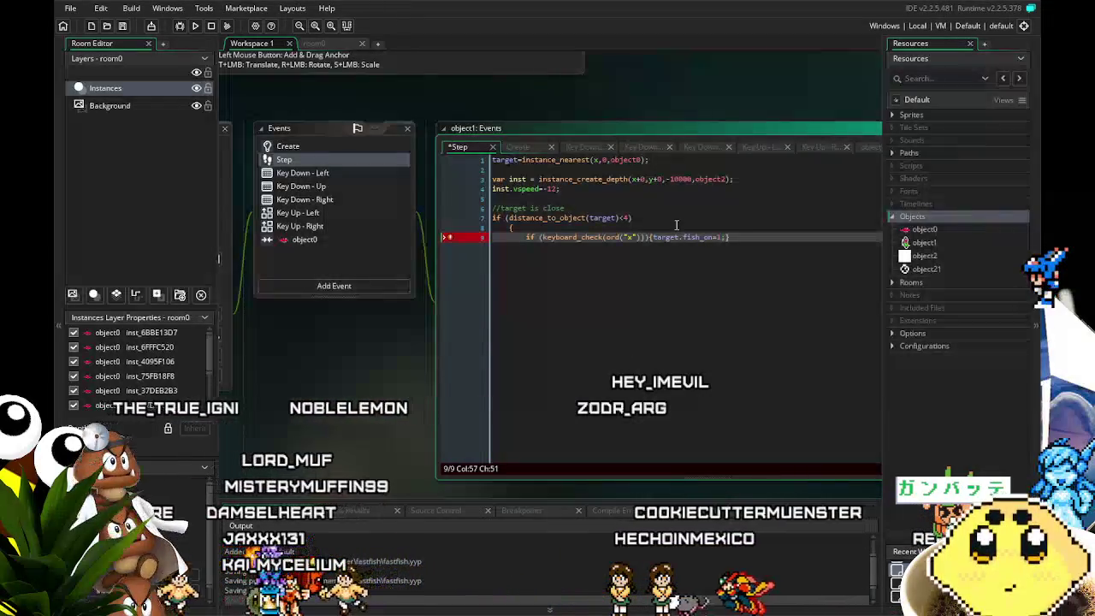
pyautogui.press('Return')
pyautogui.write('}')
pyautogui.hotkey('ctrl', 's')
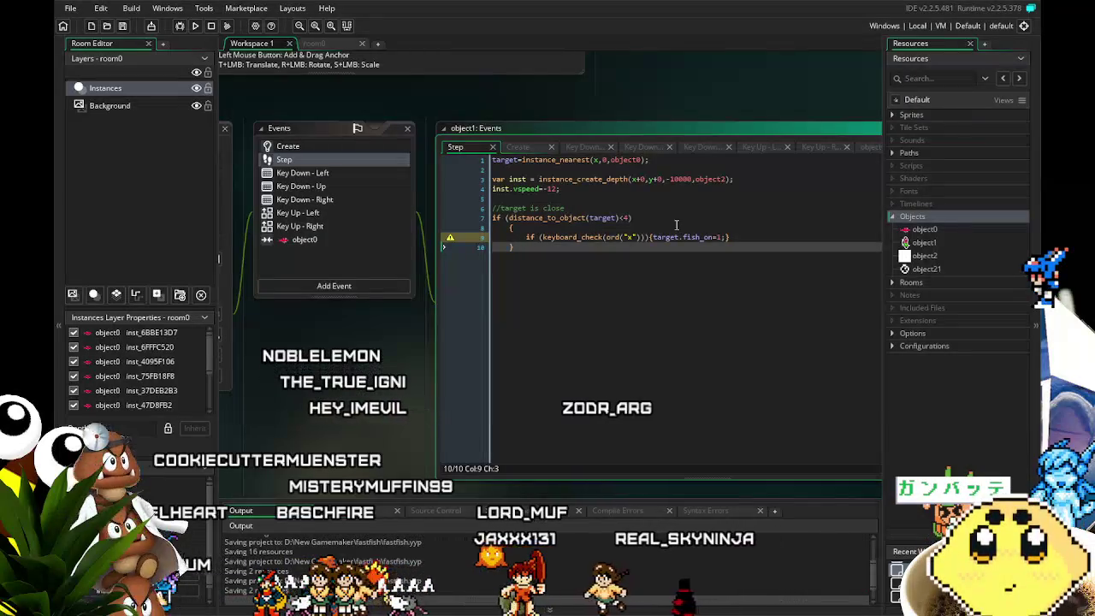
pyautogui.doubleClick(940, 230)
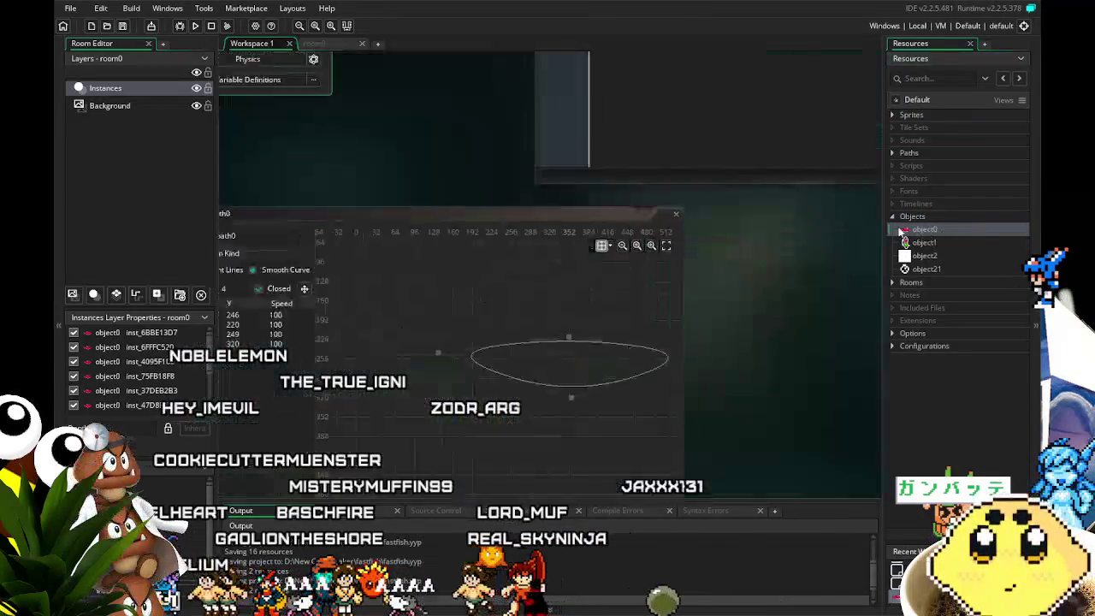
pyautogui.click(461, 125)
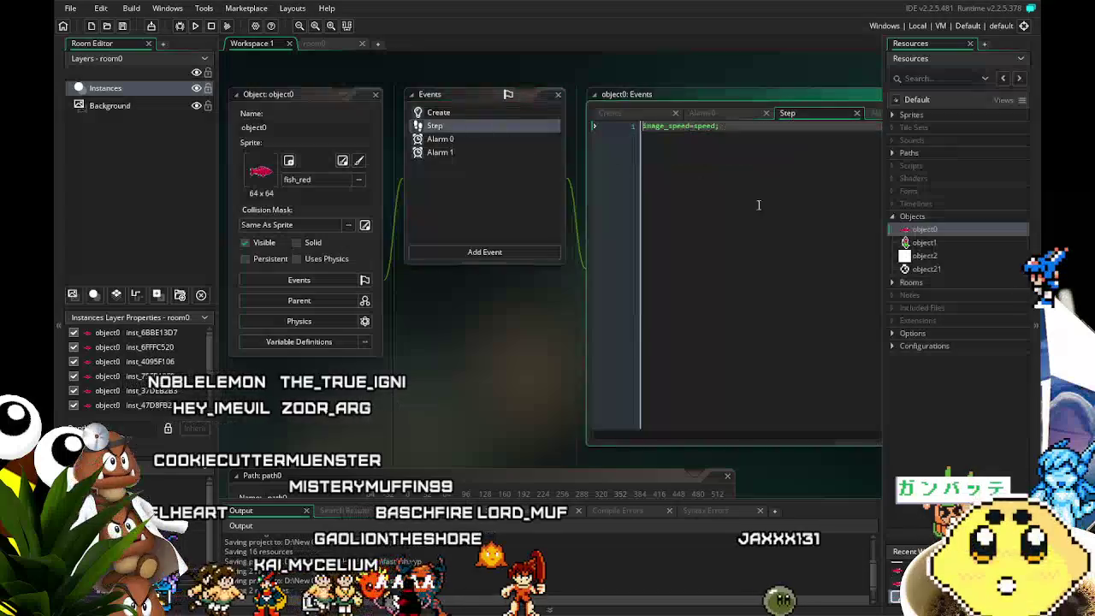
pyautogui.press('Return')
pyautogui.press('Return')
pyautogui.write('fish')
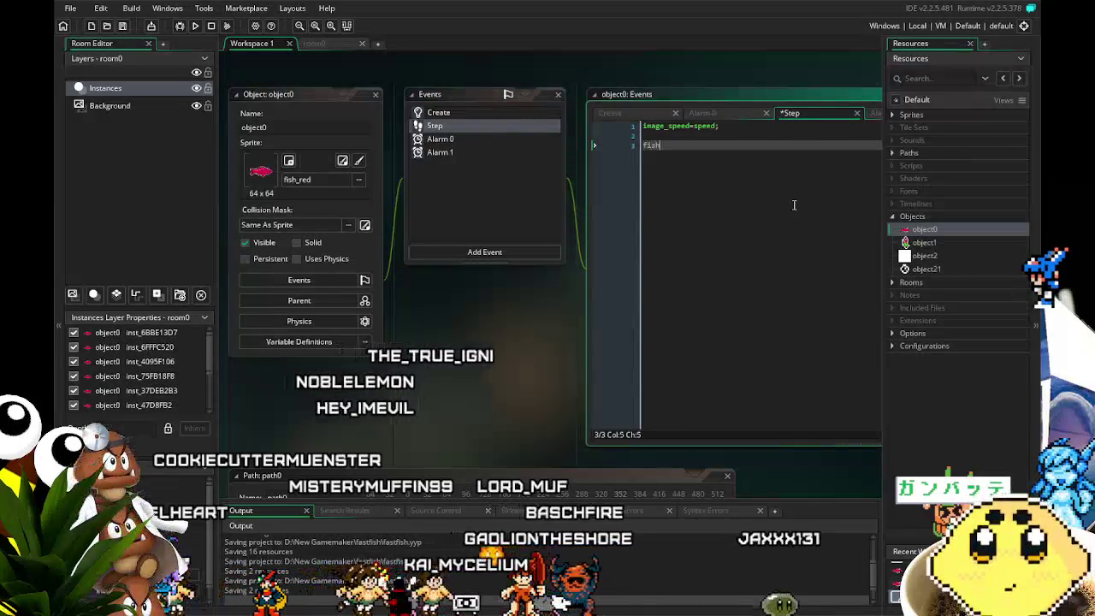
pyautogui.write('_on')
pyautogui.press('Return')
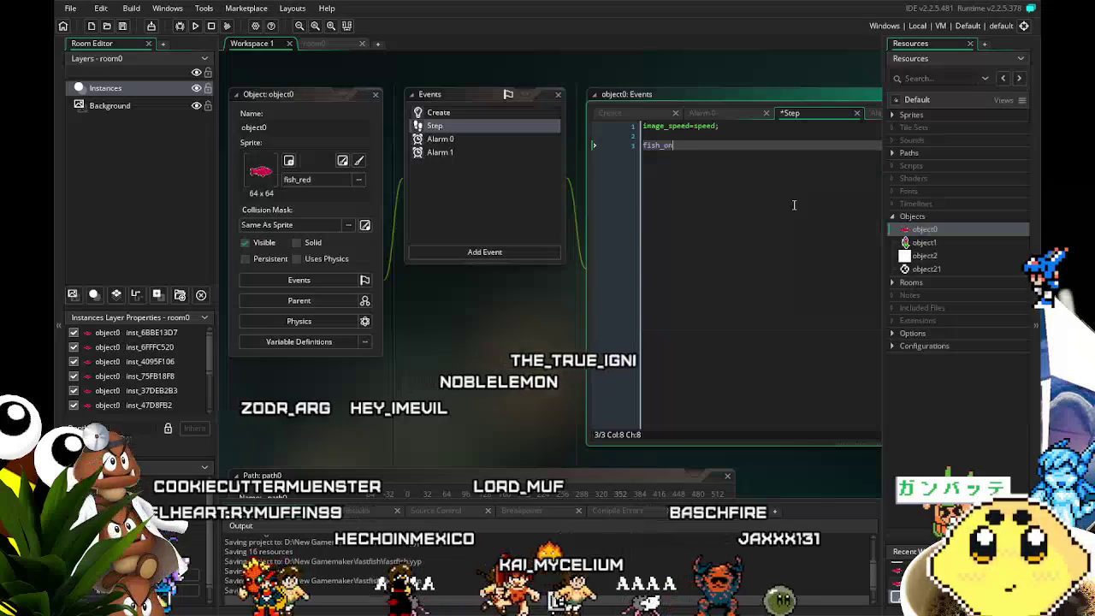
pyautogui.doubleClick(924, 242)
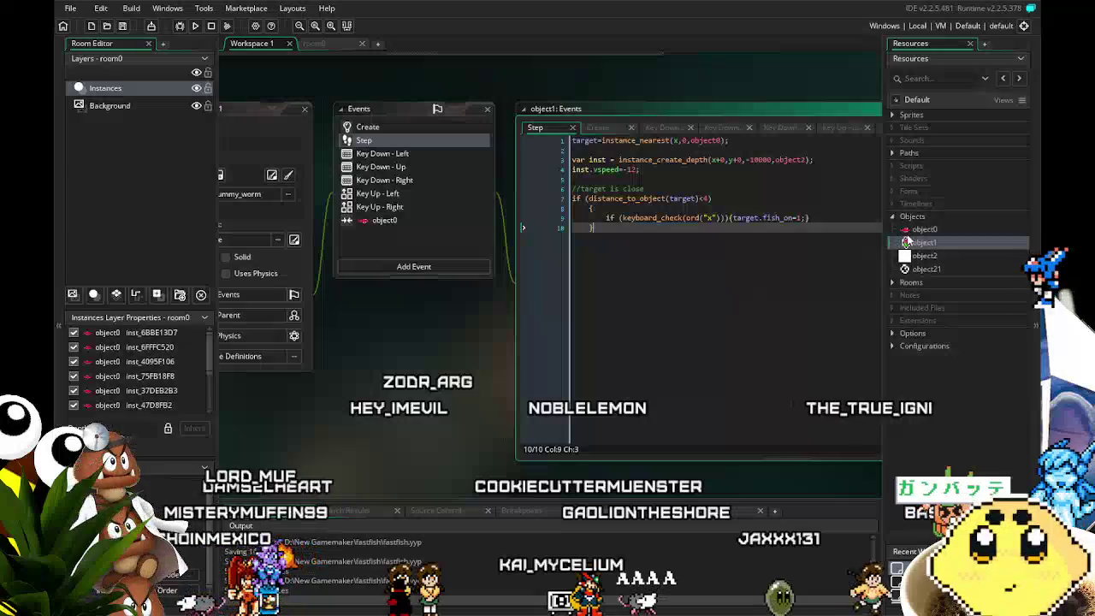
pyautogui.doubleClick(924, 229)
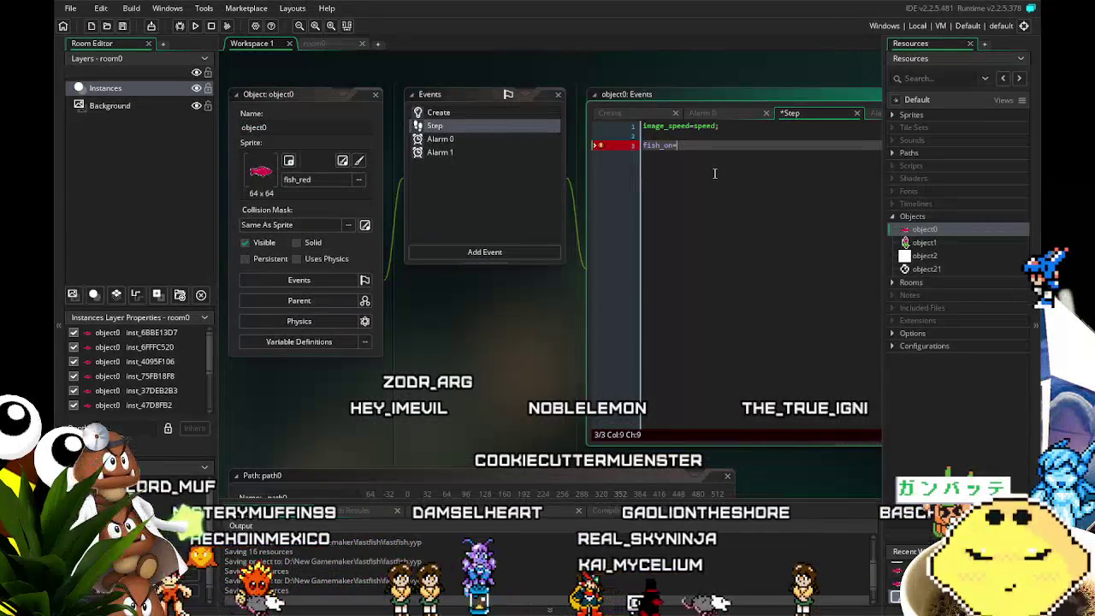
pyautogui.write('if (fish_o')
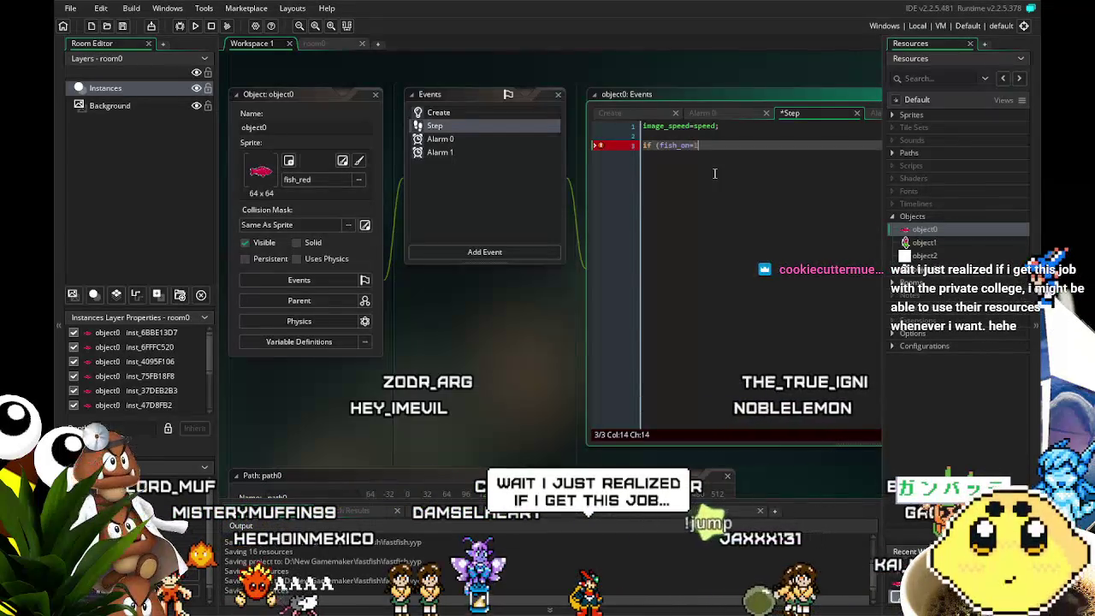
pyautogui.write('ne=1) {instance_destroy')
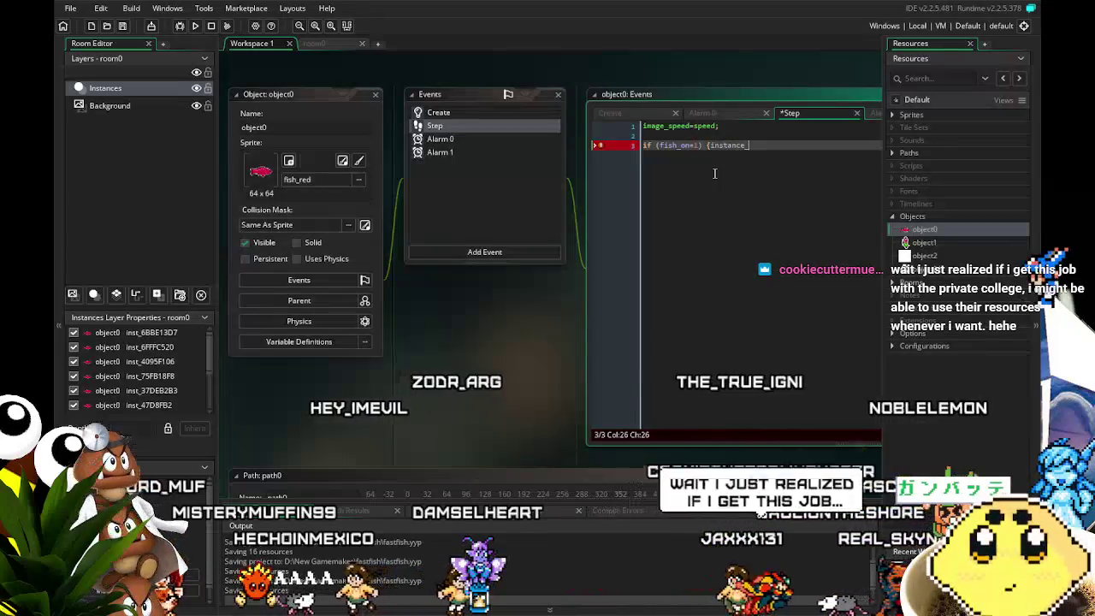
pyautogui.write('();}')
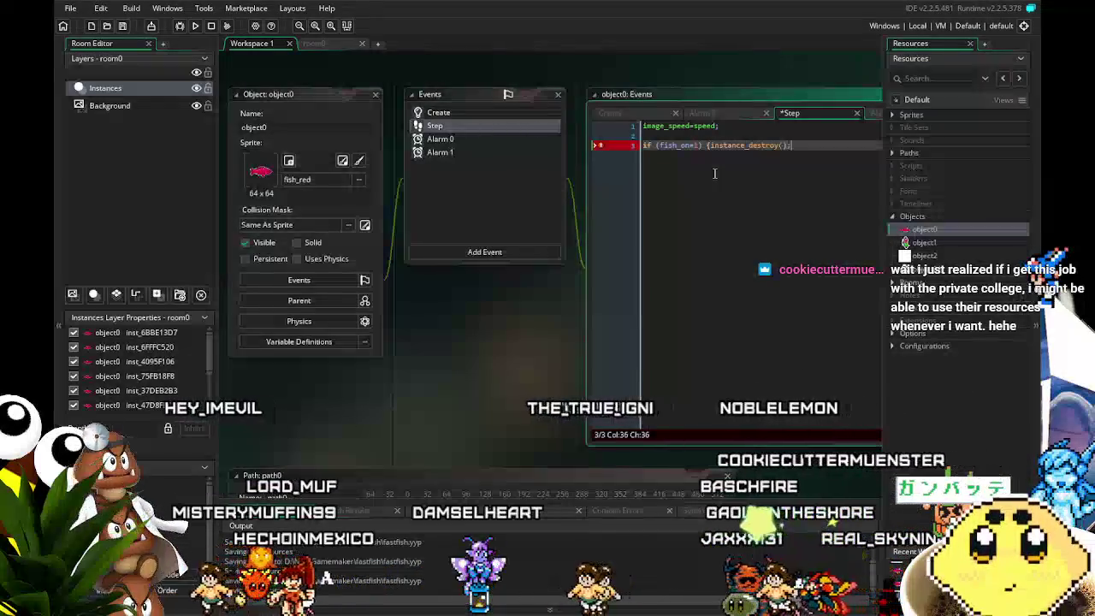
pyautogui.hotkey('ctrl', 's')
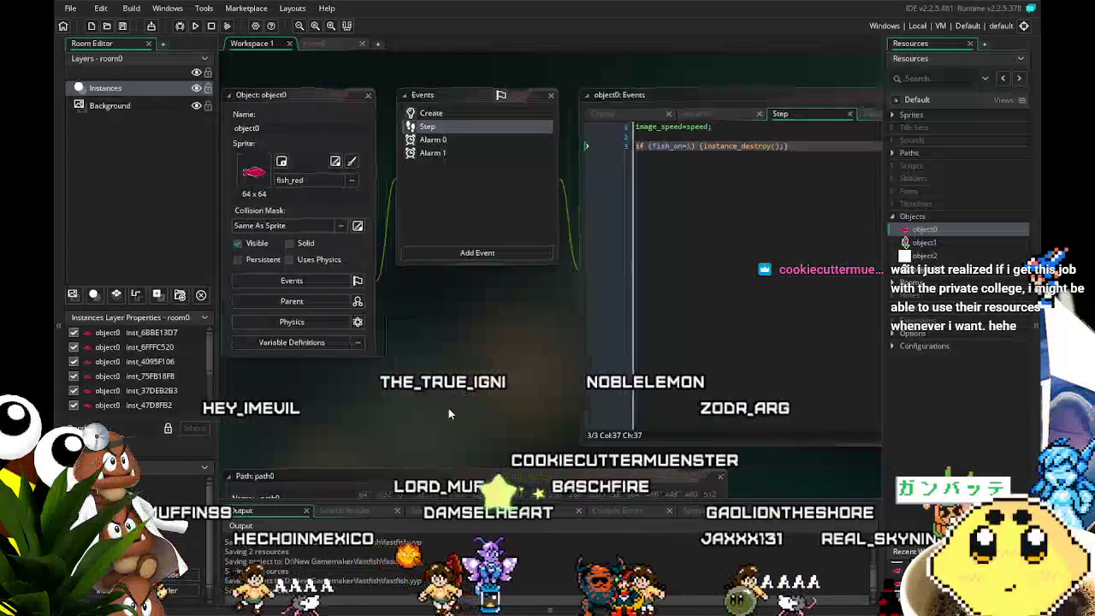
pyautogui.hscroll(2, 542, 343)
pyautogui.moveTo(391, 416); pyautogui.dragTo(434, 408)
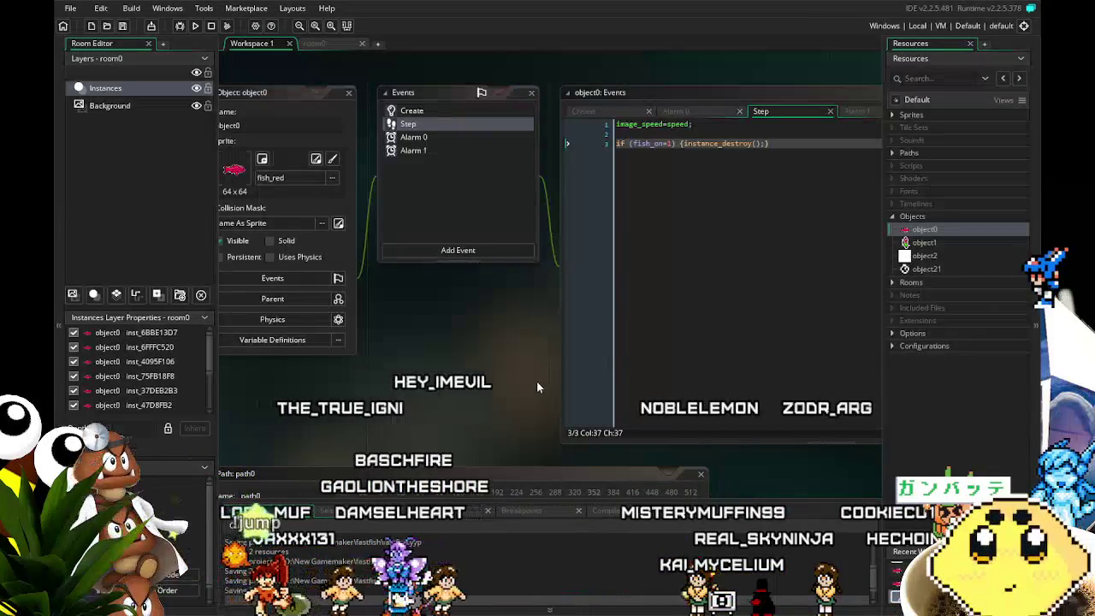
pyautogui.click(195, 25)
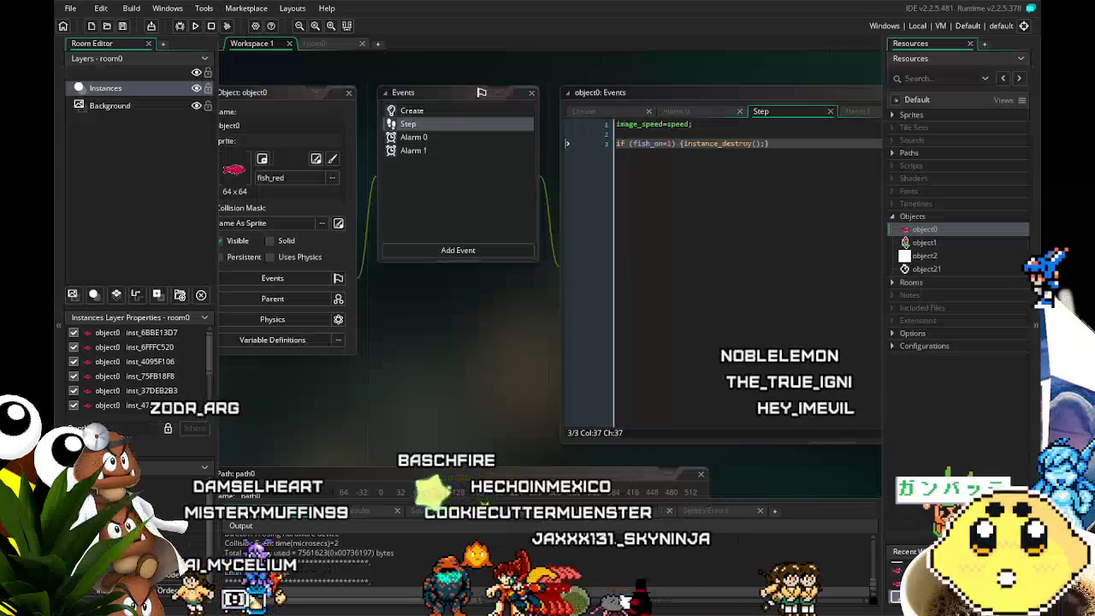
# Insert fish_on=0 at the top of object0's Create code, then run the game.
pyautogui.doubleClick(914, 230)
pyautogui.click(474, 106)
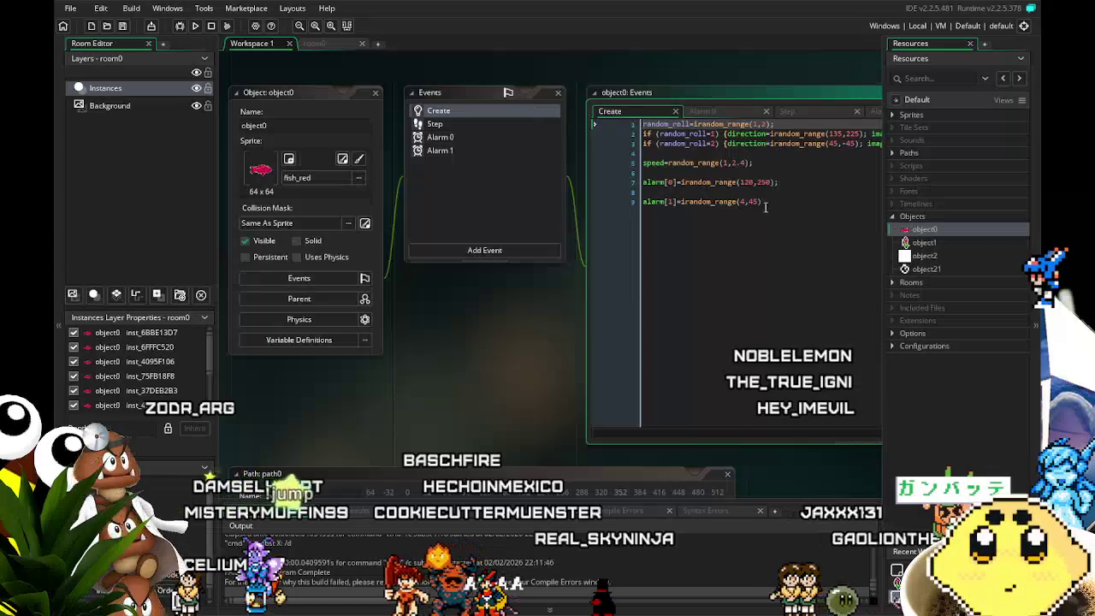
pyautogui.press('Return')
pyautogui.press('Return')
pyautogui.press('Up')
pyautogui.press('Up')
pyautogui.write('fish')
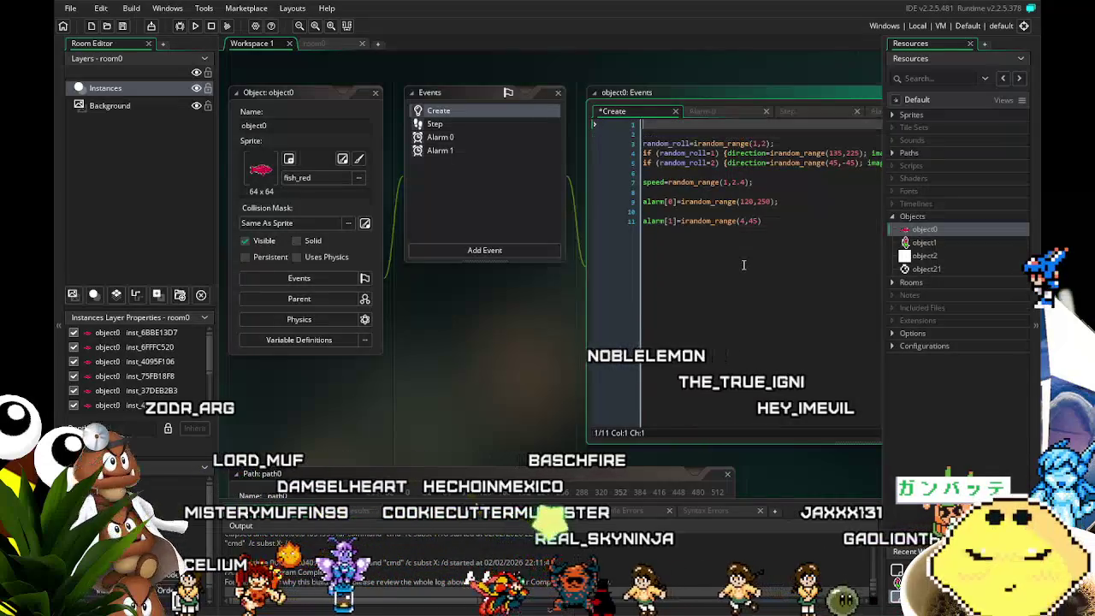
pyautogui.write('_on')
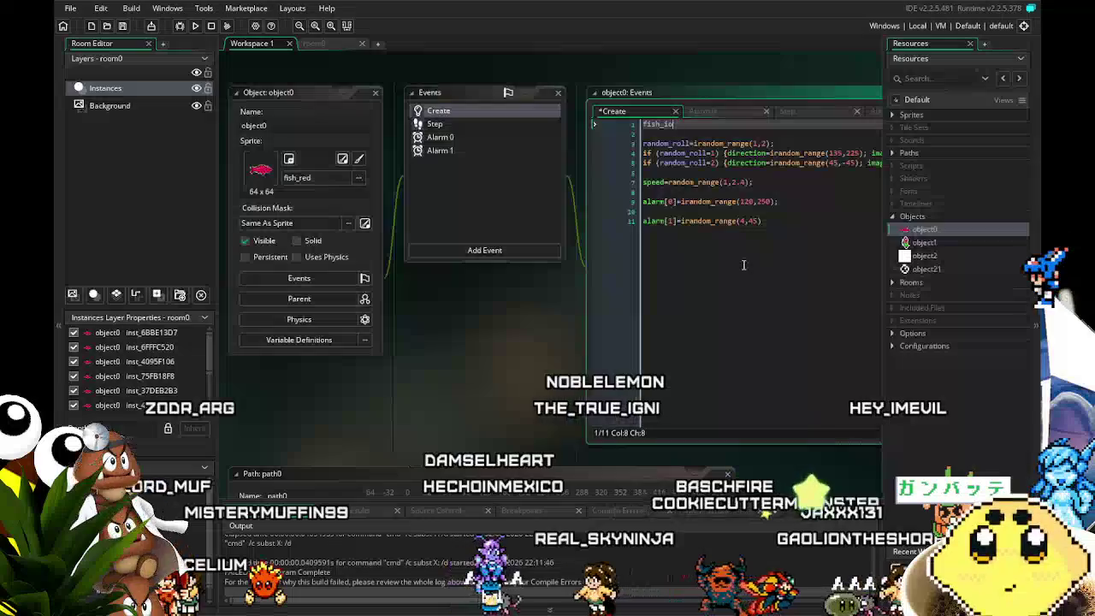
pyautogui.write('=0;')
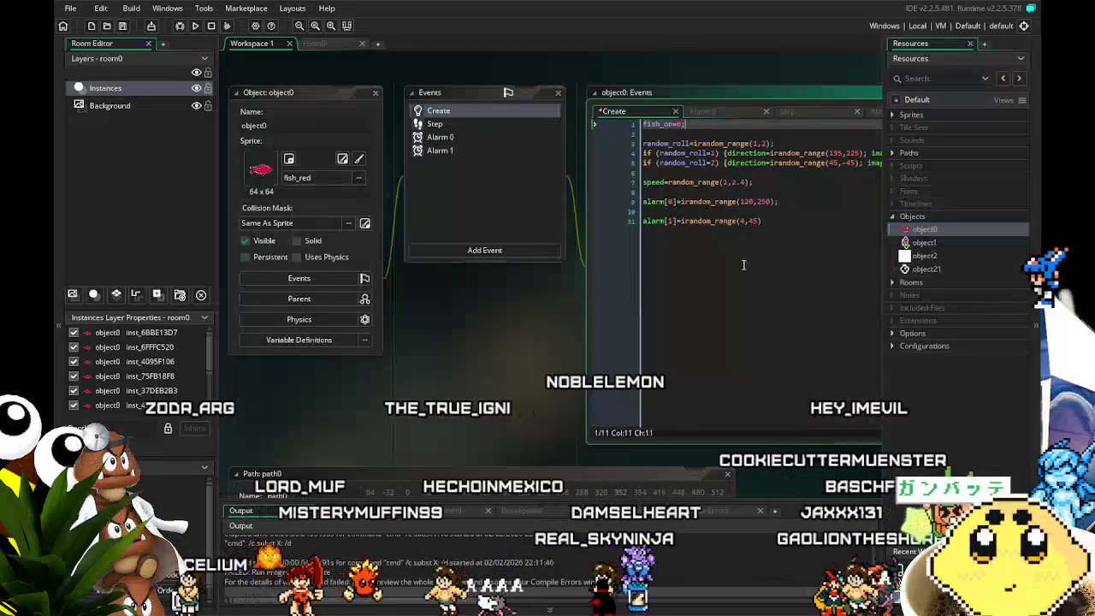
pyautogui.click(196, 26)
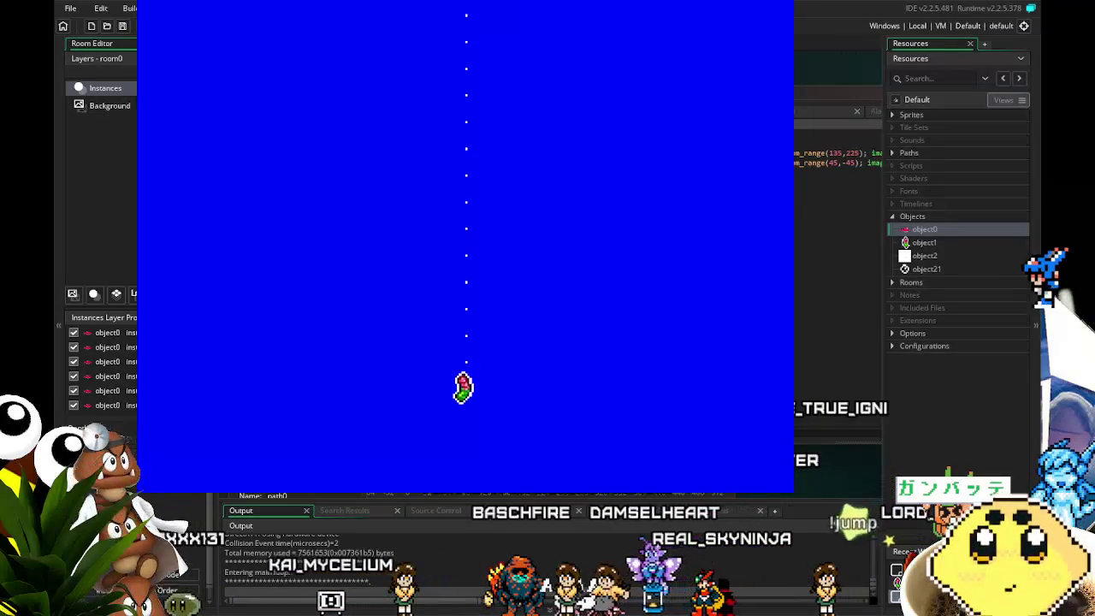
# Close the running game window to end the test.
pyautogui.press('Escape')
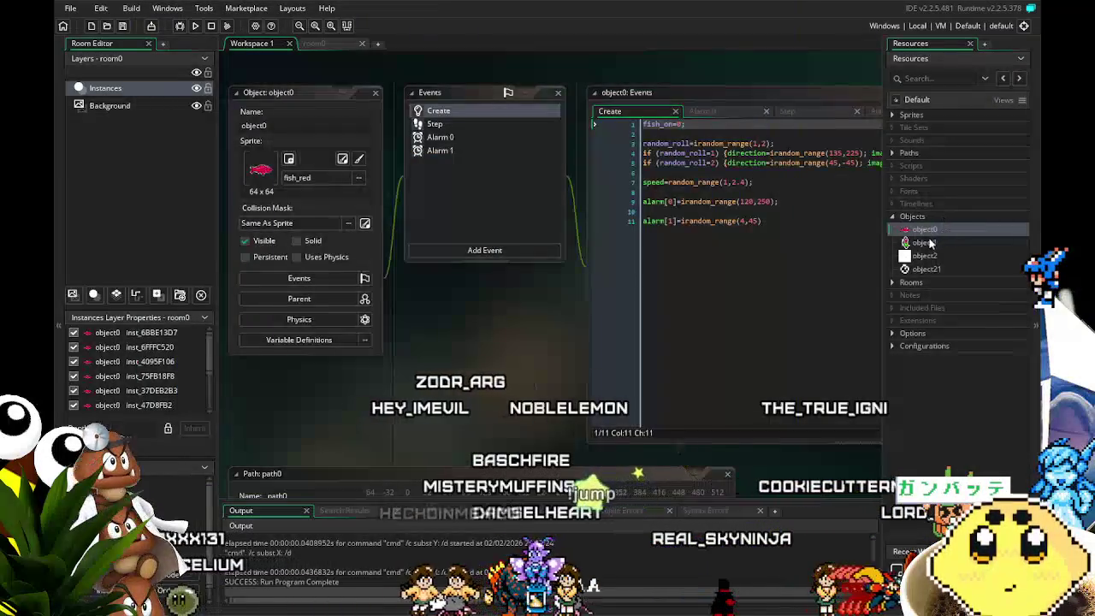
# Delete object1's object0 collision event and run the game again.
pyautogui.doubleClick(931, 243)
pyautogui.click(475, 205)
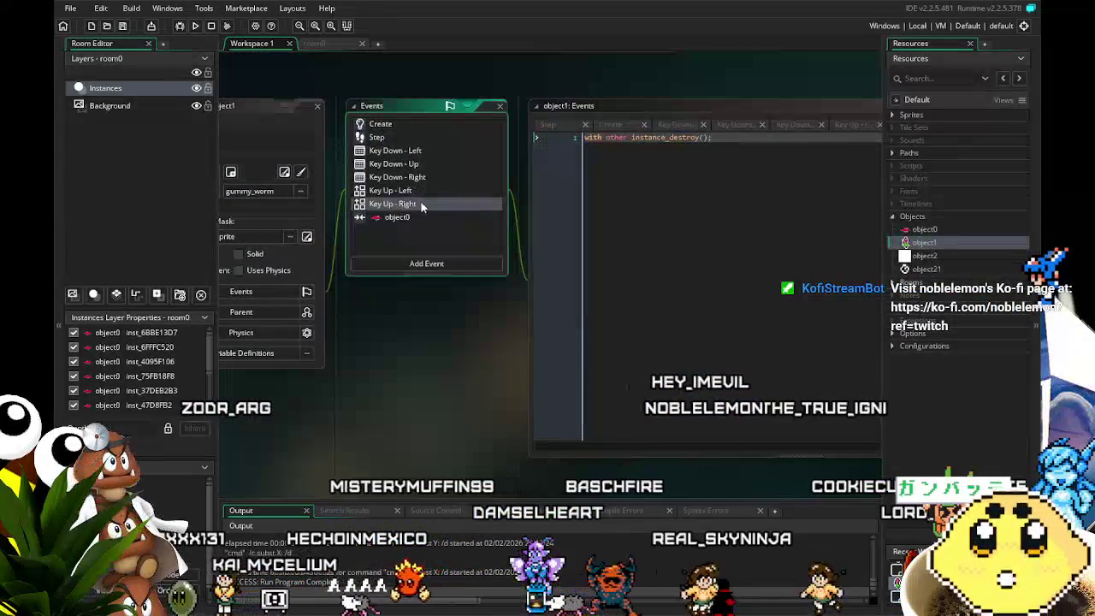
pyautogui.press('Delete')
pyautogui.press('Return')
pyautogui.click(195, 27)
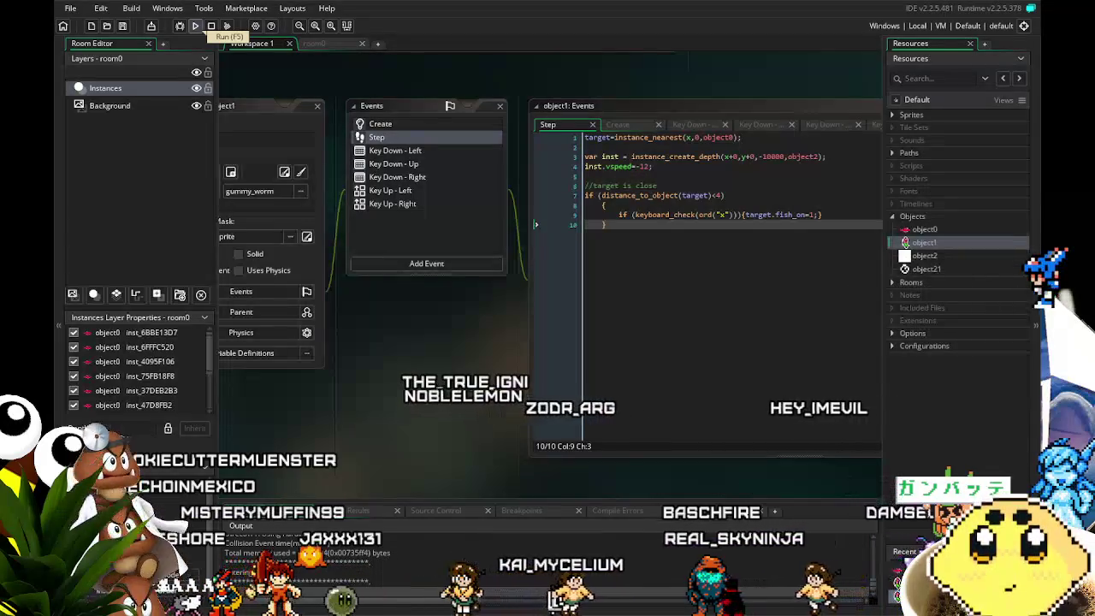
pyautogui.press('Right')
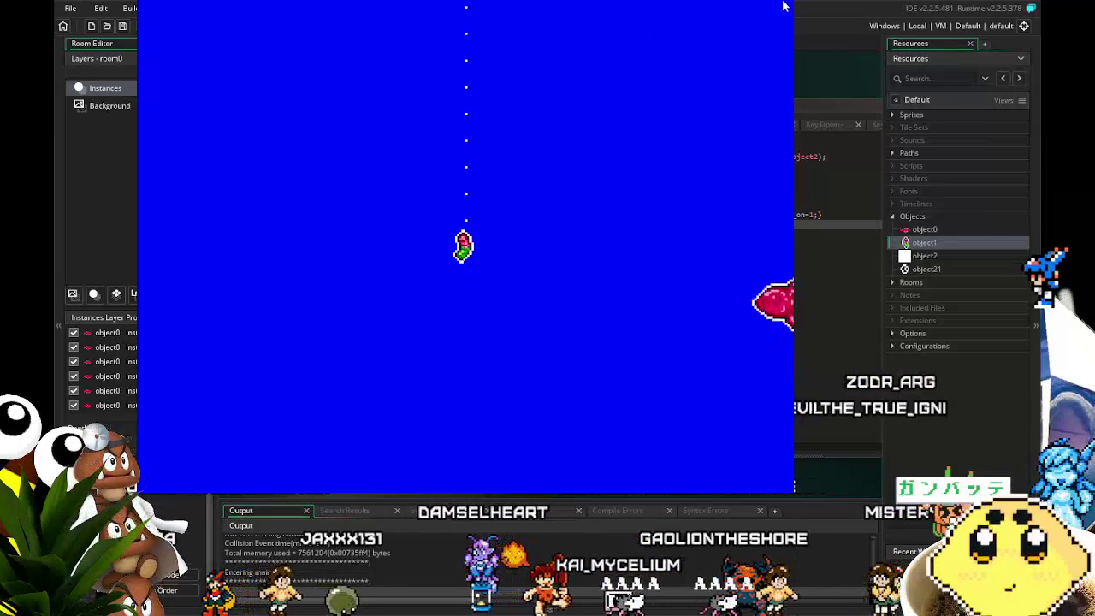
pyautogui.click(939, 78)
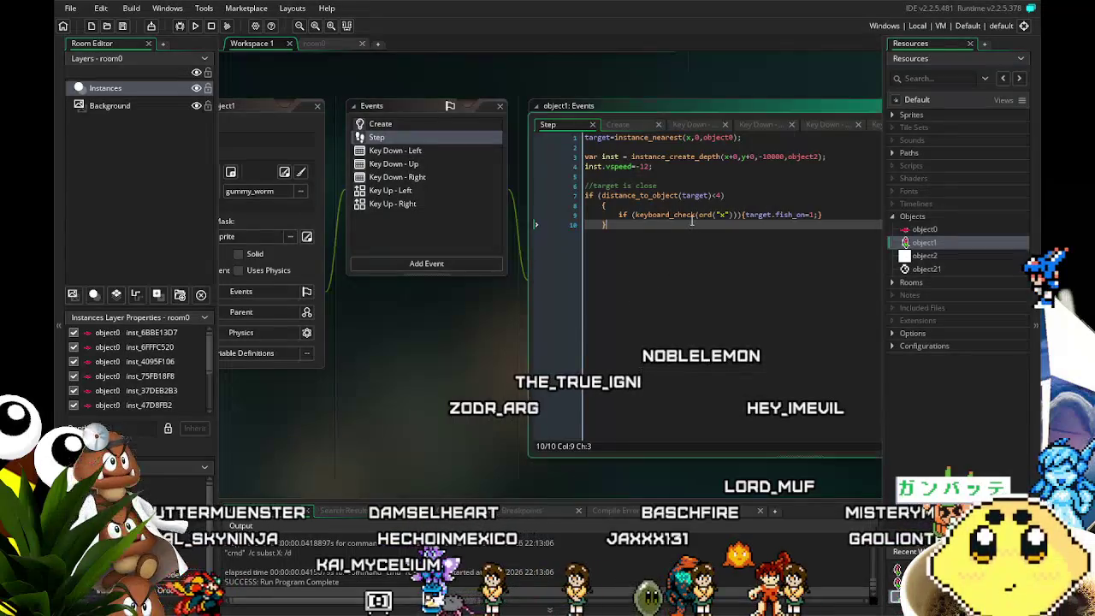
# Cut lines 6–10, the distance-check comment and X-key if-block, from object1's Step code.
pyautogui.click(669, 206)
pyautogui.press('Down')
pyautogui.press('Down')
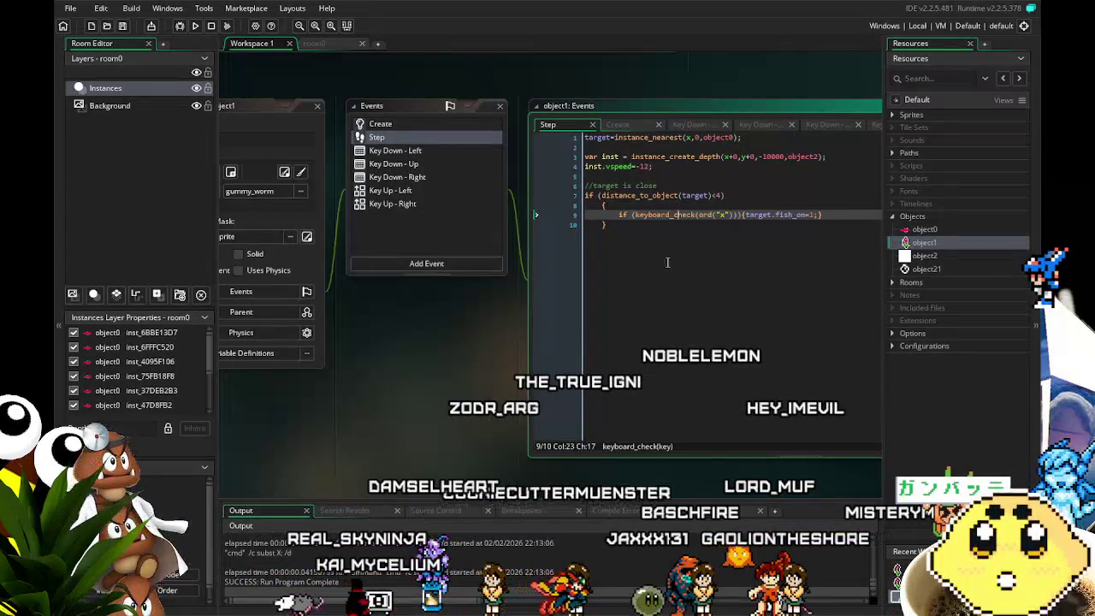
pyautogui.click(604, 249)
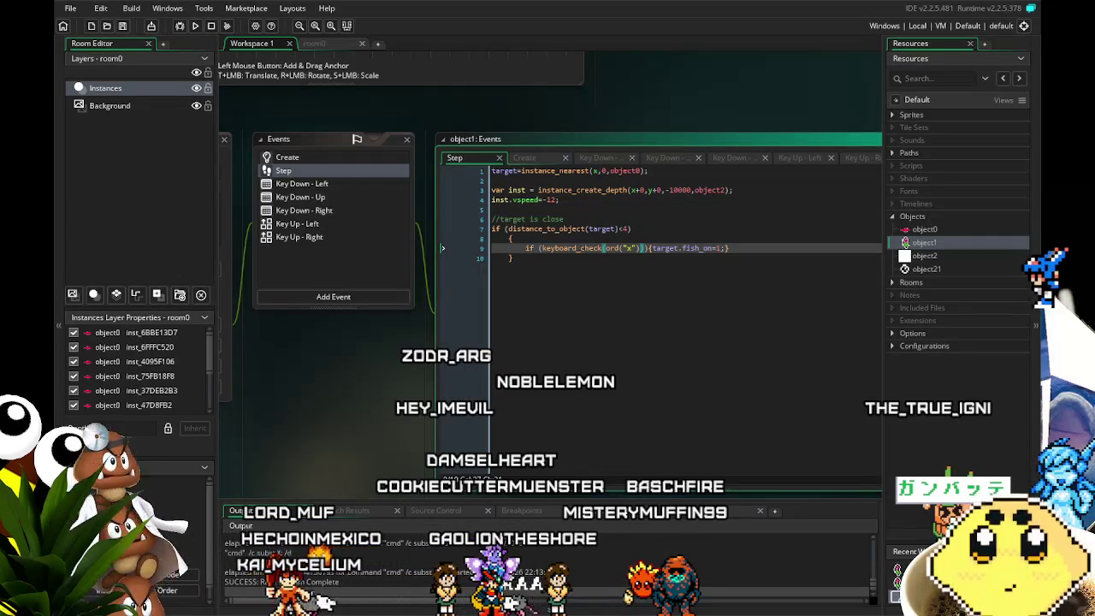
pyautogui.moveTo(370, 407); pyautogui.dragTo(335, 420)
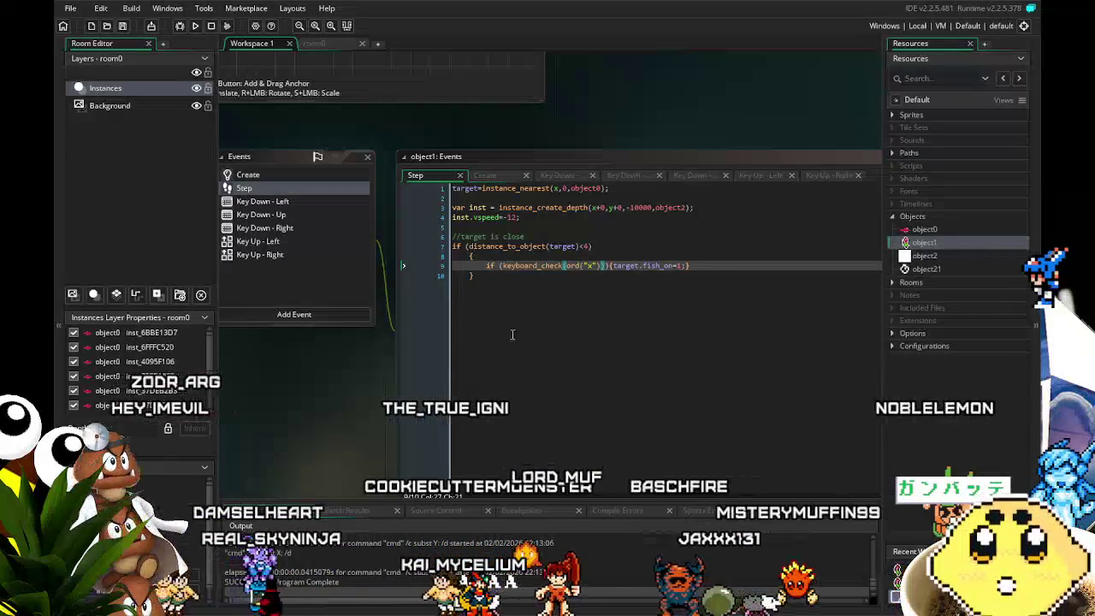
pyautogui.moveTo(476, 276); pyautogui.dragTo(408, 246)
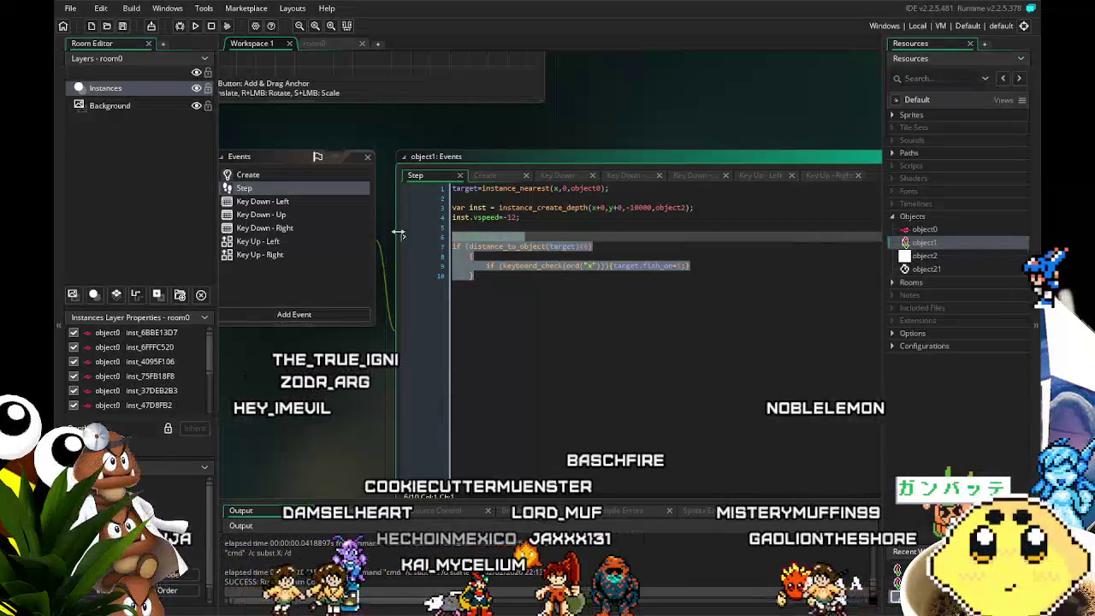
pyautogui.press('BackSpace')
pyautogui.press('BackSpace')
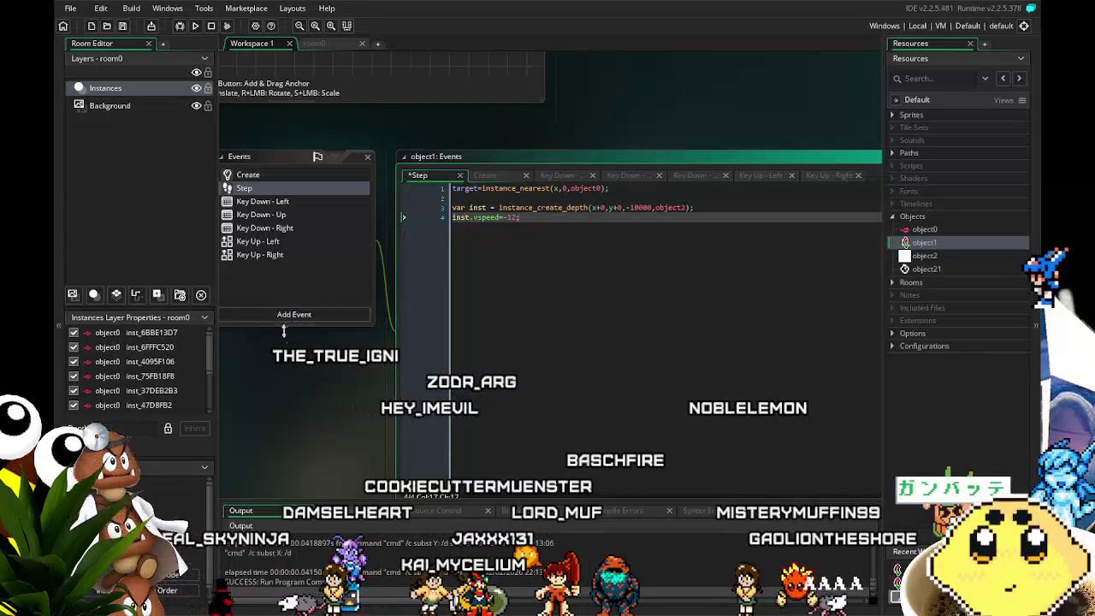
pyautogui.click(293, 314)
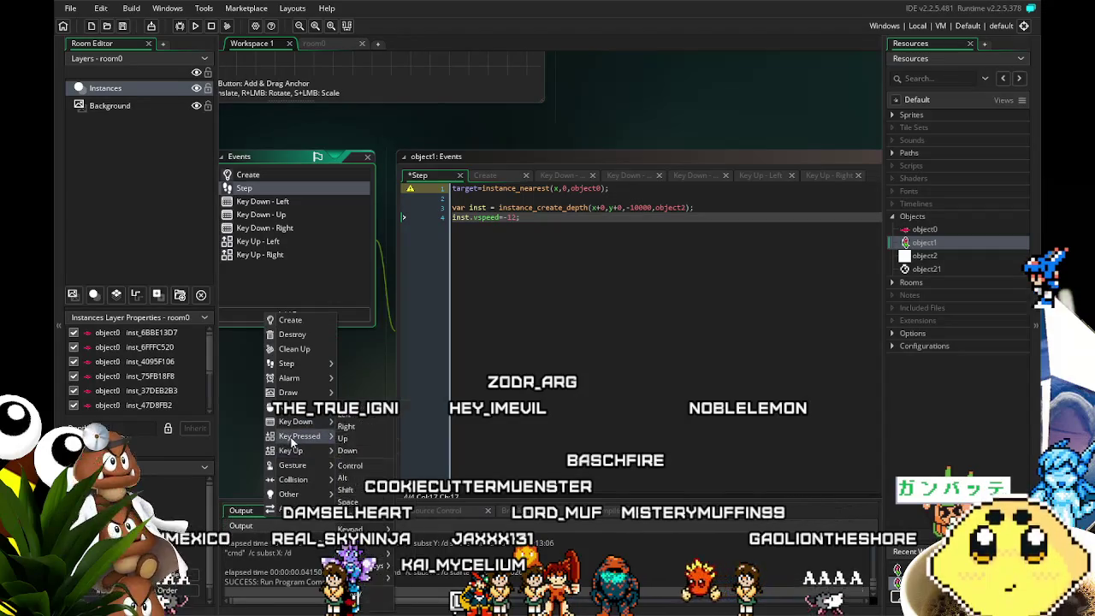
# Add a Key Press - X event, paste the distance-check code, and remove its keyboard_check condition.
pyautogui.moveTo(295, 435)
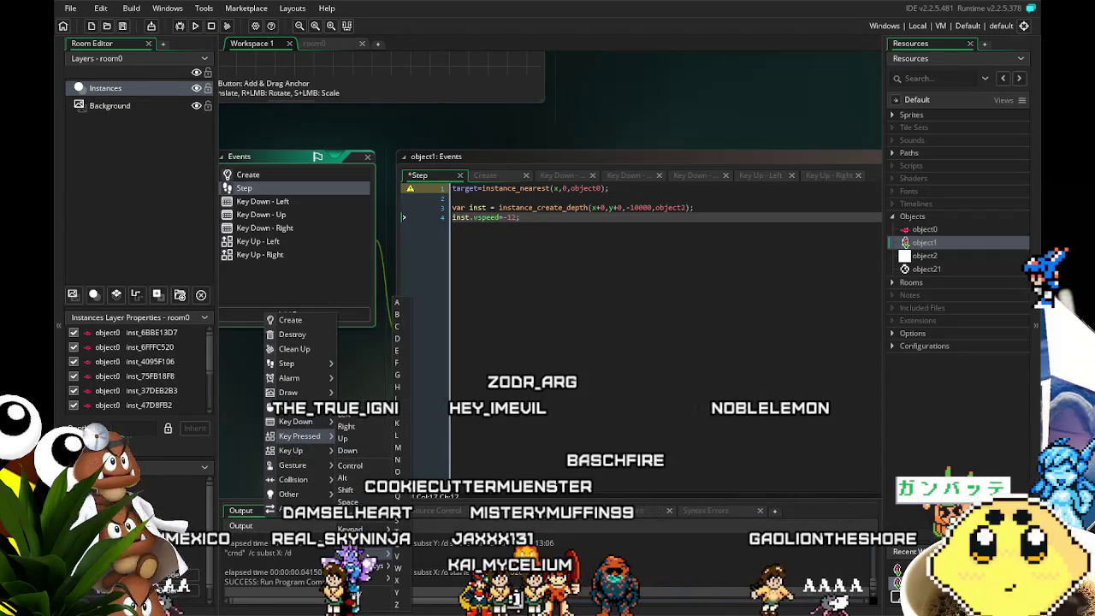
pyautogui.click(409, 579)
pyautogui.hotkey('ctrl', 'a')
pyautogui.write('//target is close if (distance_to_object(target)<4) \t{ \t\tif (keyboard_check(ord("x"))){target.fish_on=1;} \t}')
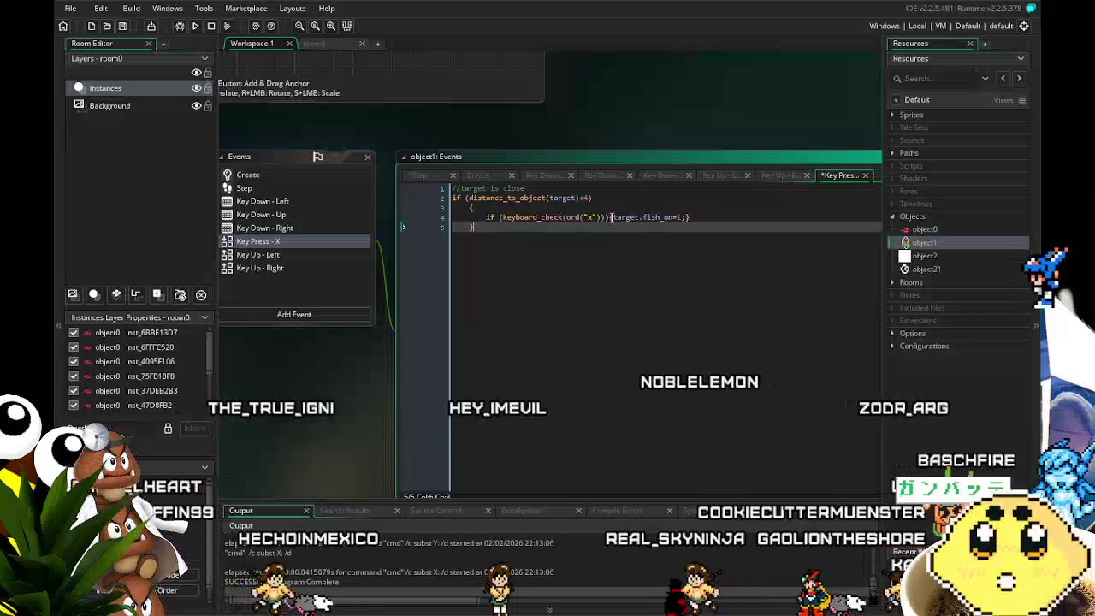
pyautogui.click(609, 216)
pyautogui.moveTo(486, 216); pyautogui.dragTo(610, 217)
pyautogui.press('BackSpace')
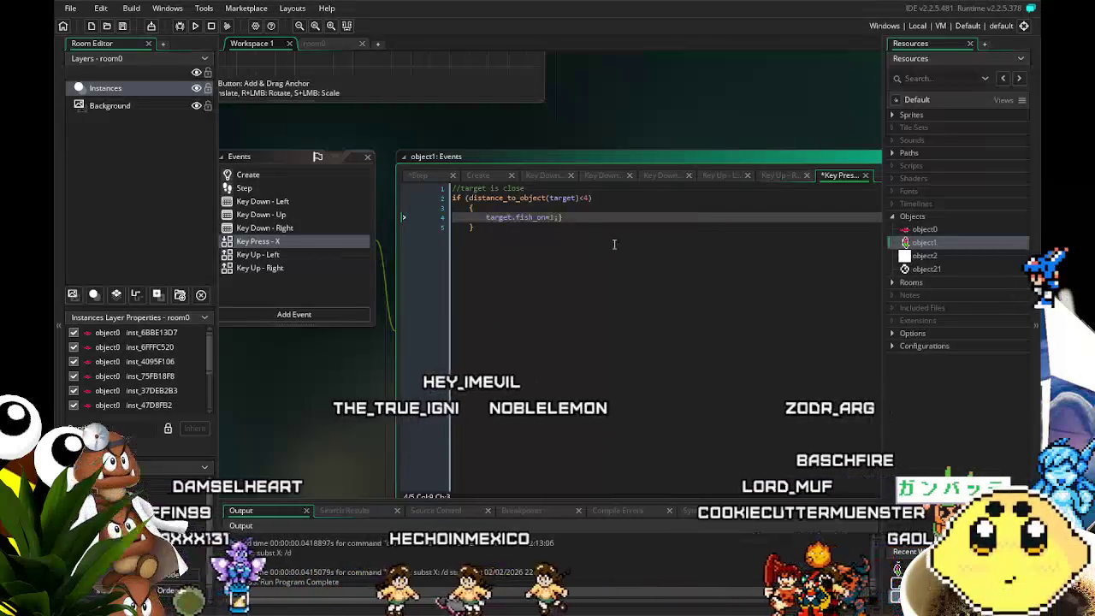
# Save the project with Ctrl+S and start a build with F5.
pyautogui.click(598, 282)
pyautogui.hotkey('ctrl', 's')
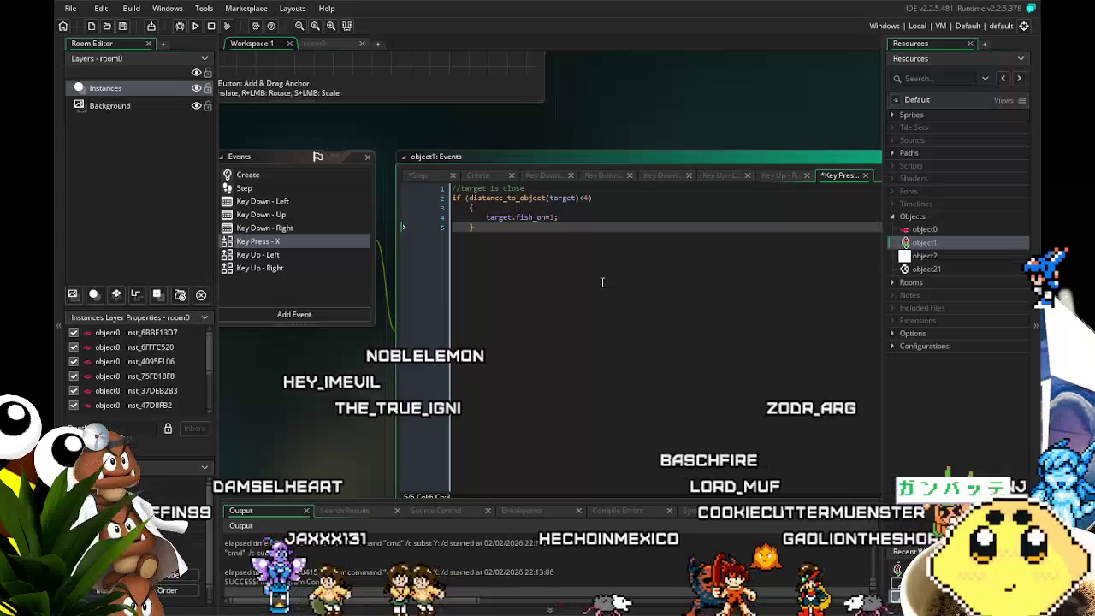
pyautogui.moveTo(481, 335); pyautogui.dragTo(523, 360)
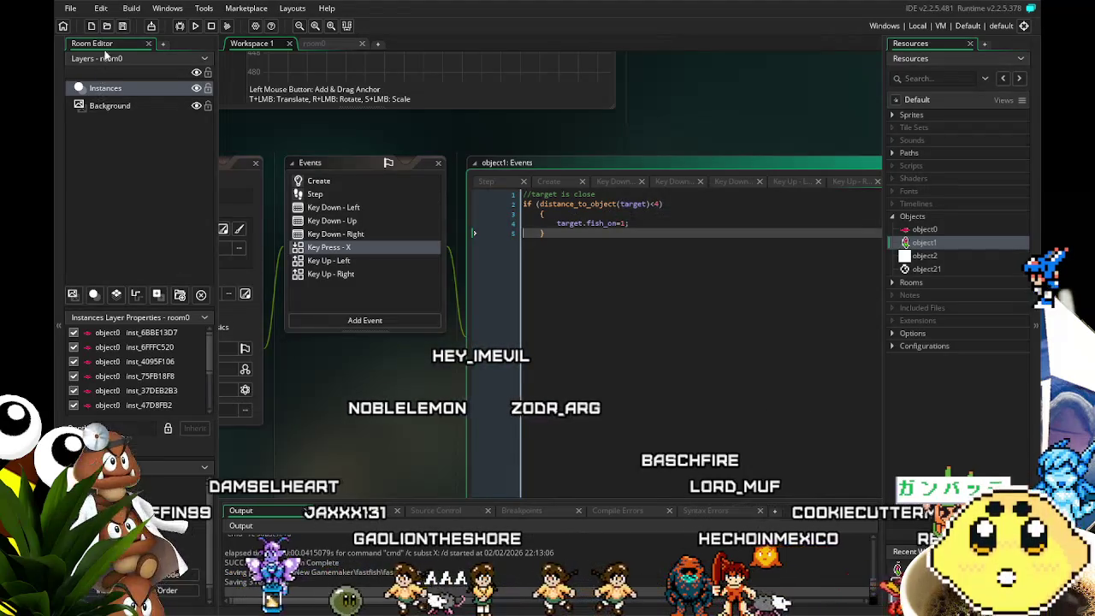
pyautogui.press('F5')
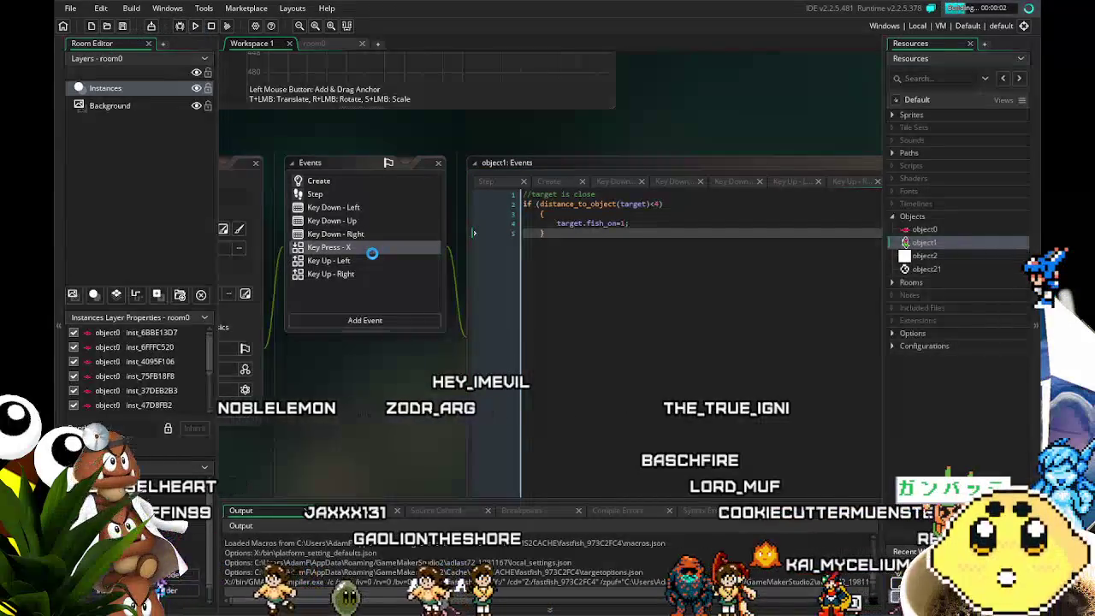